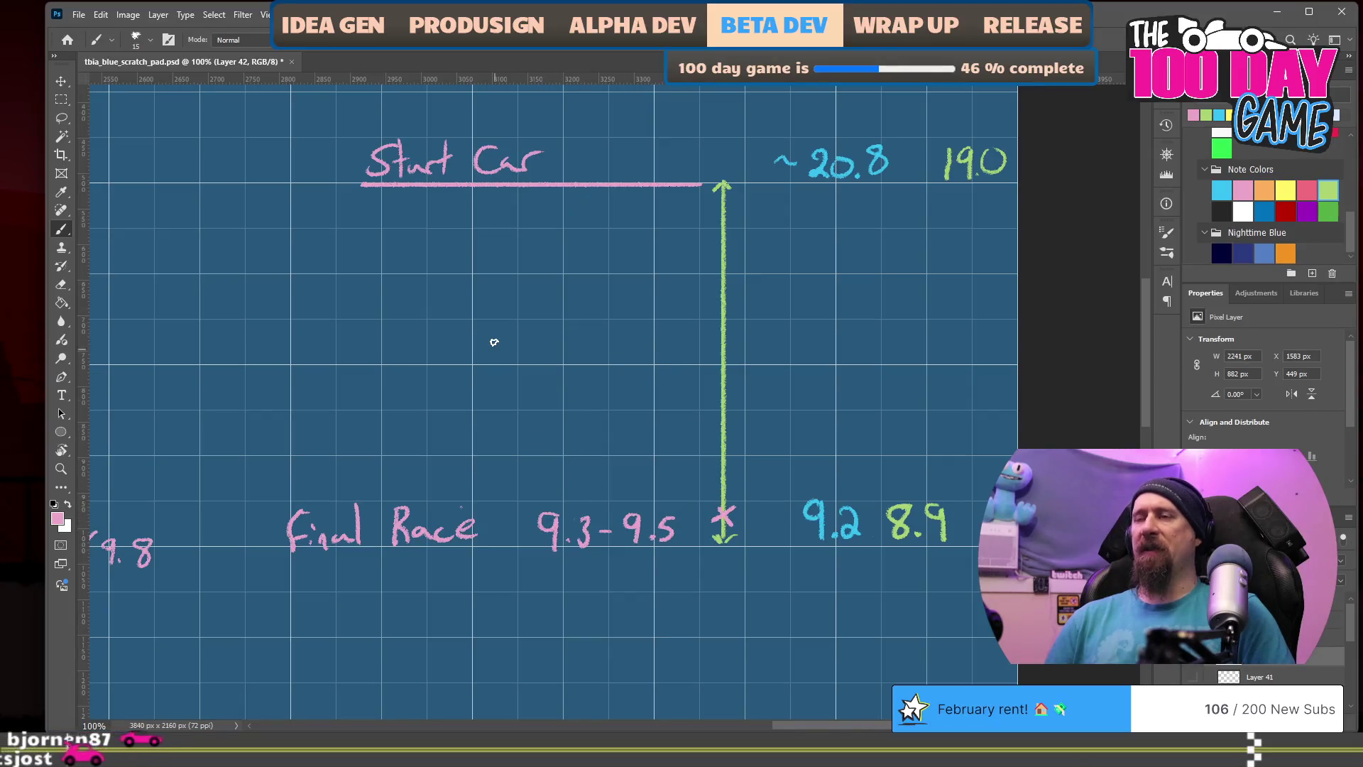
Step: Switch the brush to white and draw a tick across the green arrow near Start Car
scroll(535, 450, left, 8)
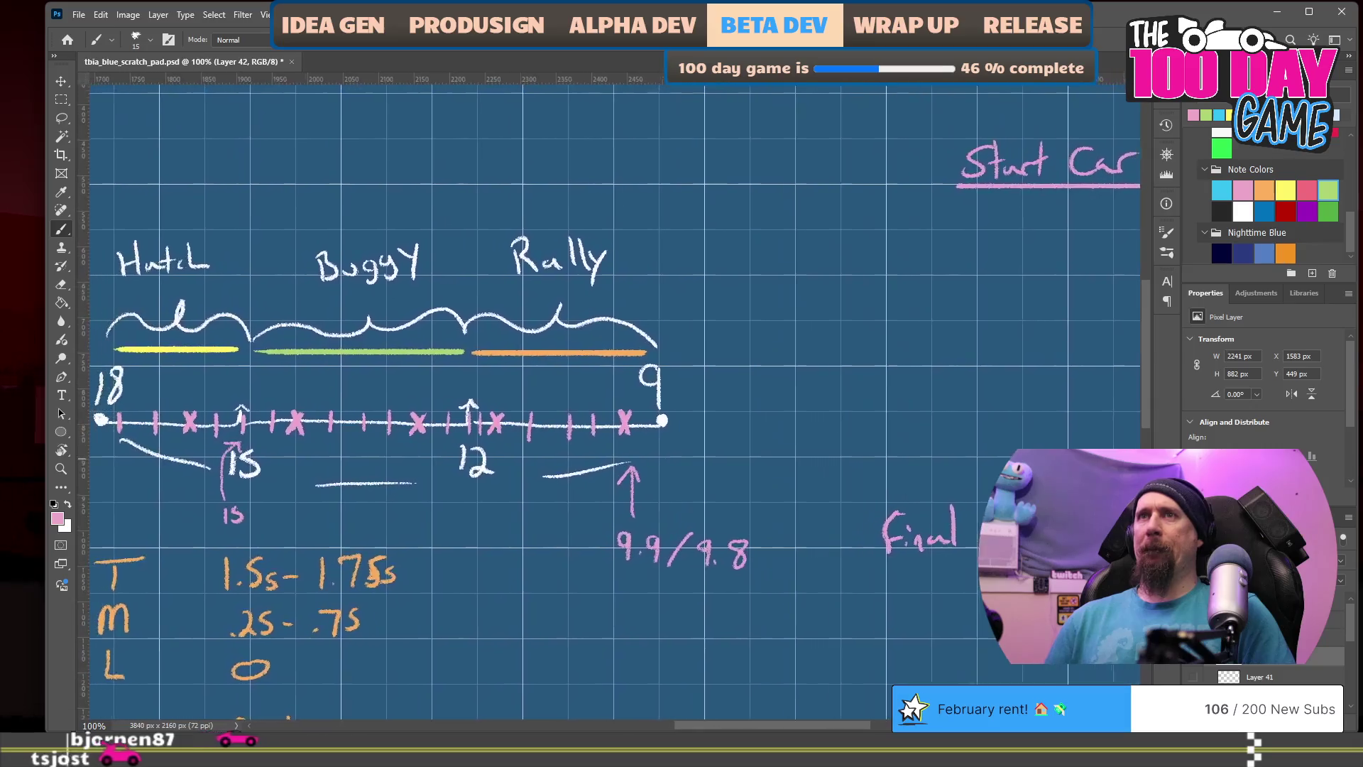
scroll(284, 398, left, 1)
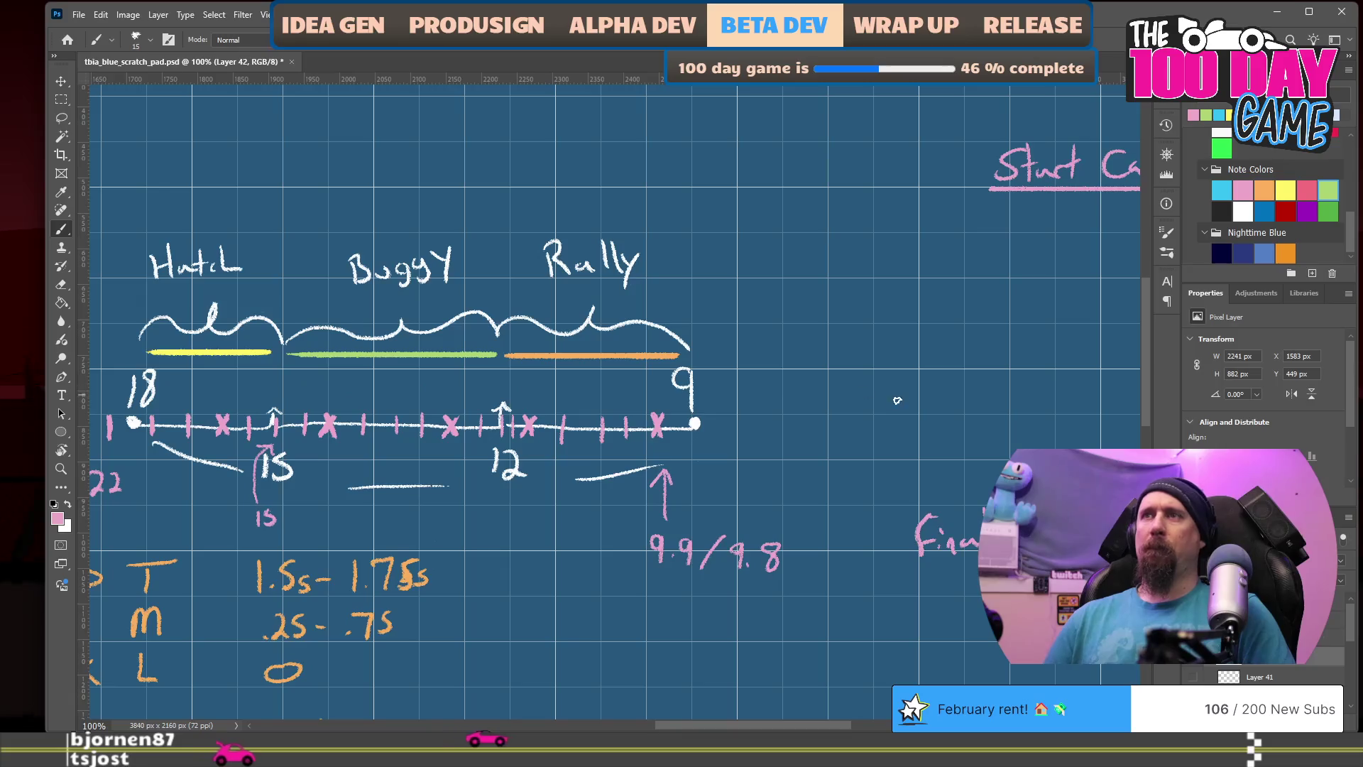
drag(891, 396, 504, 426)
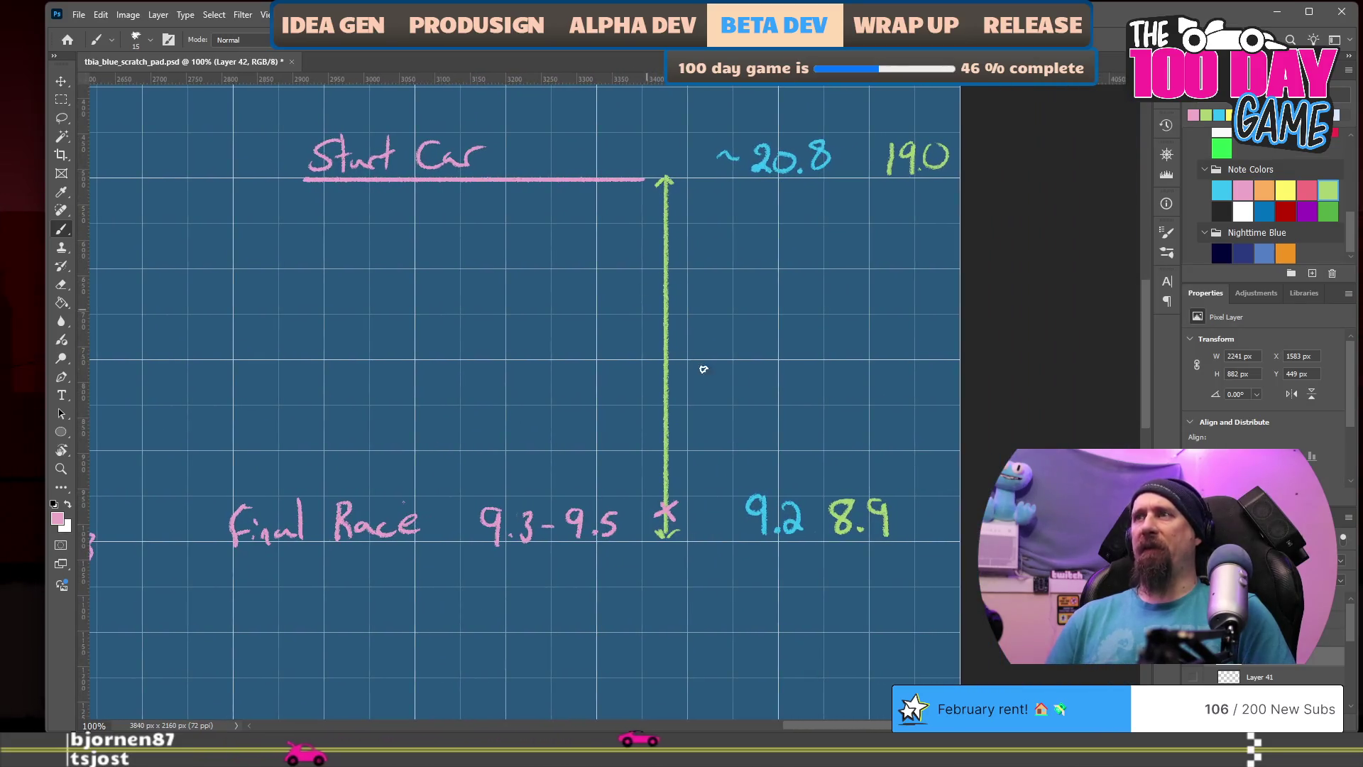
click(1242, 211)
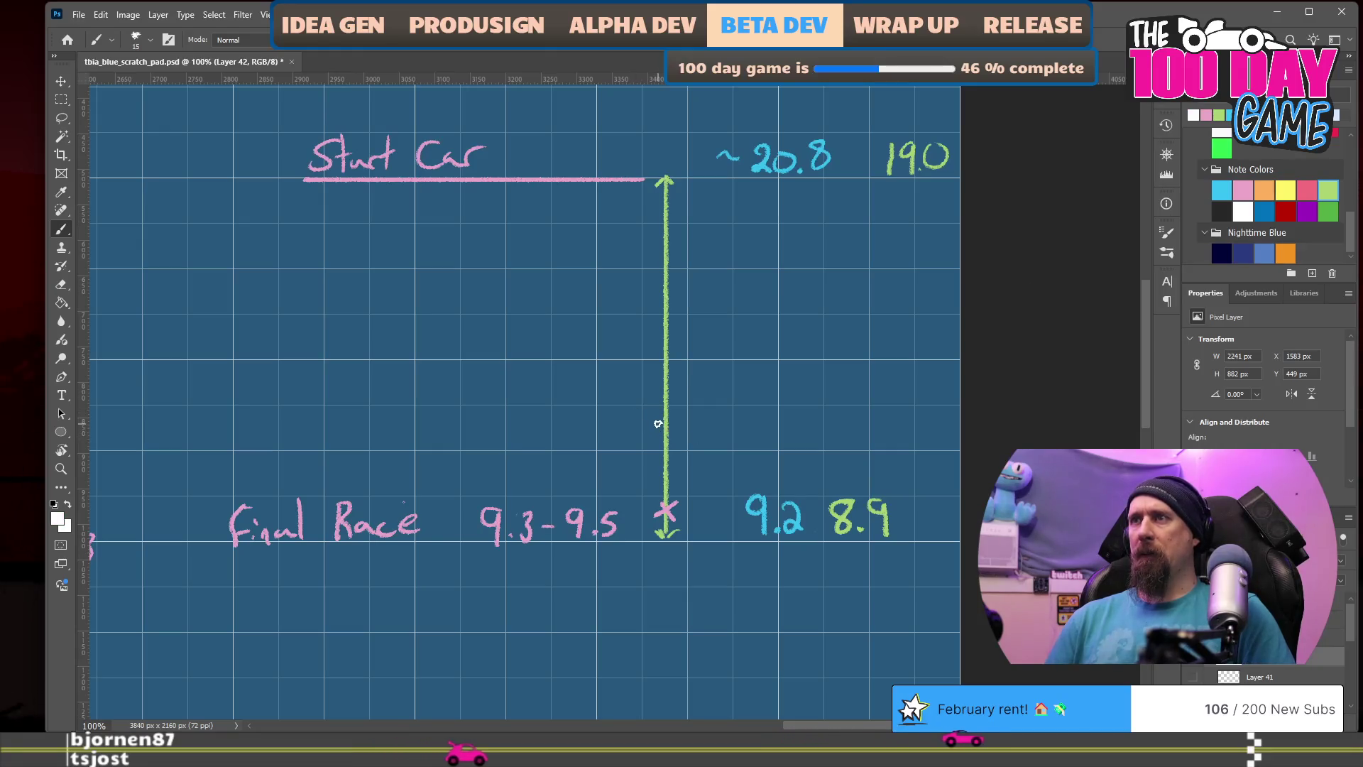
drag(659, 422, 676, 422)
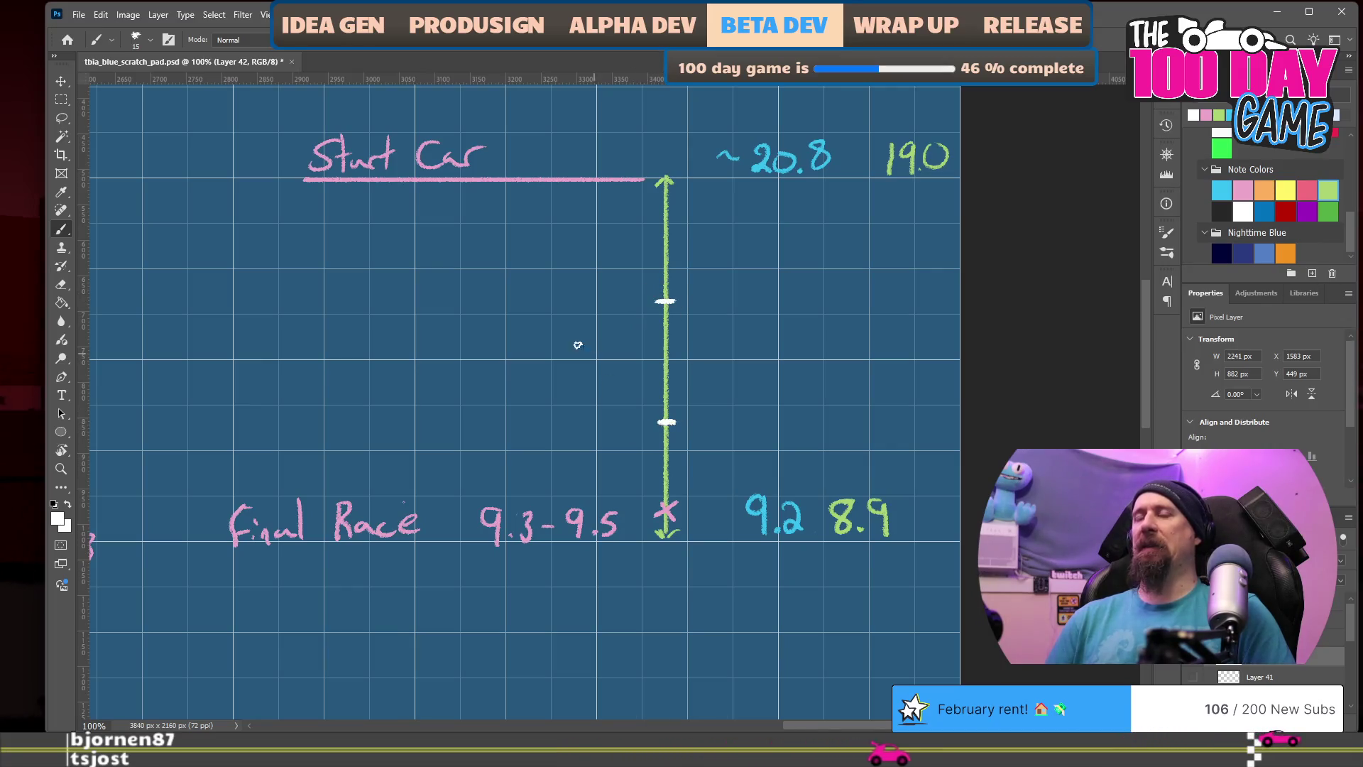
drag(313, 411, 709, 417)
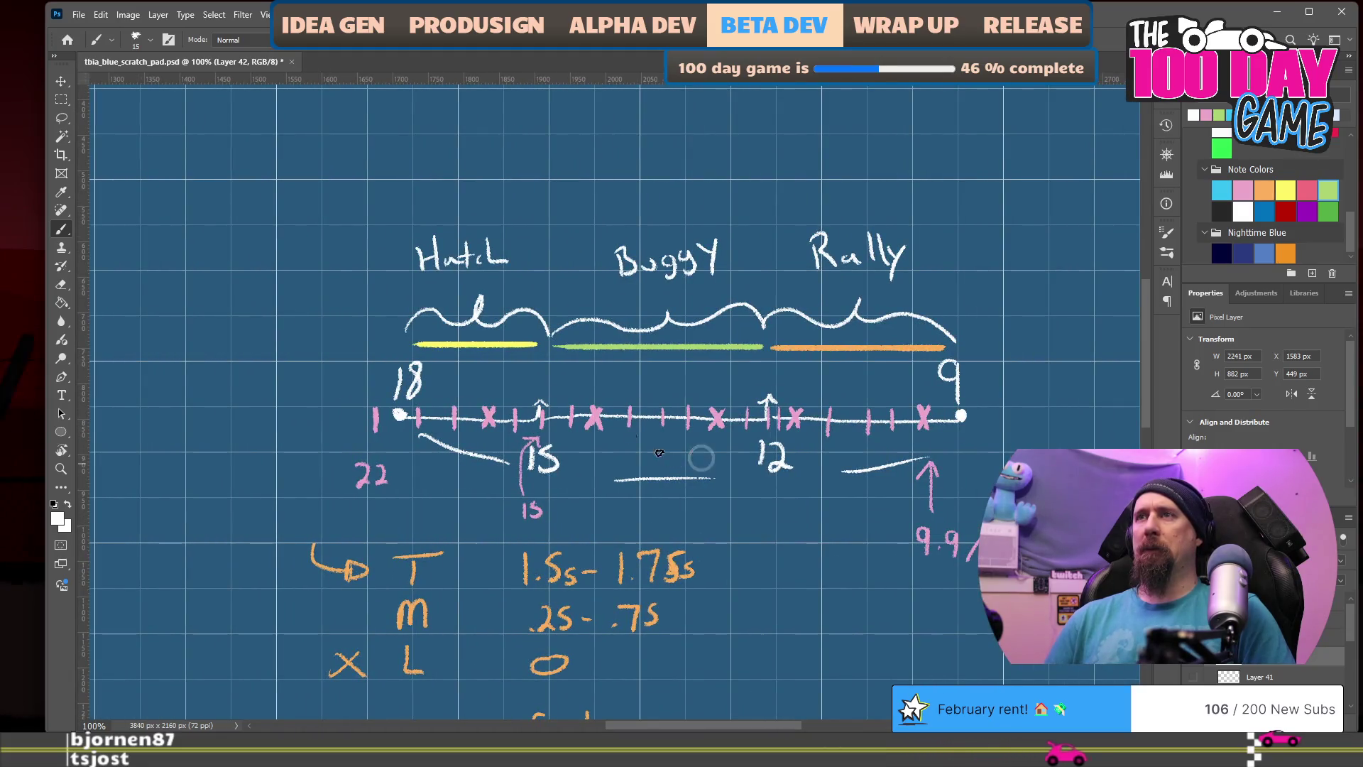
Step: Draw a pink X on the green arrow below the Start Car notes
drag(779, 410, 441, 355)
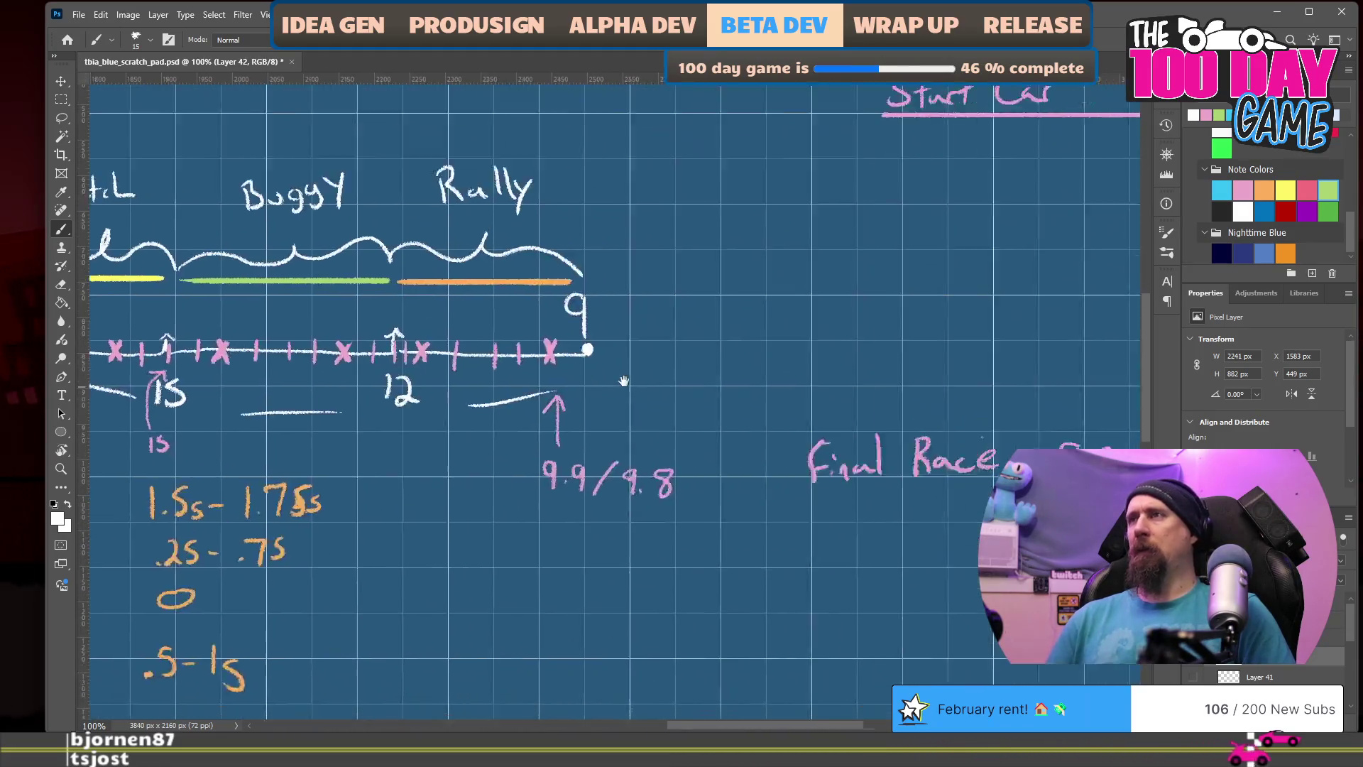
drag(852, 341, 410, 277)
drag(778, 267, 664, 316)
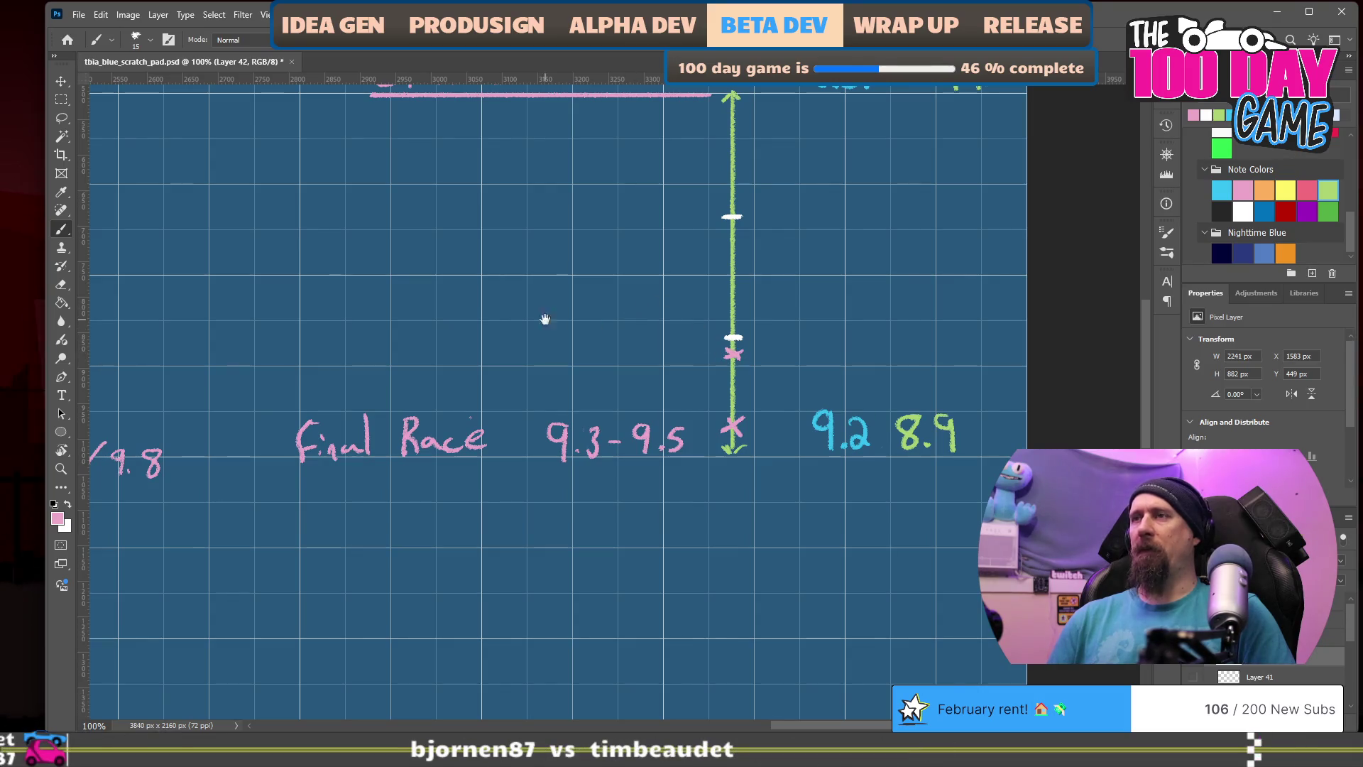
drag(545, 320, 764, 365)
mouse_move(668, 350)
mouse_down()
mouse_move(873, 381)
mouse_move(615, 384)
mouse_up()
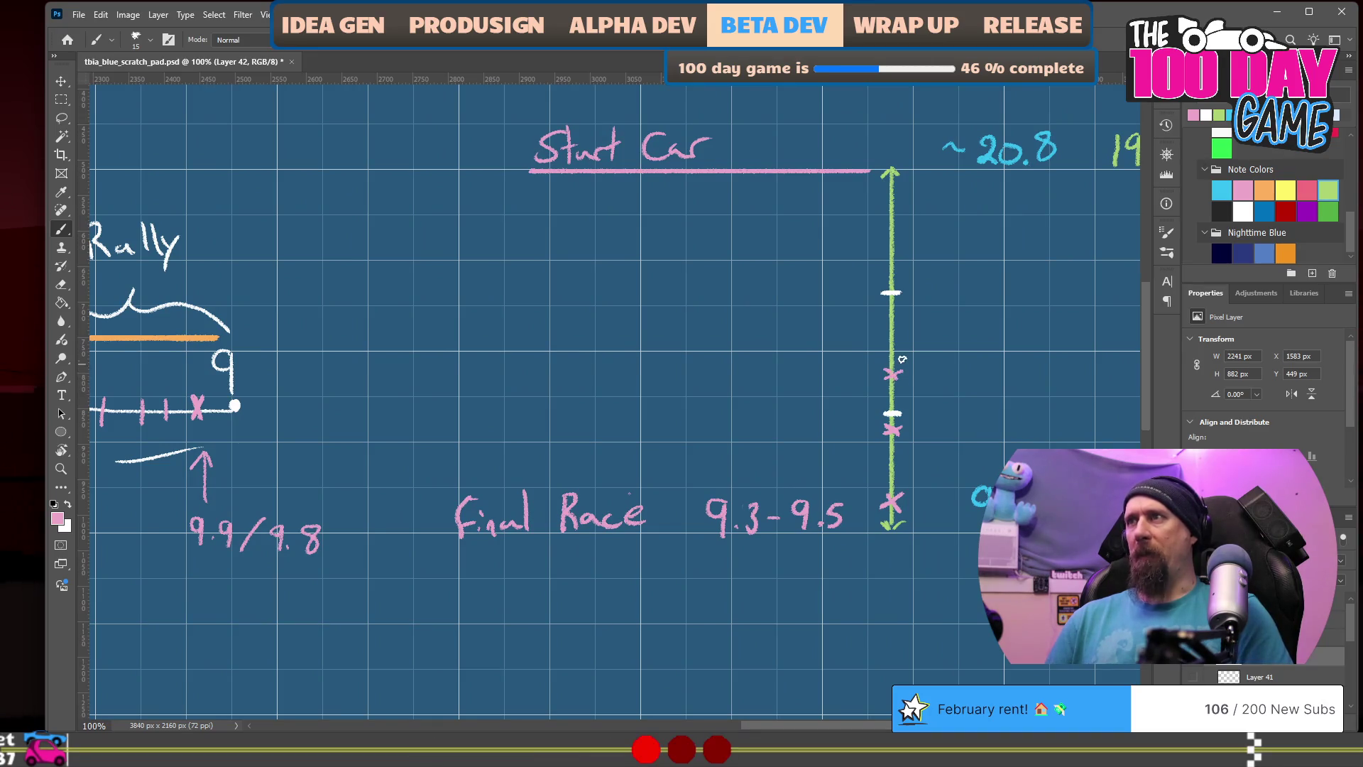
mouse_move(588, 351)
mouse_down()
mouse_move(1044, 360)
mouse_move(624, 380)
mouse_up()
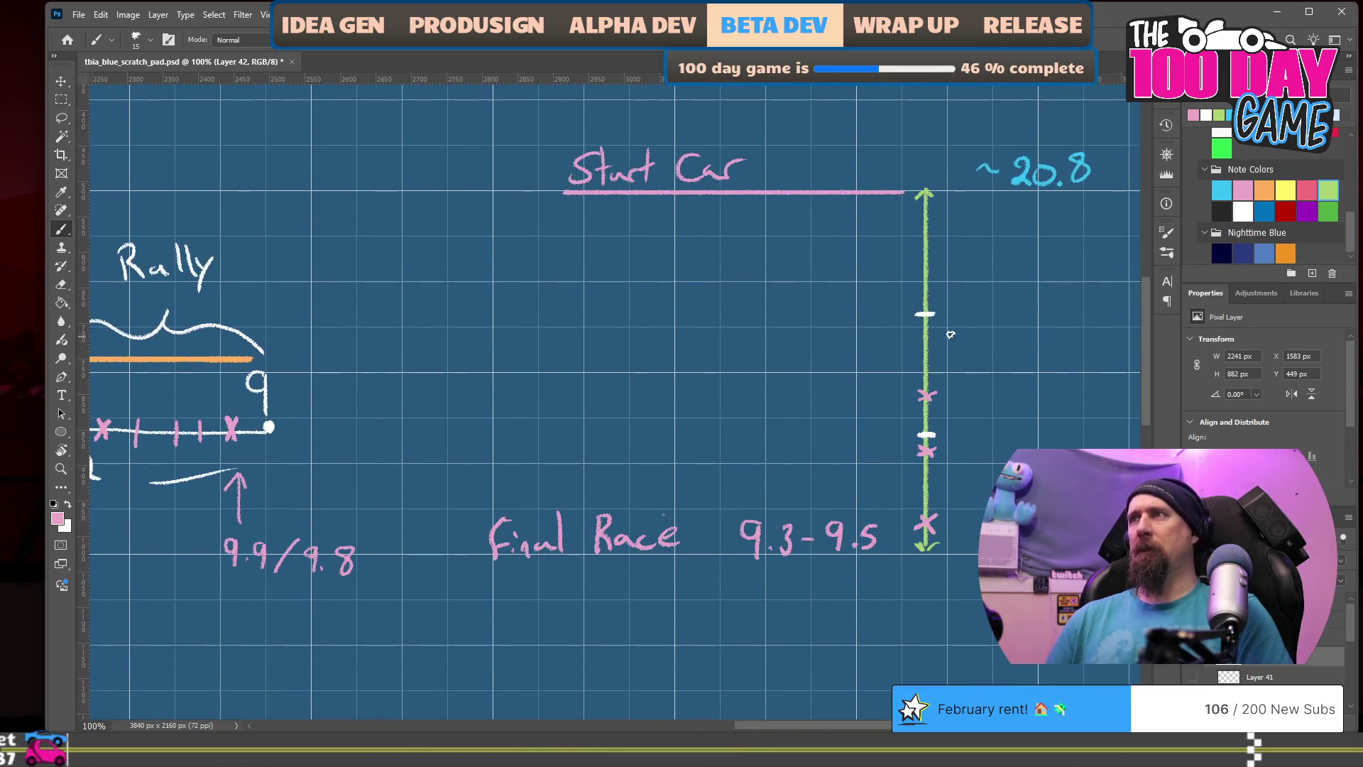
drag(916, 319, 938, 336)
drag(936, 318, 917, 336)
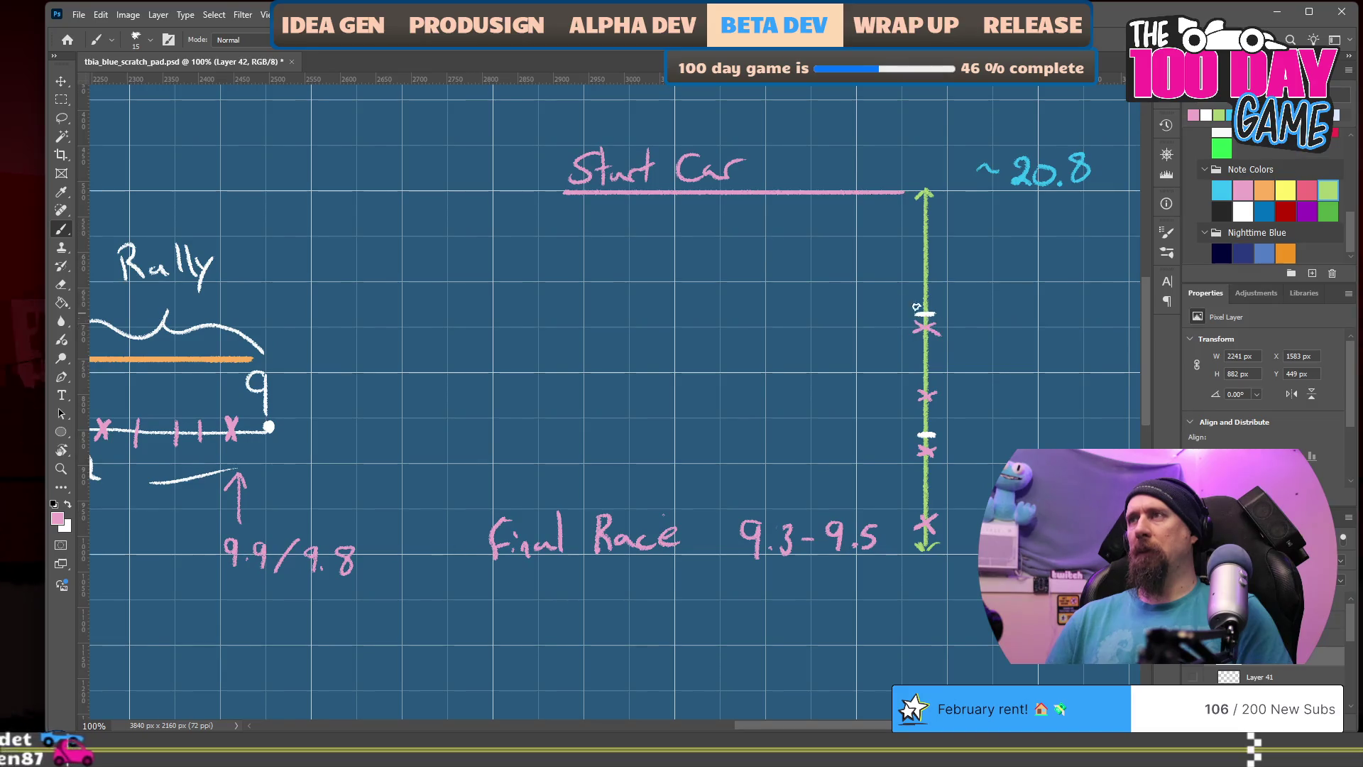
Step: Add another pink X on the arrow and write a 5 beside Final Race
mouse_move(639, 315)
mouse_down()
mouse_move(1065, 326)
mouse_move(596, 341)
mouse_up()
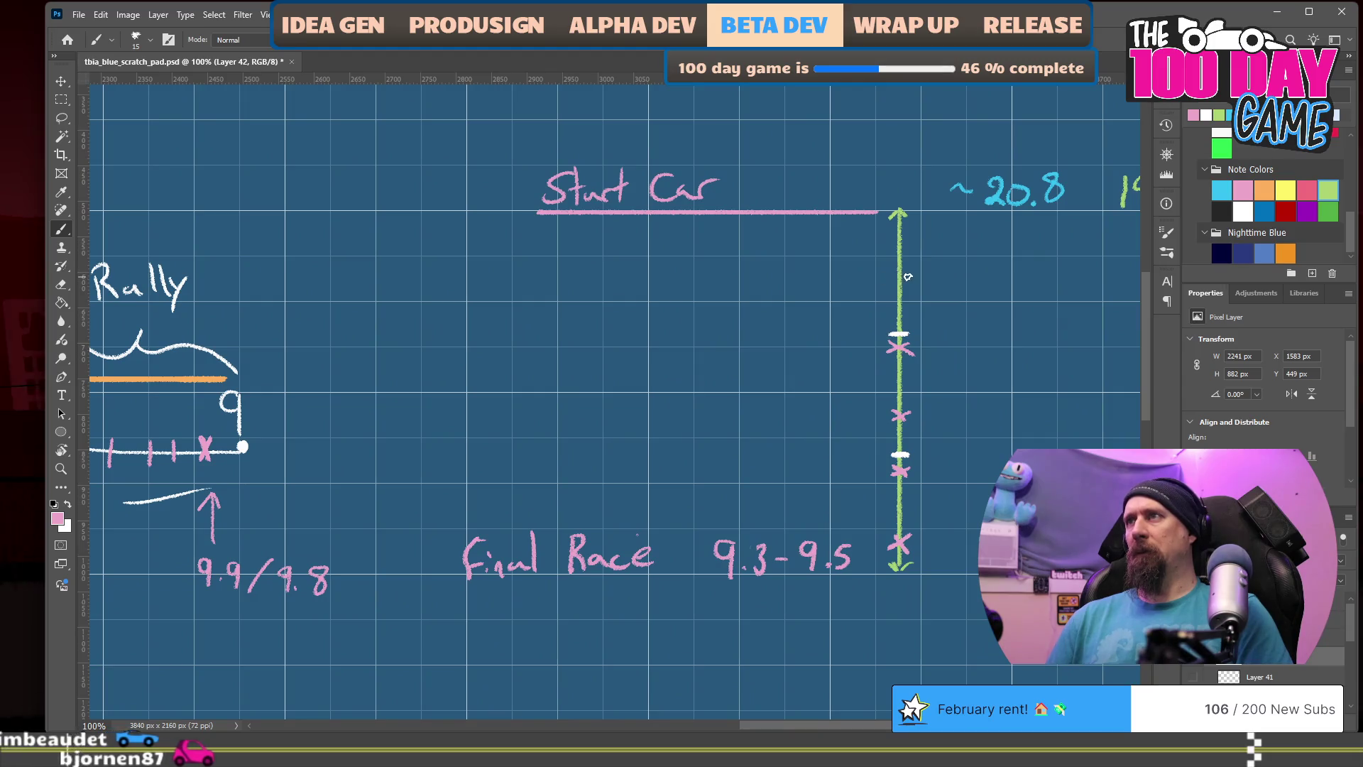
mouse_move(908, 275)
mouse_down()
mouse_move(892, 286)
mouse_move(907, 286)
mouse_up()
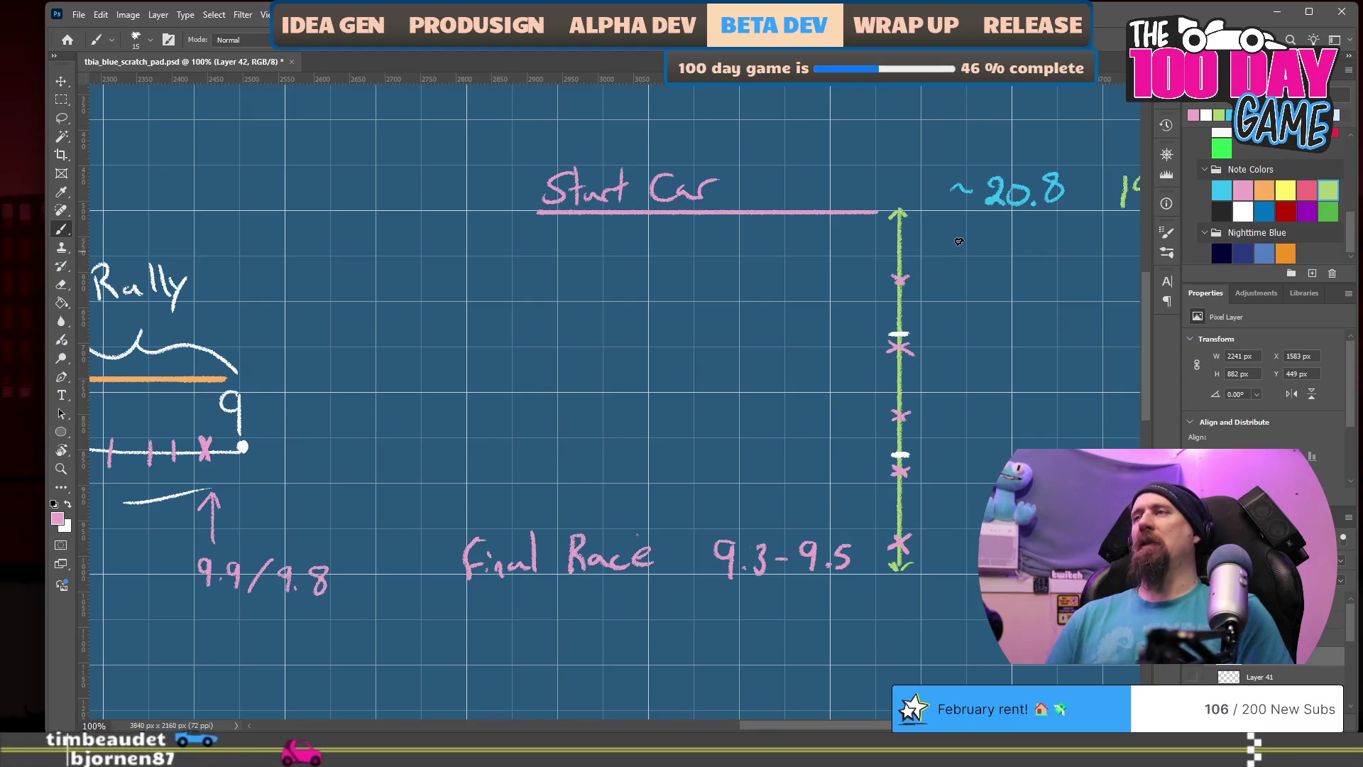
drag(751, 447, 523, 450)
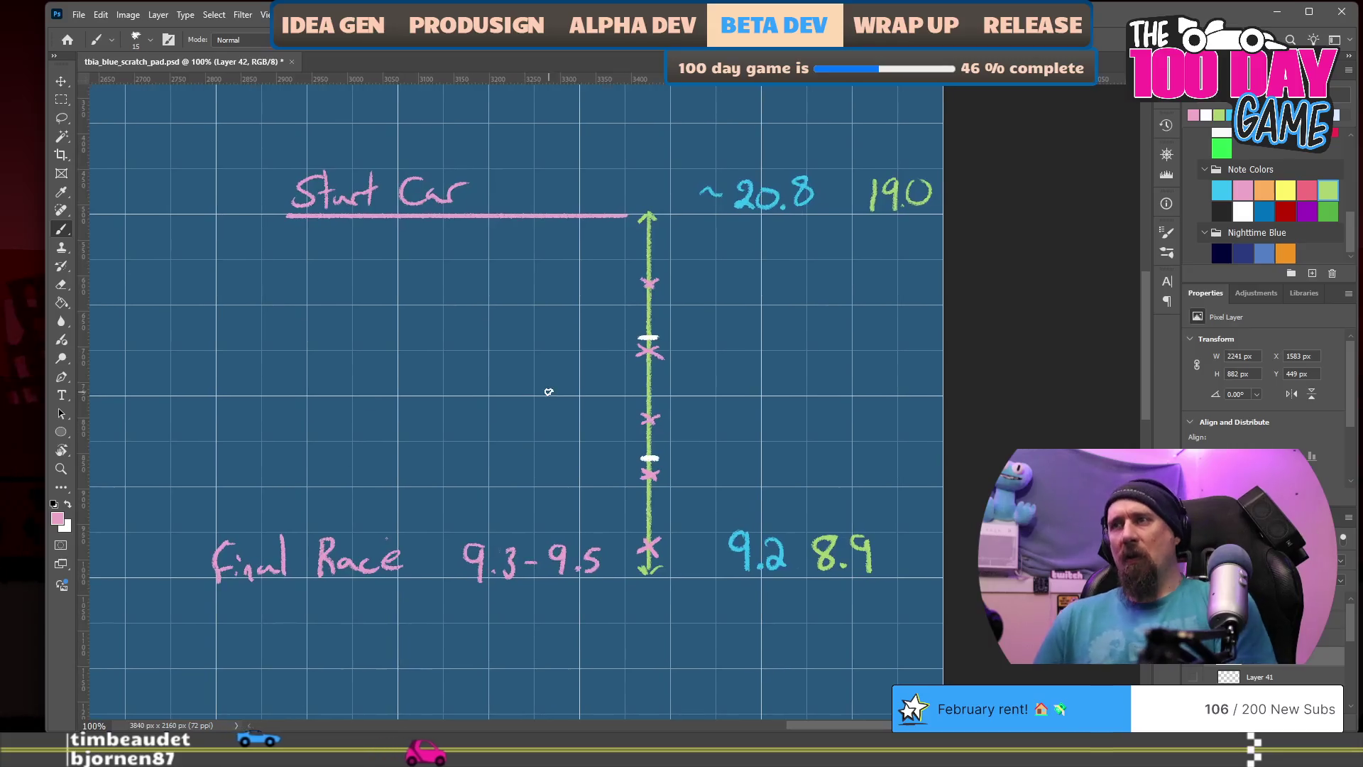
drag(405, 390, 913, 366)
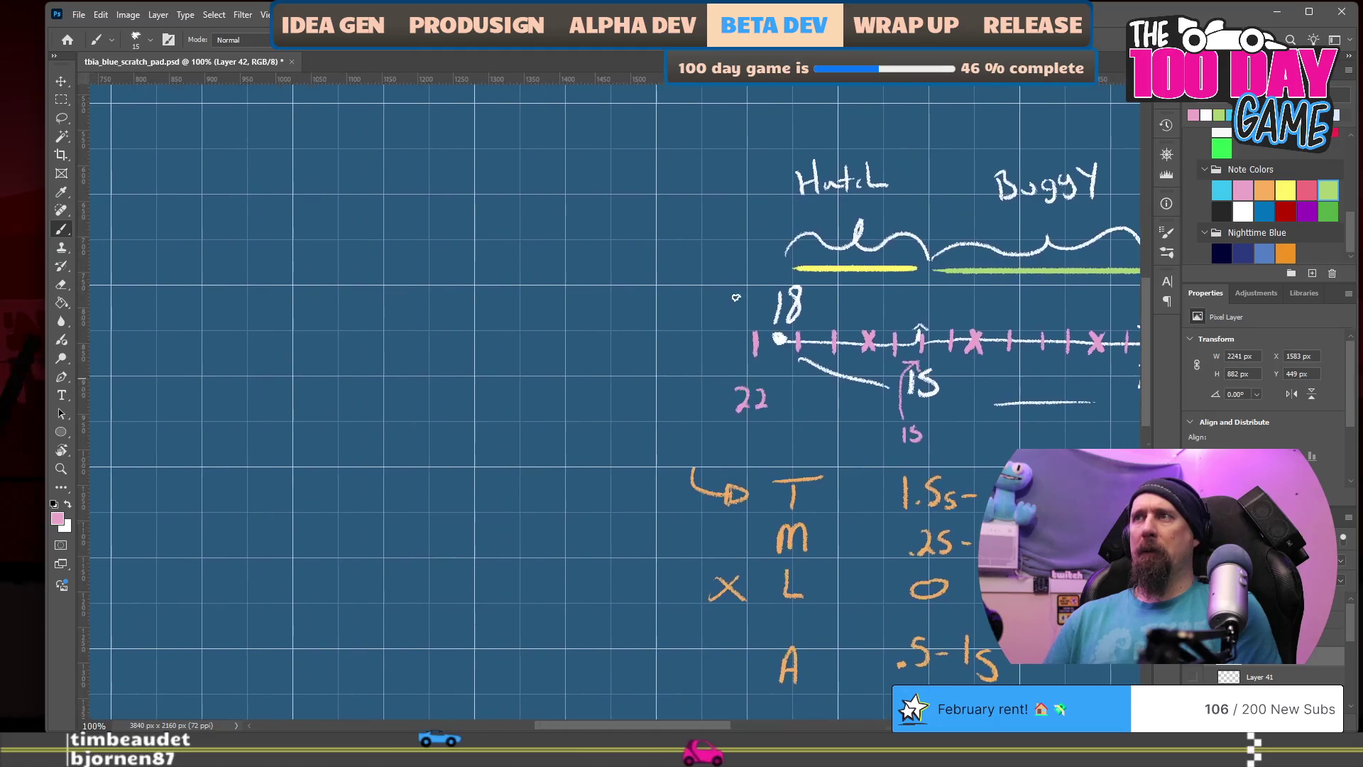
drag(811, 450, 651, 424)
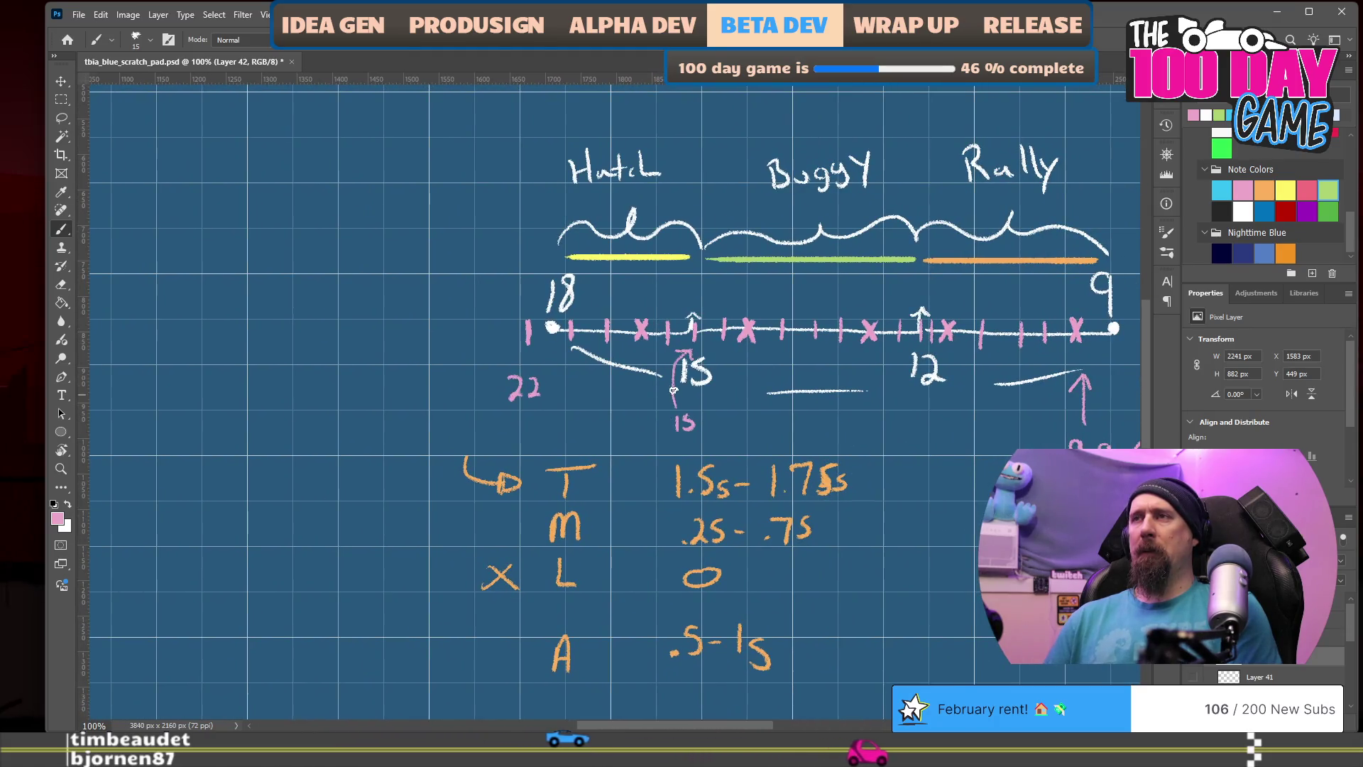
mouse_move(951, 436)
mouse_down()
mouse_move(600, 435)
mouse_move(538, 405)
mouse_move(854, 280)
mouse_up()
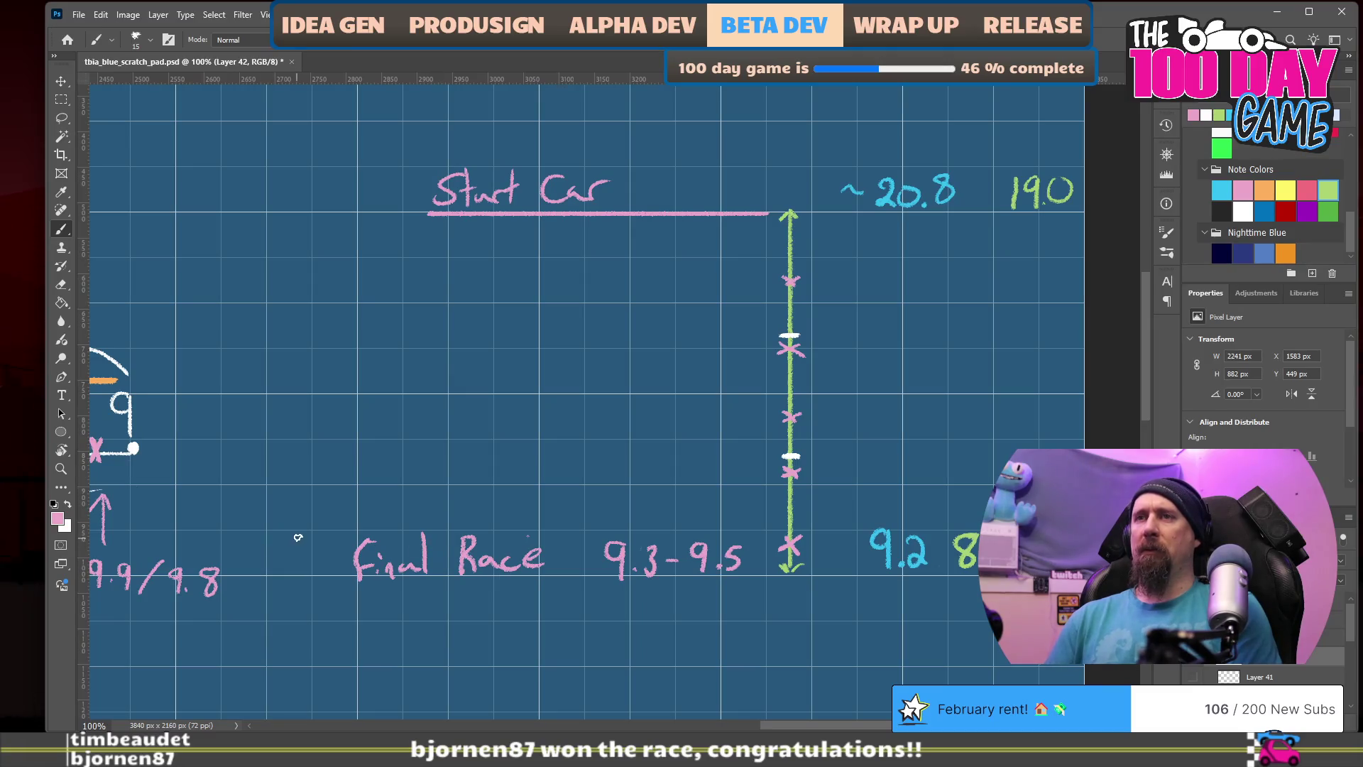
drag(303, 535, 307, 554)
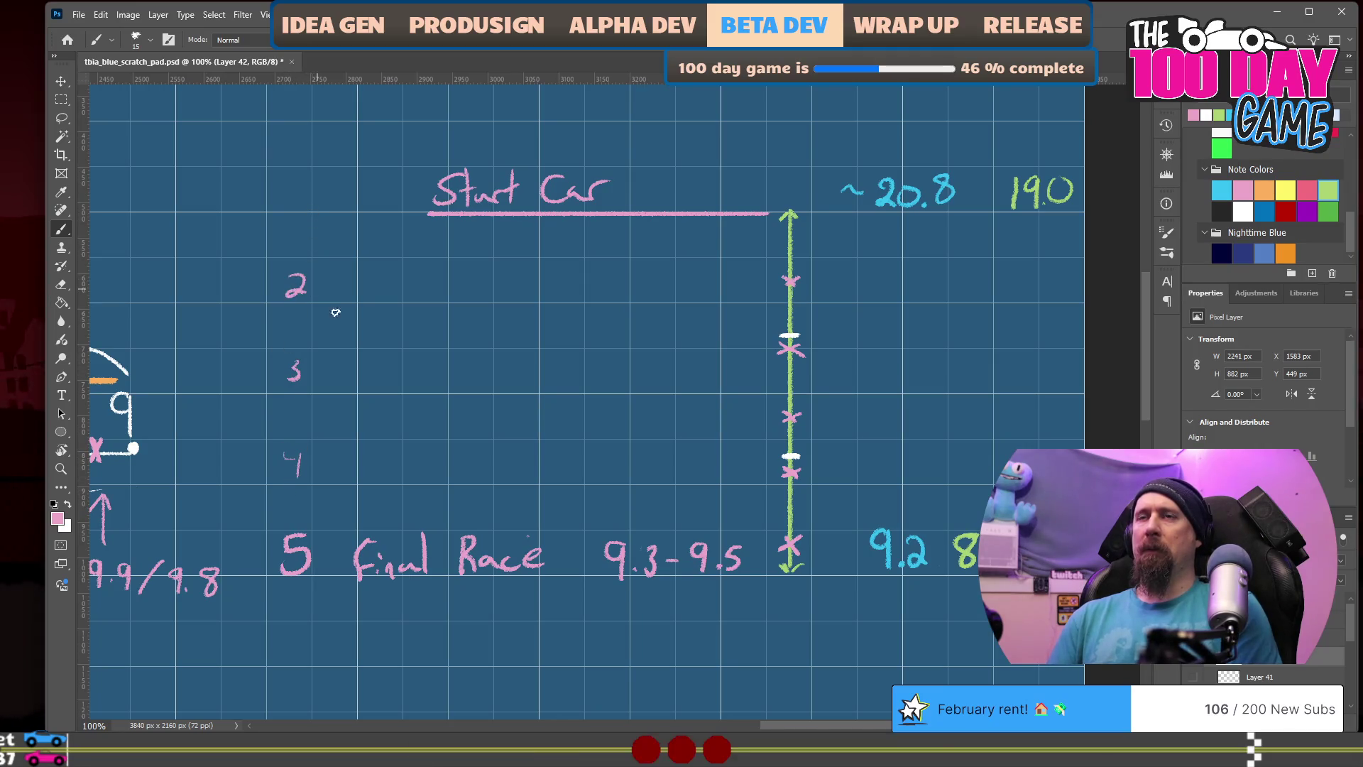
Step: Erase the stray mark near the 4, then label the arrow's X marks 1 to 4
key(e)
drag(275, 464, 307, 400)
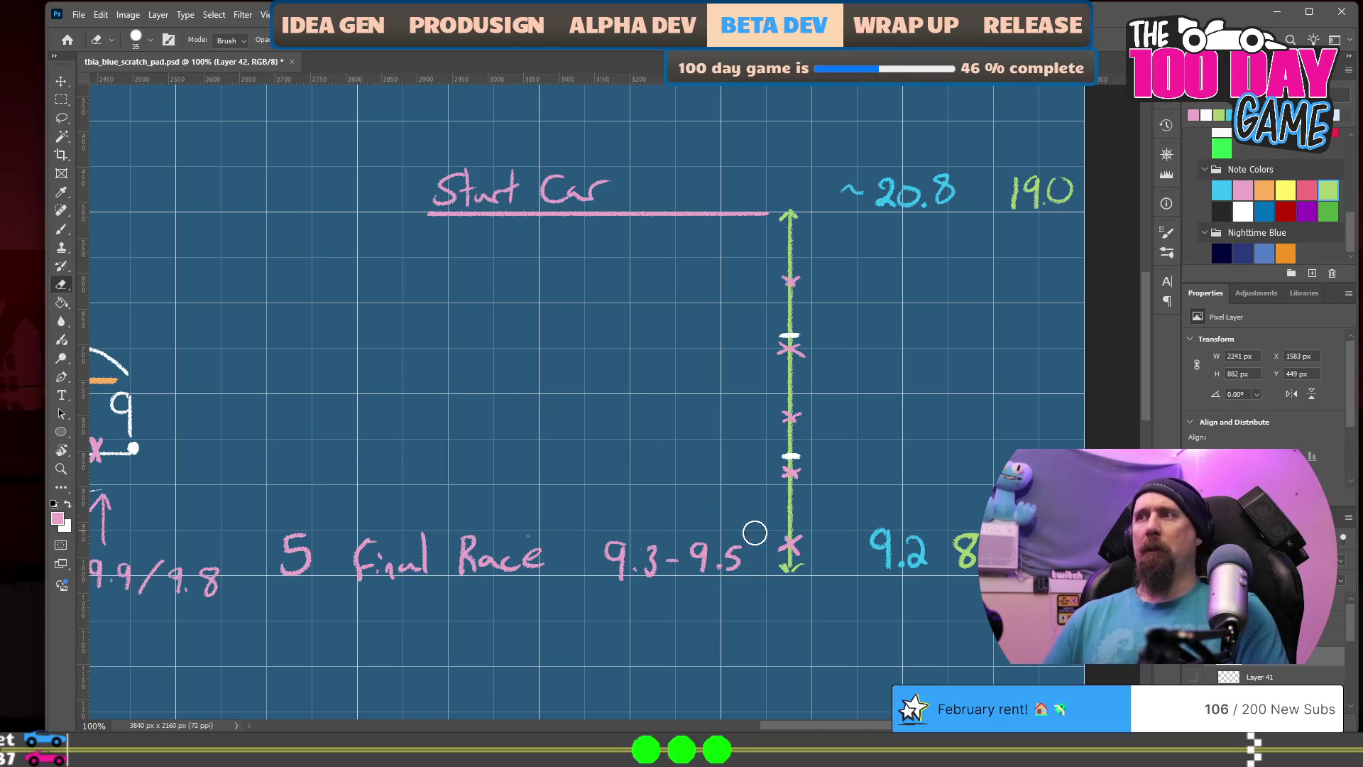
key(b)
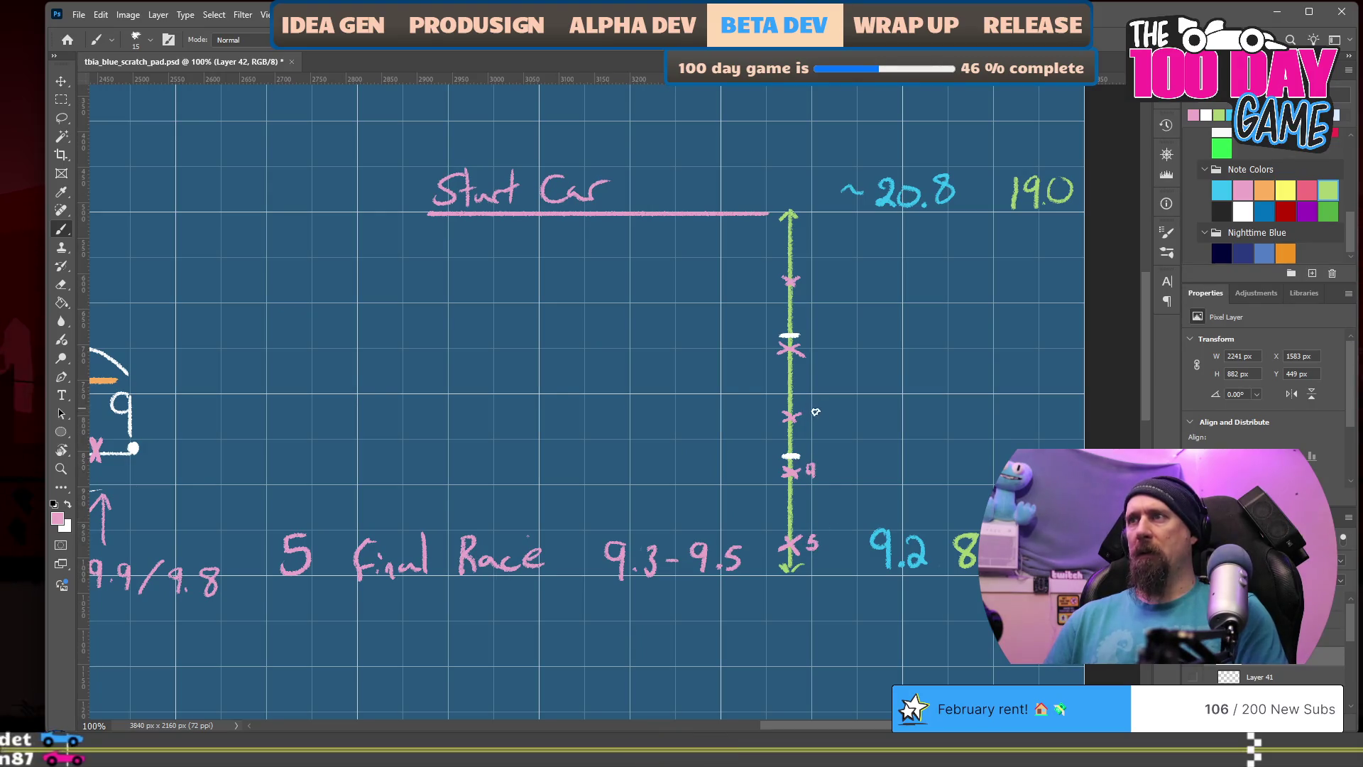
drag(810, 463, 811, 480)
drag(808, 406, 808, 424)
drag(810, 339, 822, 353)
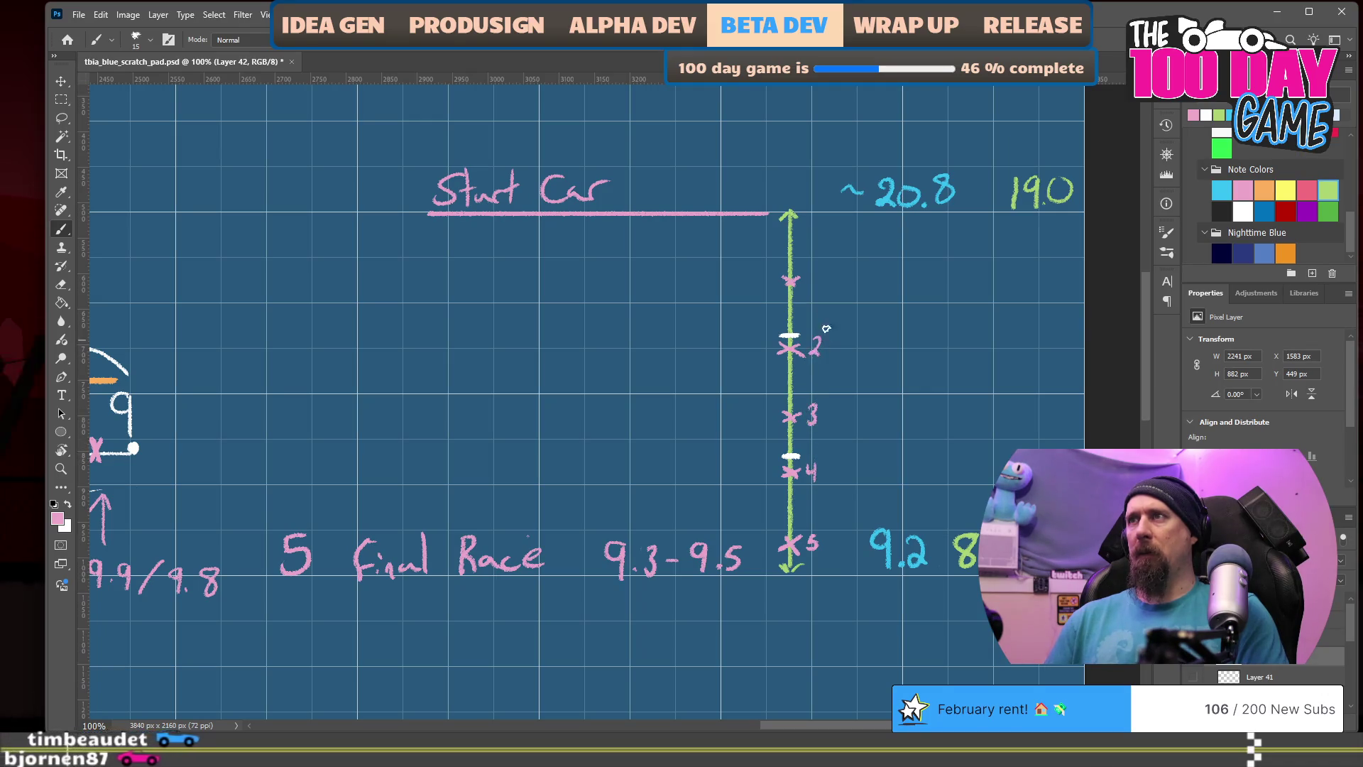
drag(812, 272, 813, 287)
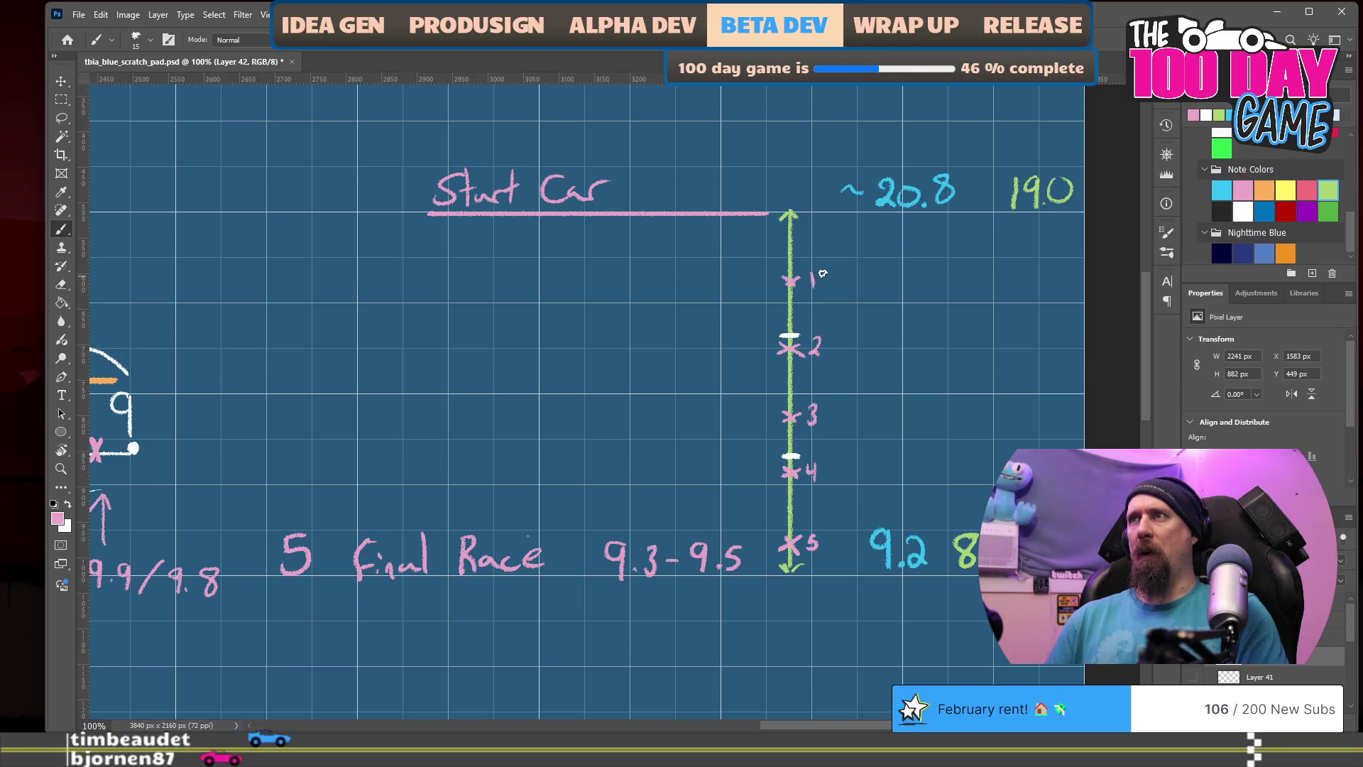
Step: Write a pink 4, 3, 2, 1 column above the 5 beside Final Race
click(287, 492)
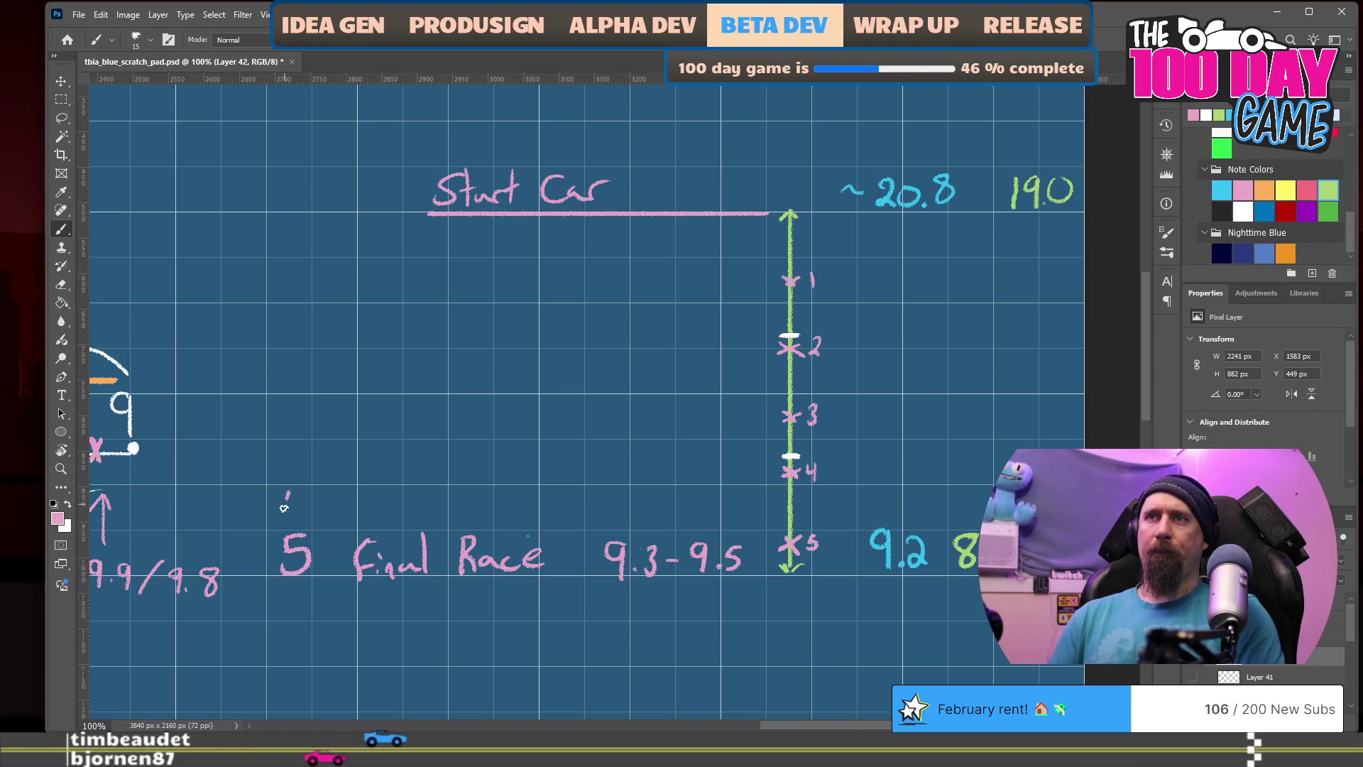
drag(289, 444, 289, 469)
drag(284, 404, 306, 431)
mouse_move(290, 355)
mouse_down()
mouse_move(292, 381)
mouse_move(360, 379)
mouse_up()
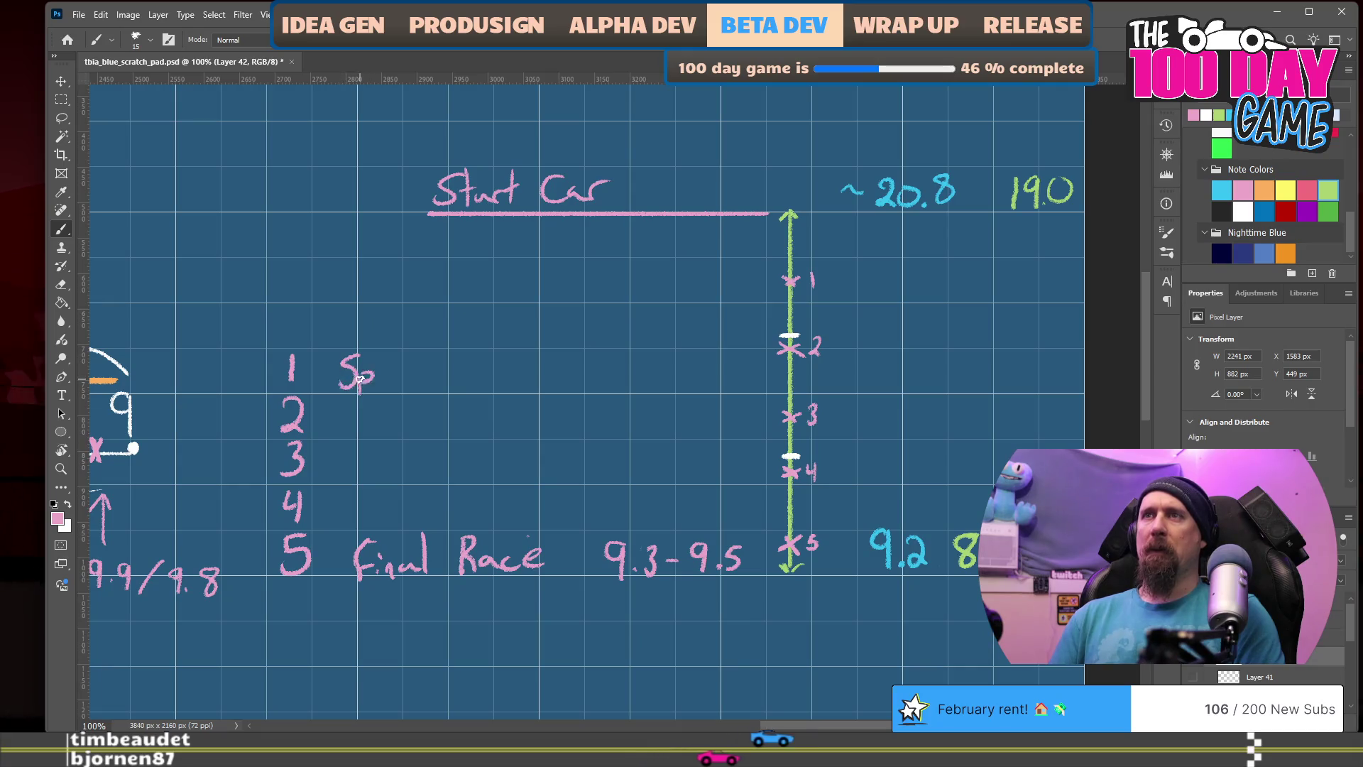
Step: Handwrite 'Spitfire Jax' beside entry 1 of the list
click(423, 382)
click(422, 370)
drag(431, 370, 441, 371)
mouse_move(445, 377)
mouse_down()
mouse_move(458, 385)
mouse_move(507, 355)
mouse_move(514, 378)
mouse_move(533, 376)
mouse_up()
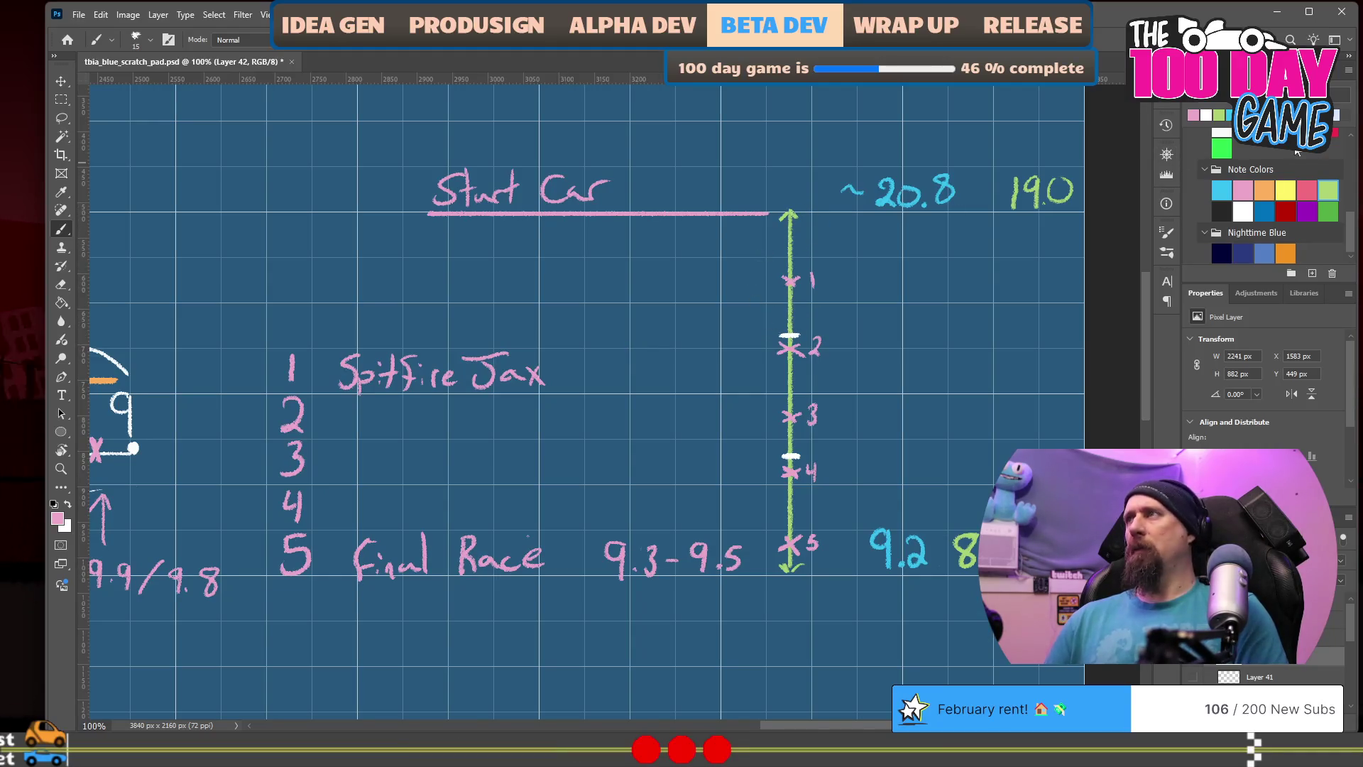
Step: Switch the brush colour to yellow and undo a stray squiggle beside marker 2
click(1287, 188)
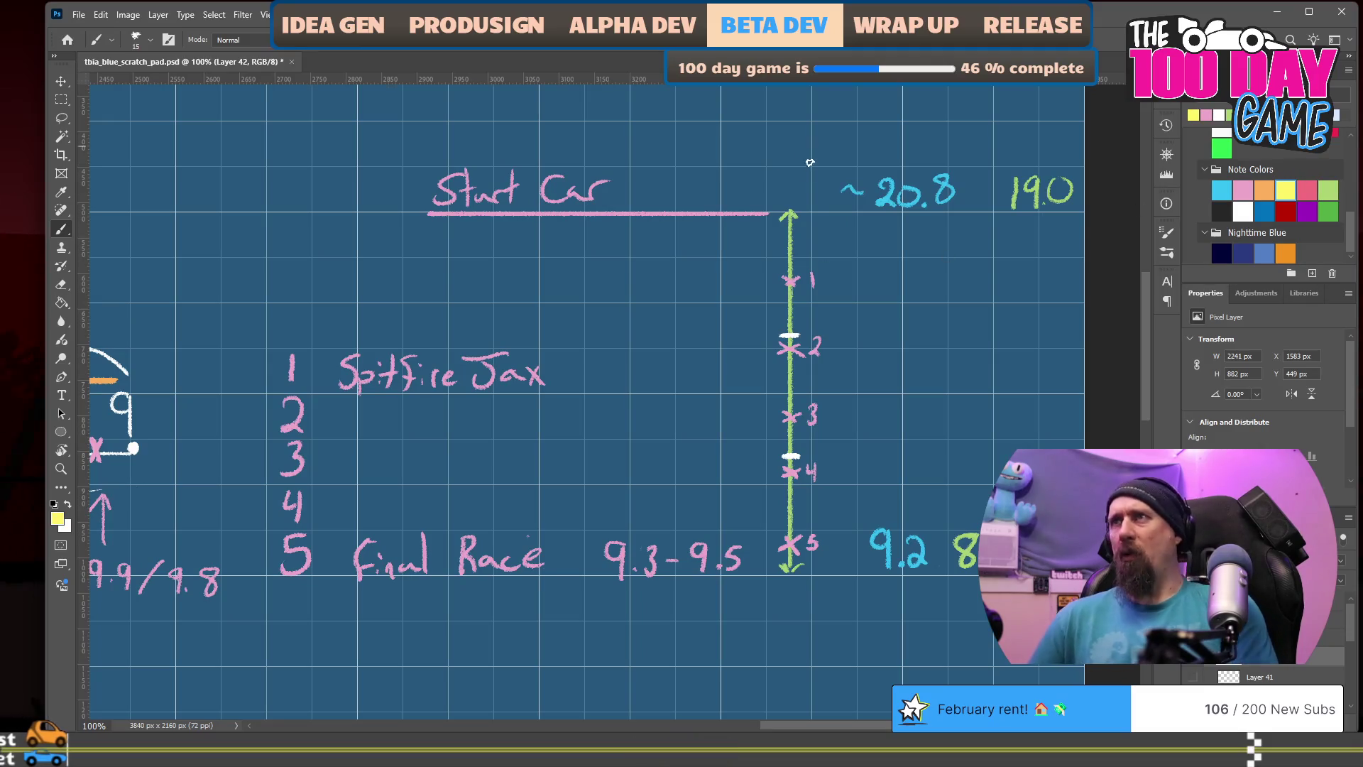
drag(641, 449, 594, 450)
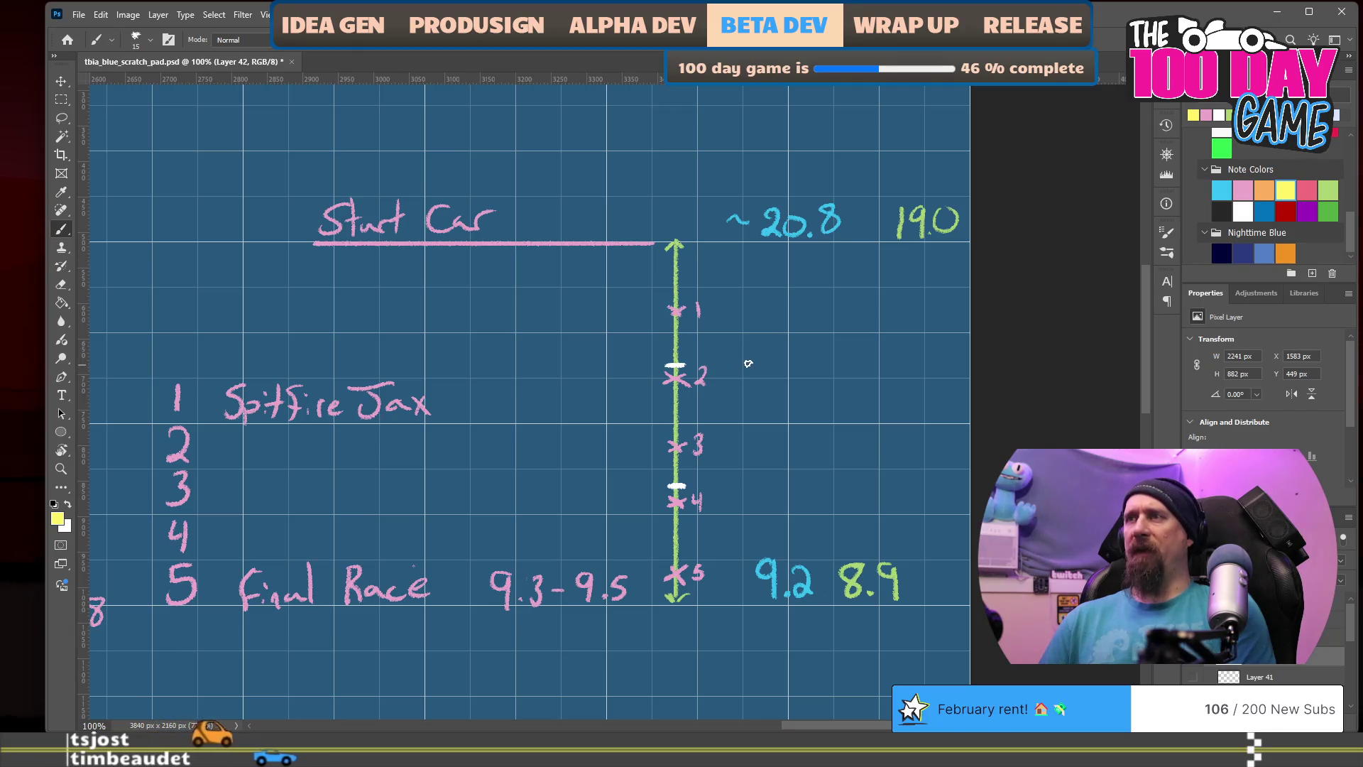
key(ctrl+z)
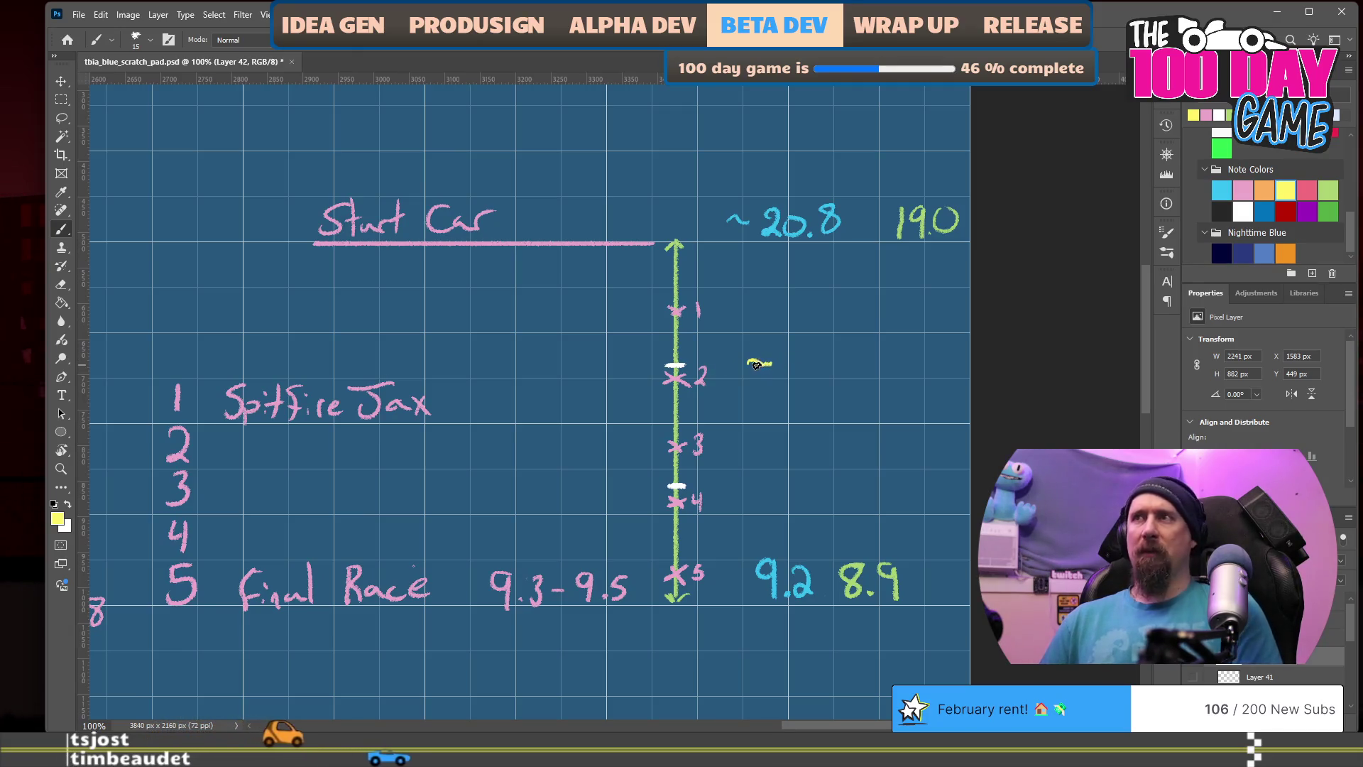
Step: Write yellow ~15 beside marker 2 and ~12 beside marker 4
drag(742, 362, 785, 369)
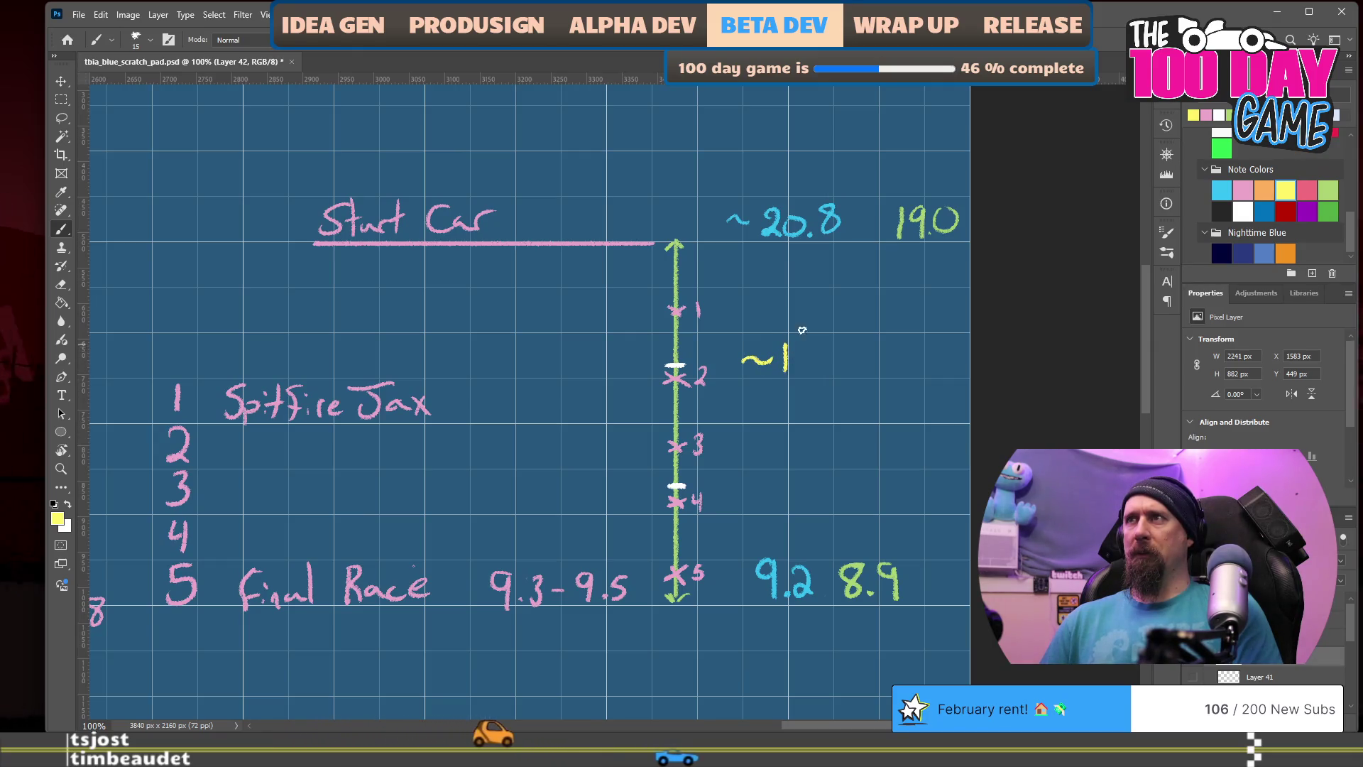
mouse_move(796, 347)
mouse_down()
mouse_move(808, 346)
mouse_move(791, 368)
mouse_up()
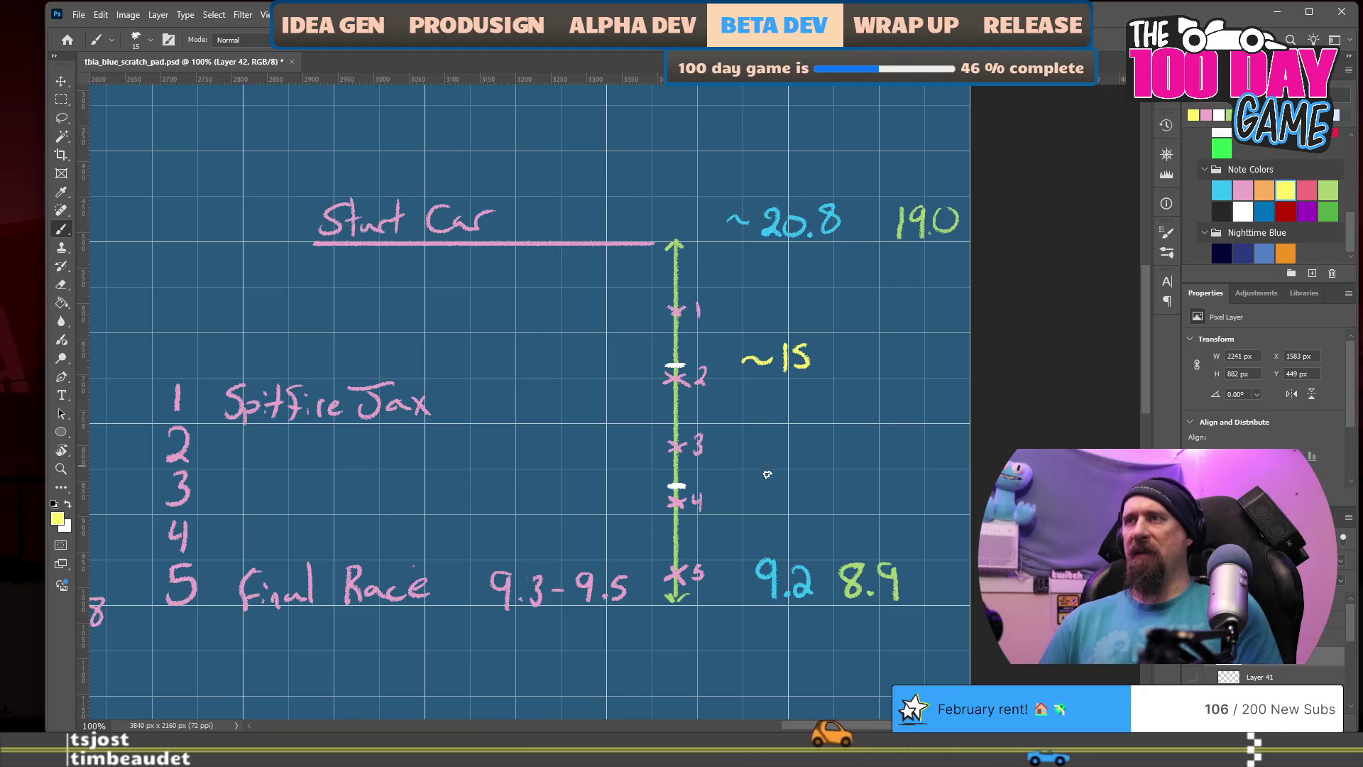
drag(752, 490, 801, 499)
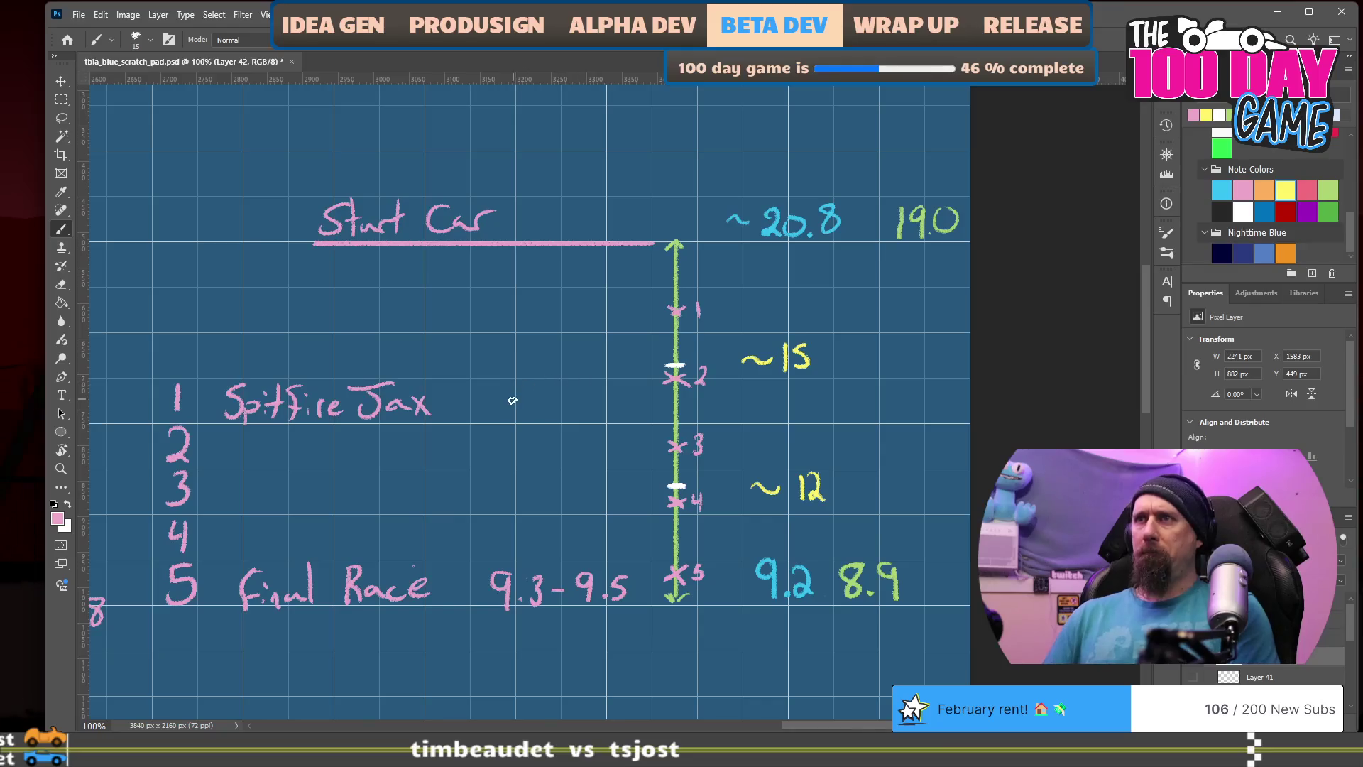
Step: Add a pink ~17.5 next to Spitfire Jax, save, and switch to the game
drag(502, 402, 514, 401)
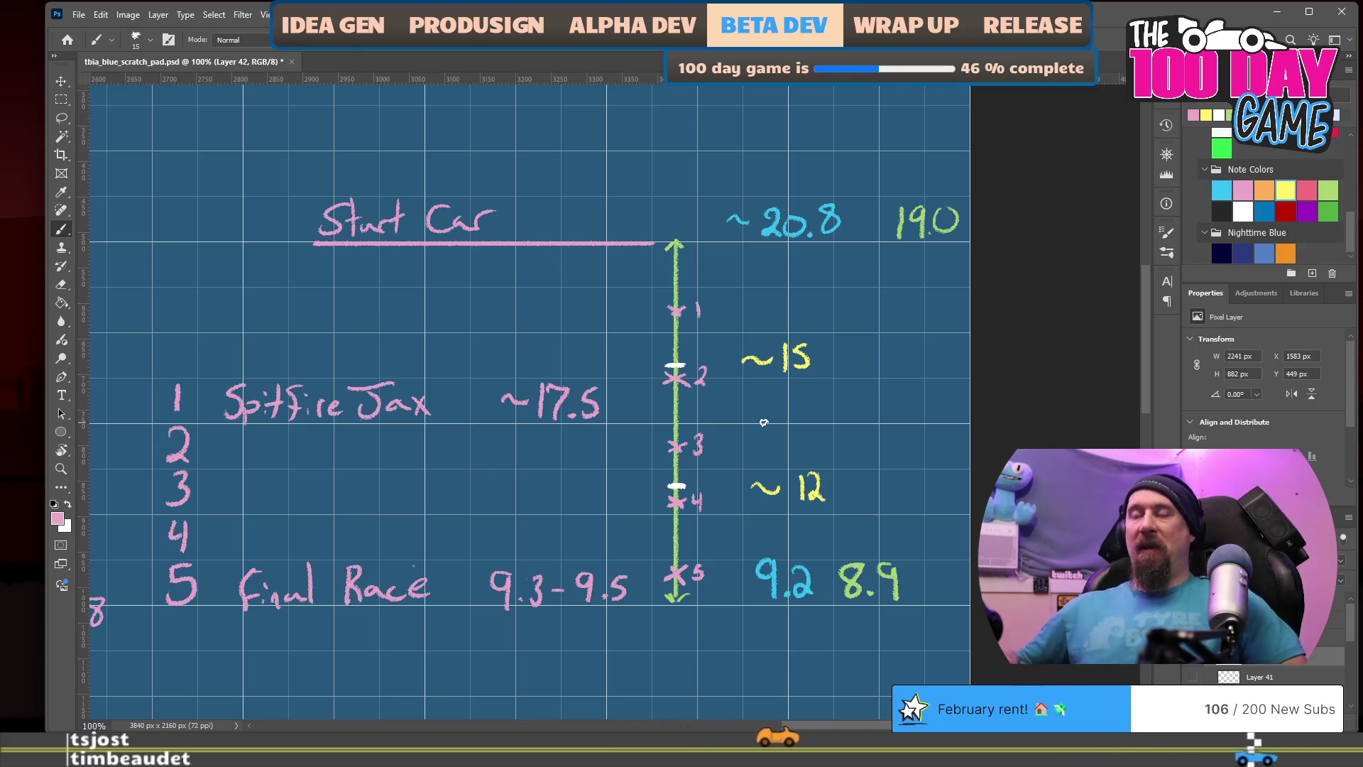
key(ctrl+s)
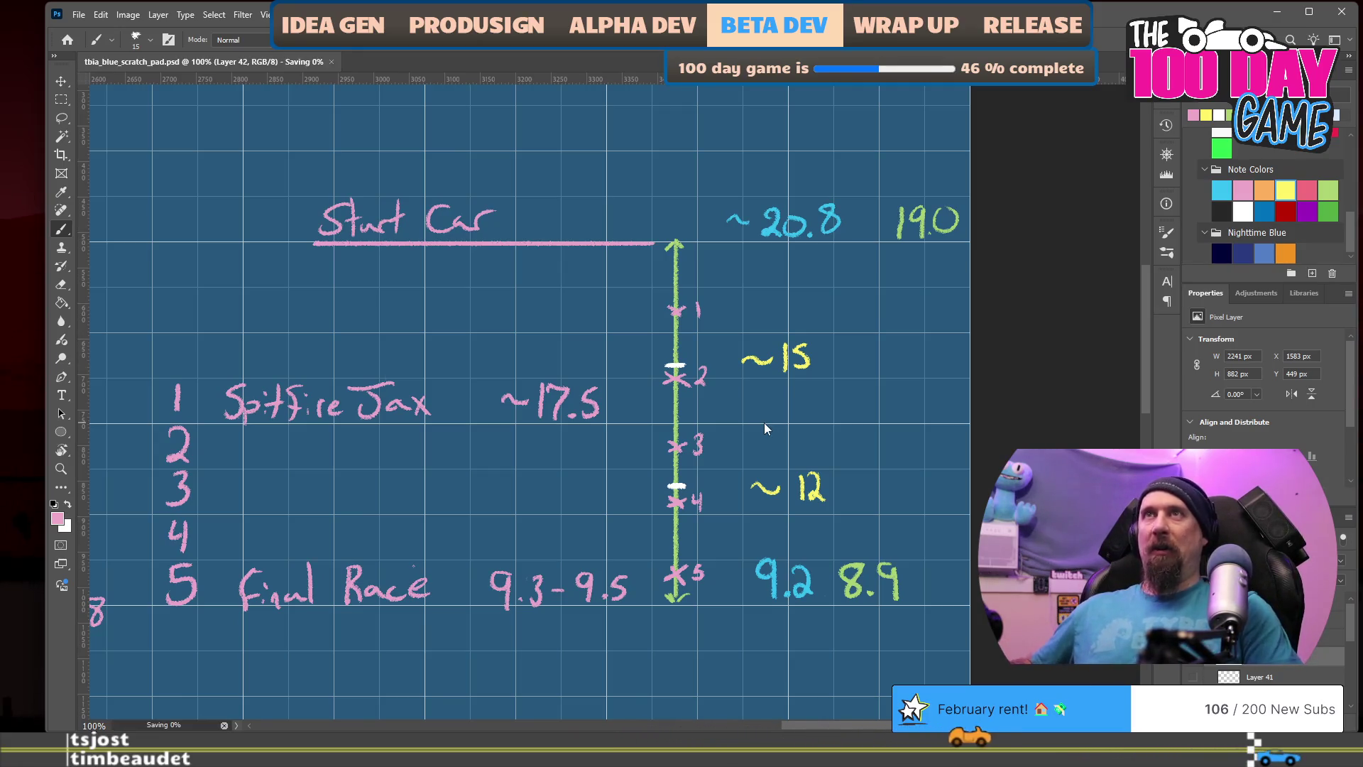
key(alt+Tab)
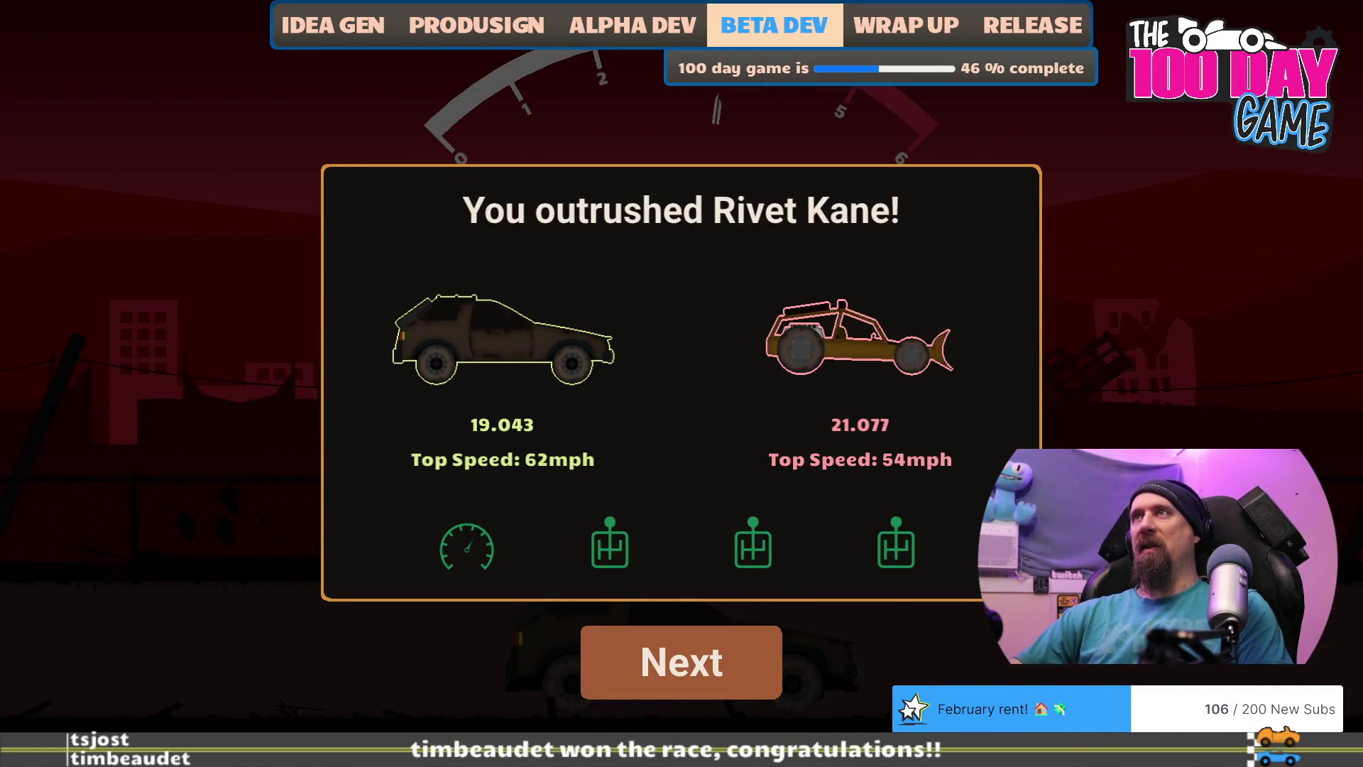
Step: Dismiss the race results and advance through Spitfire Jax's dialogue
click(700, 660)
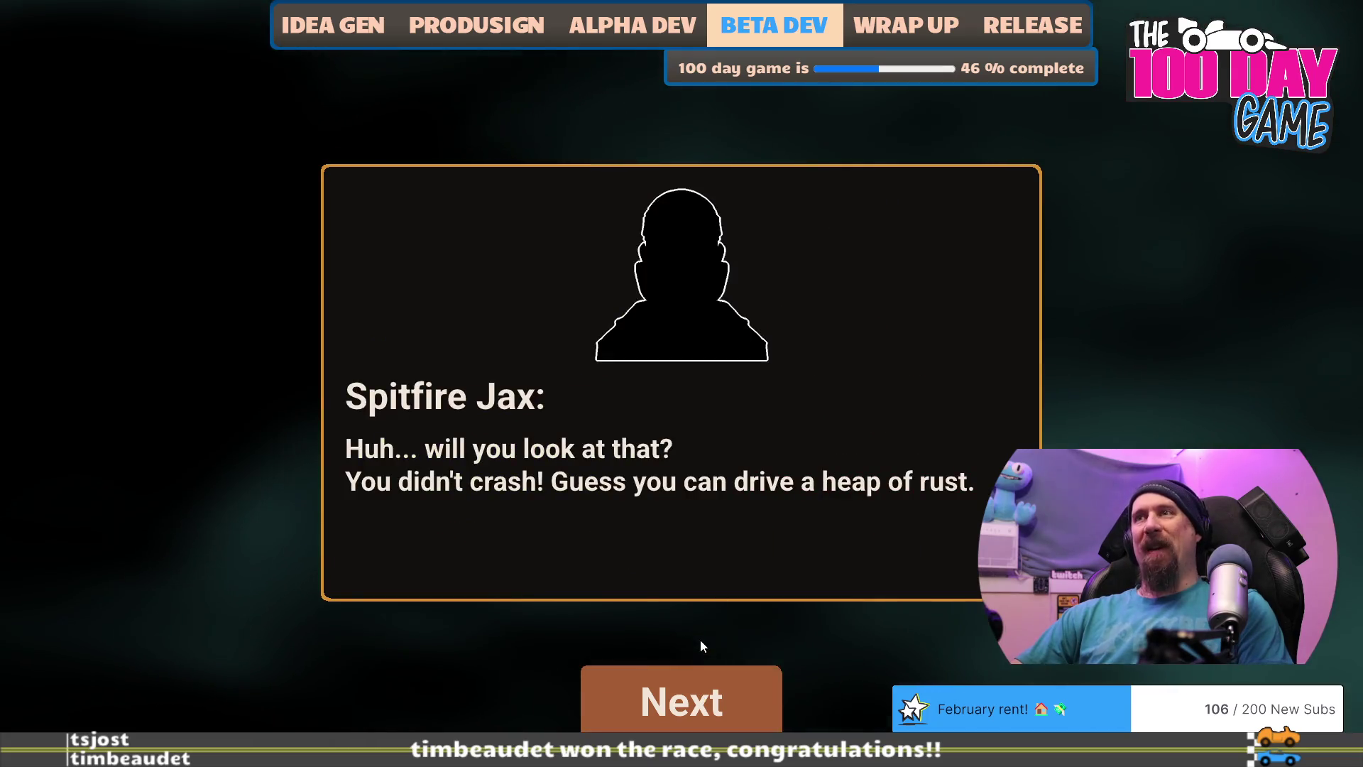
click(699, 677)
click(699, 677)
click(698, 677)
click(699, 678)
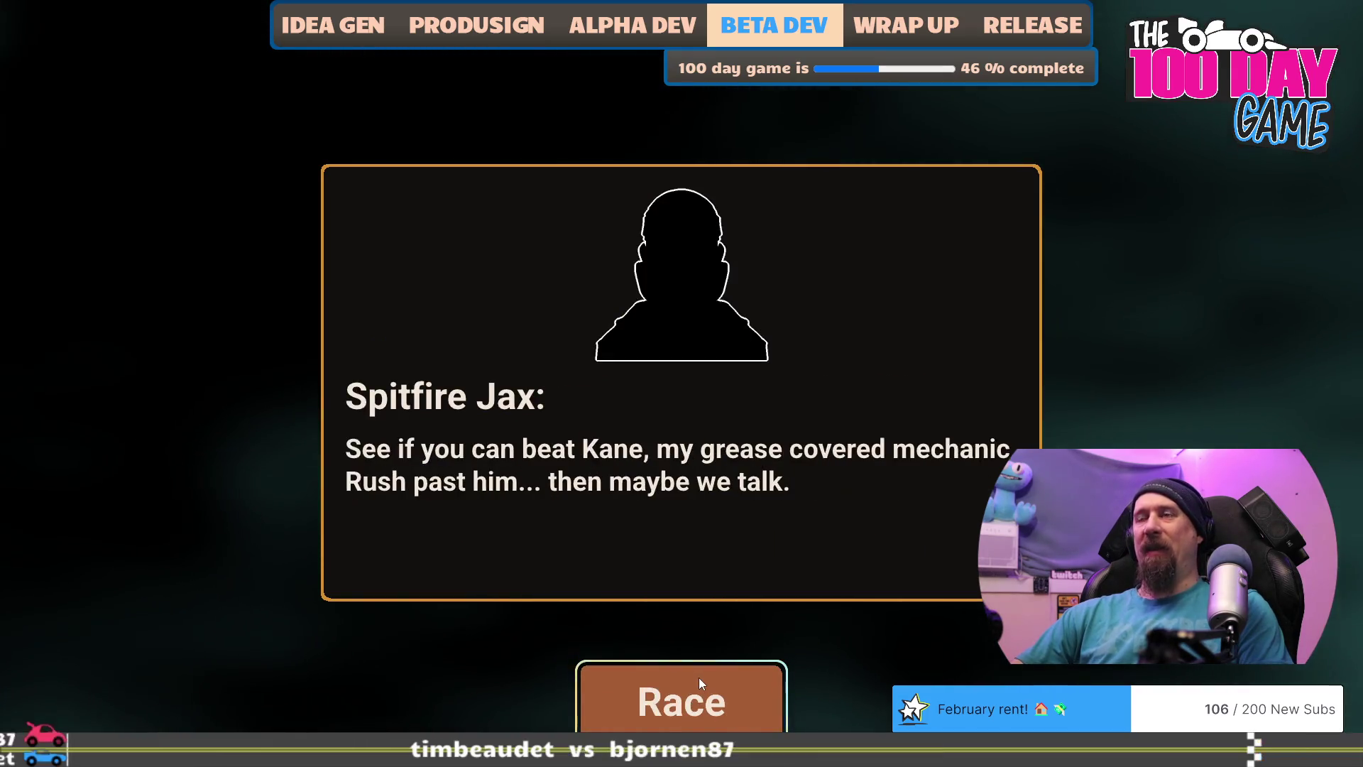
click(699, 677)
Step: Run 'race spitfire_jax' in the developer console to start a race against Spitfire Jax
key(grave)
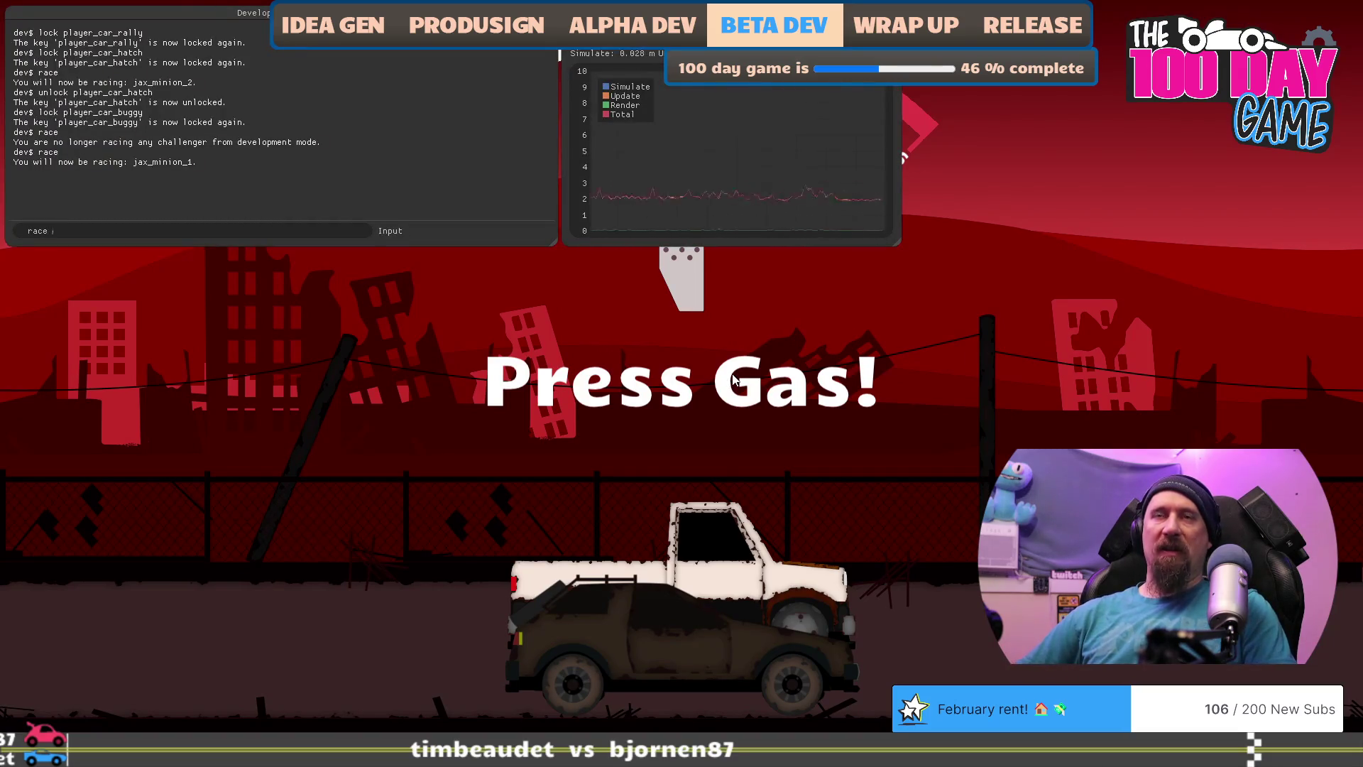
key(Return)
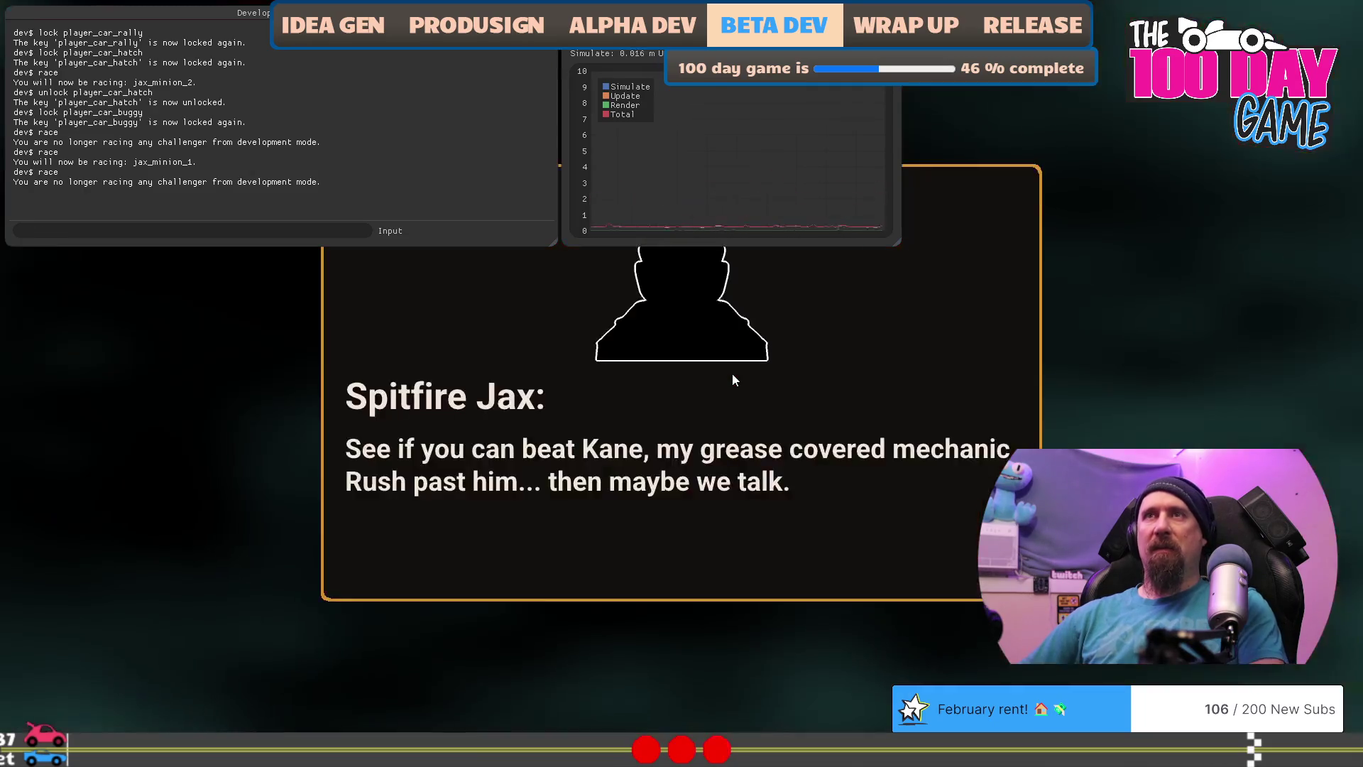
key(grave)
key(grave)
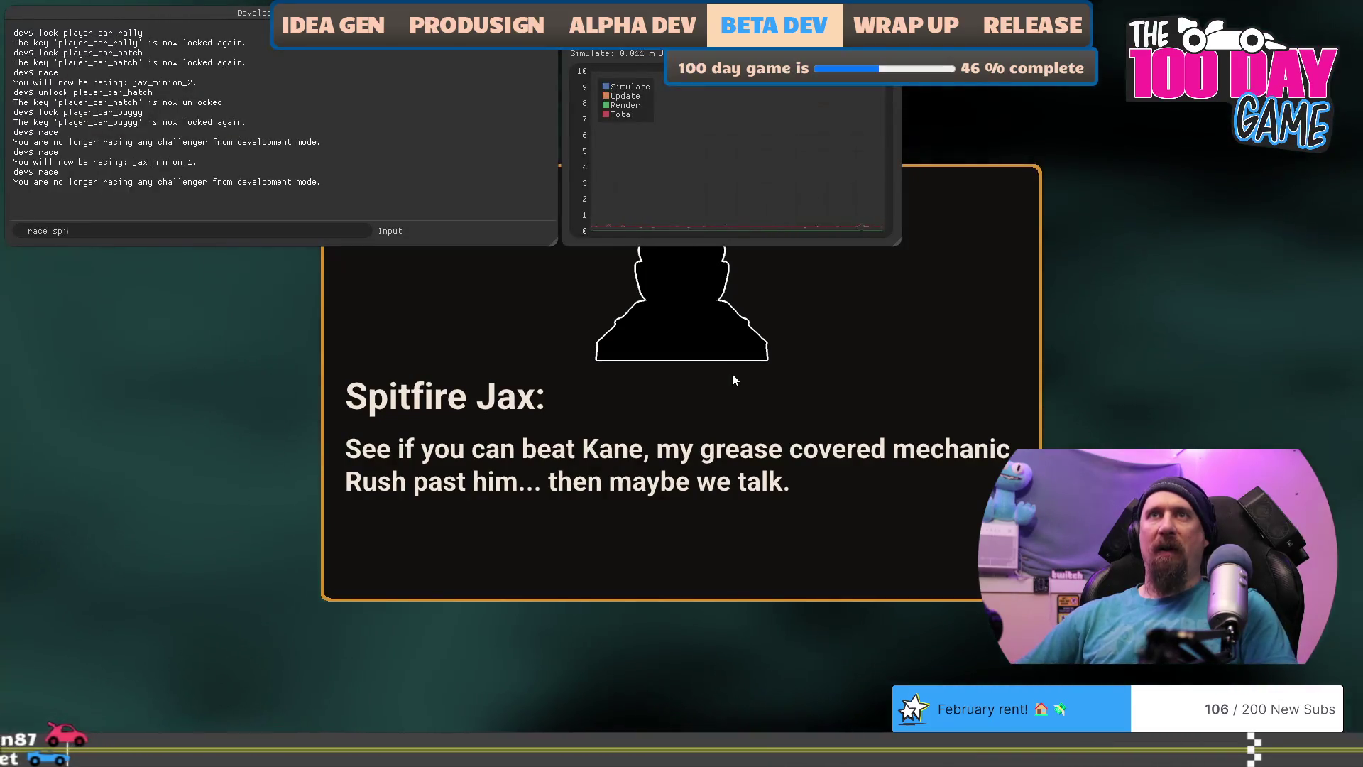
text(tf)
text(_jax)
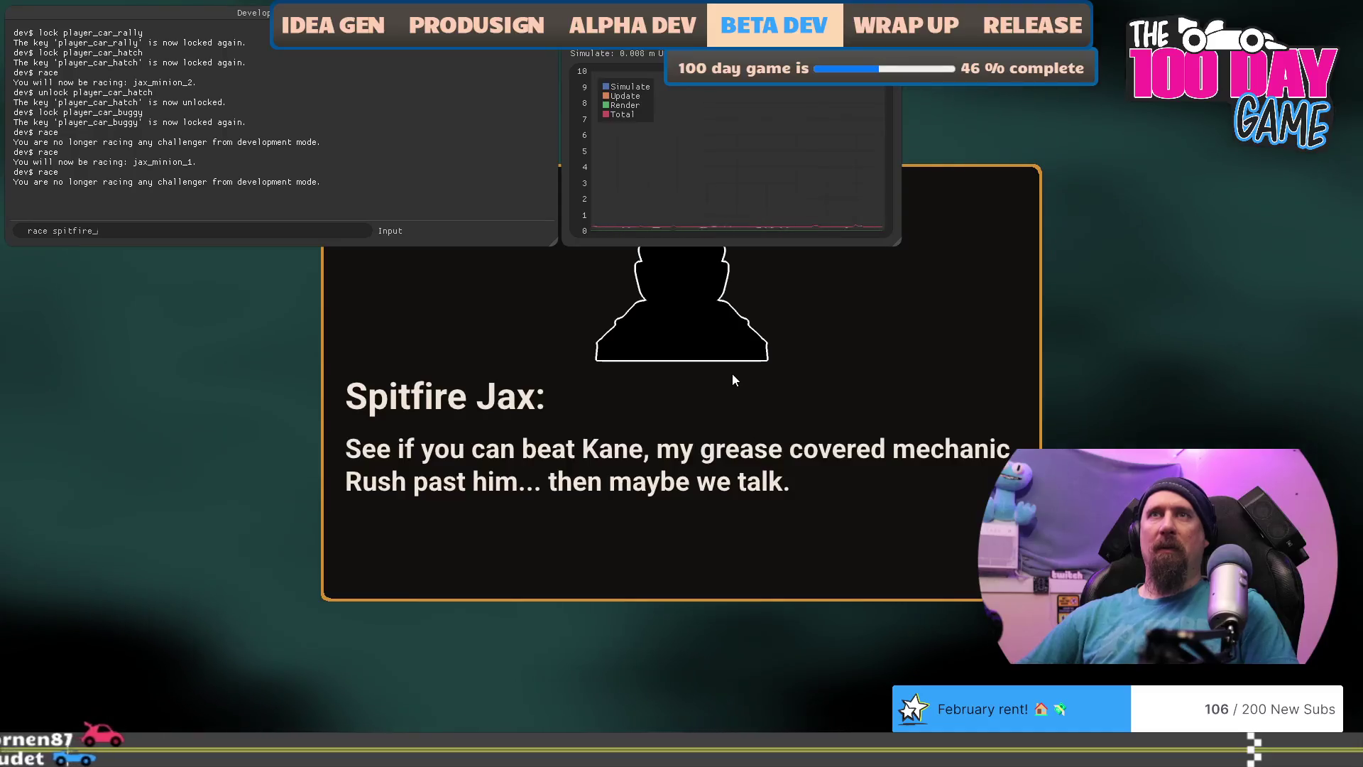
key(Return)
key(grave)
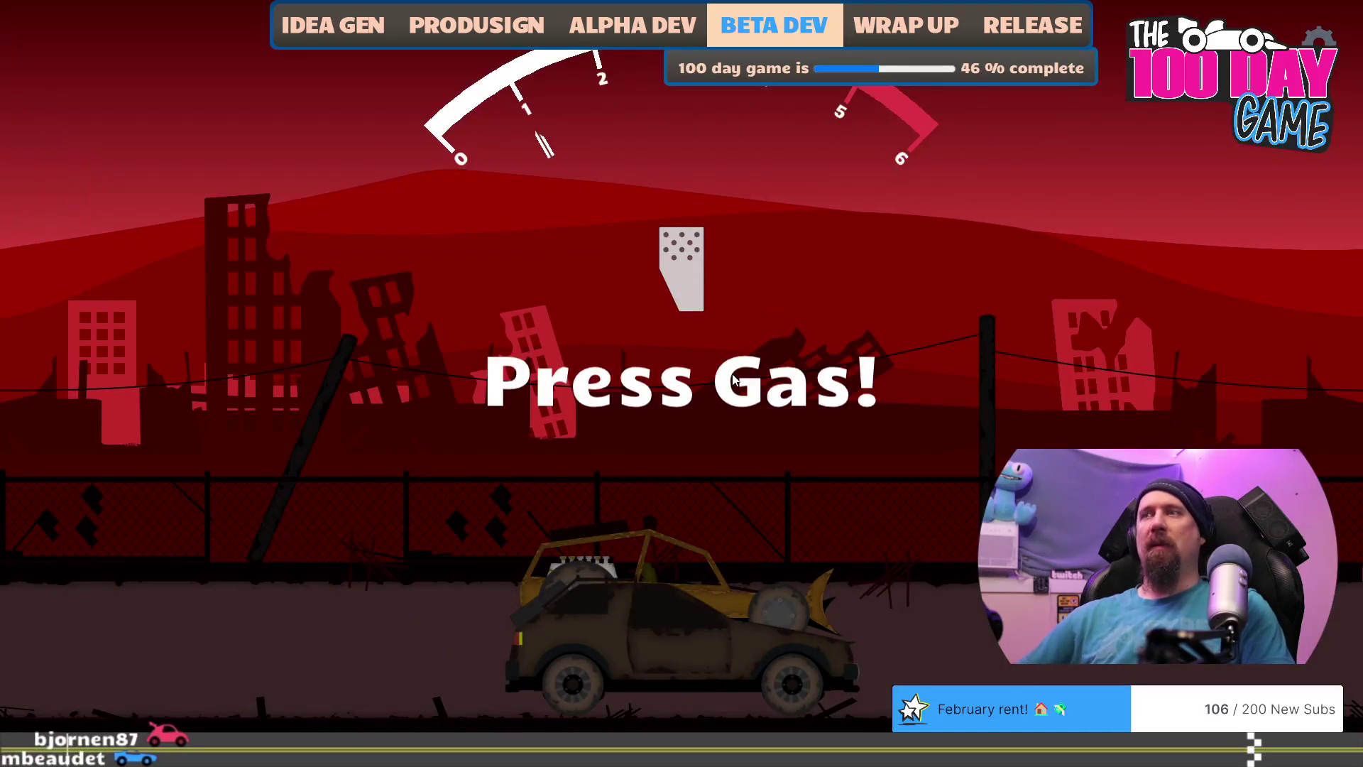
Step: Hold the gas and shift up three gears to win 19.032 to 19.671
key(Up)
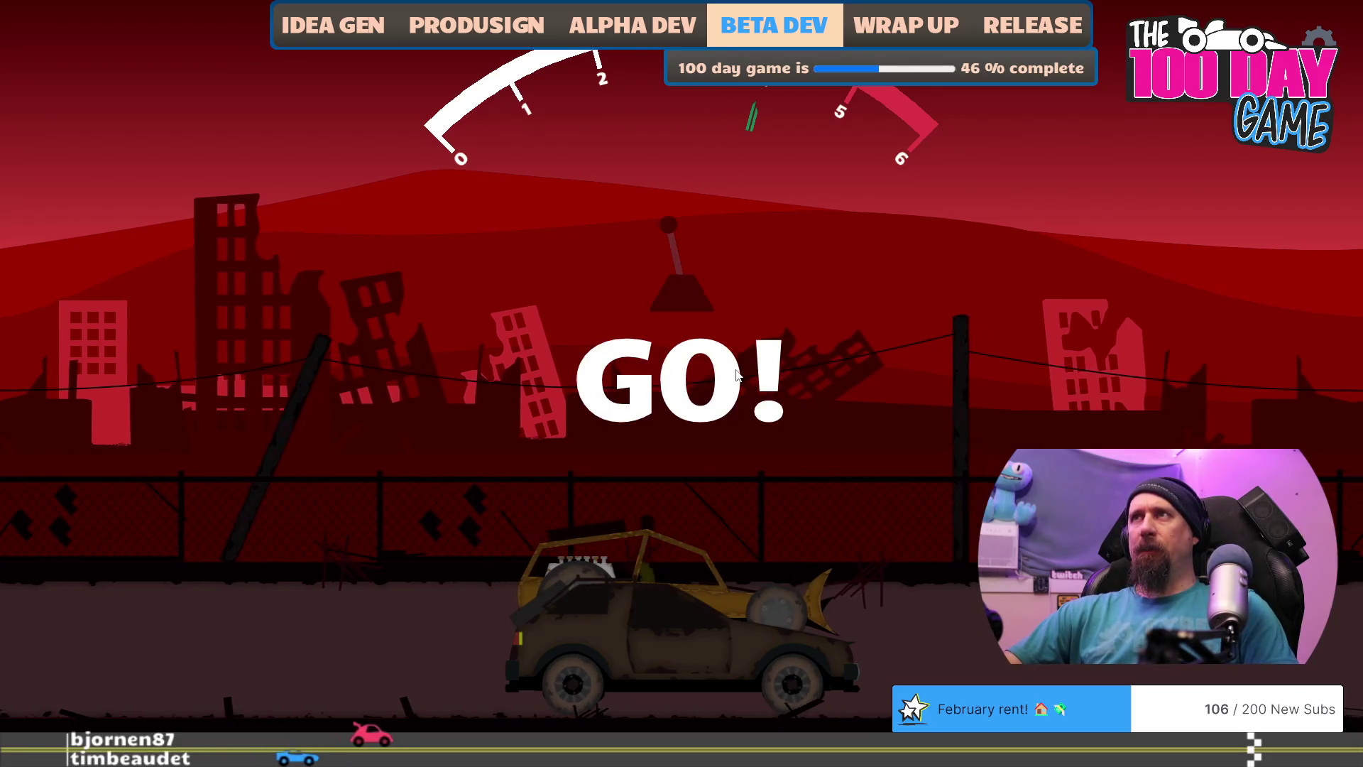
click(780, 370)
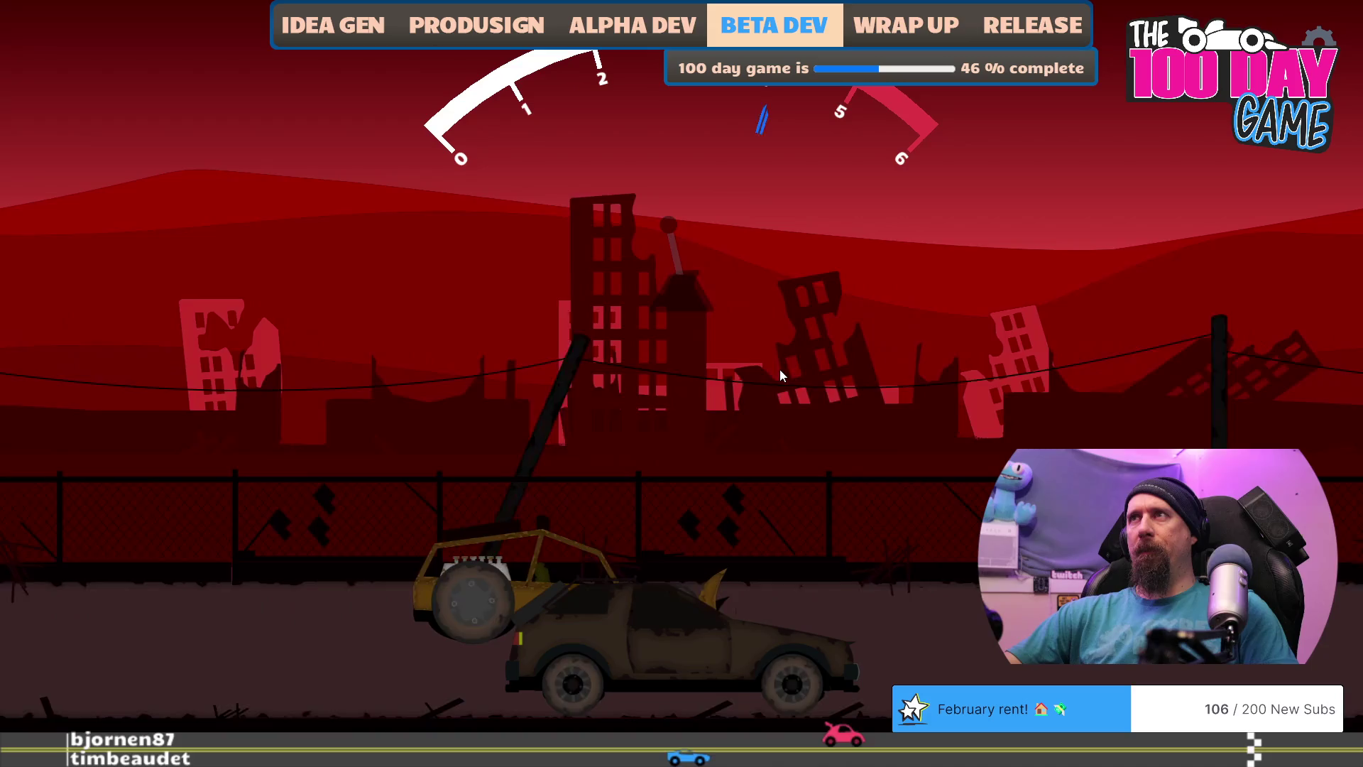
click(780, 369)
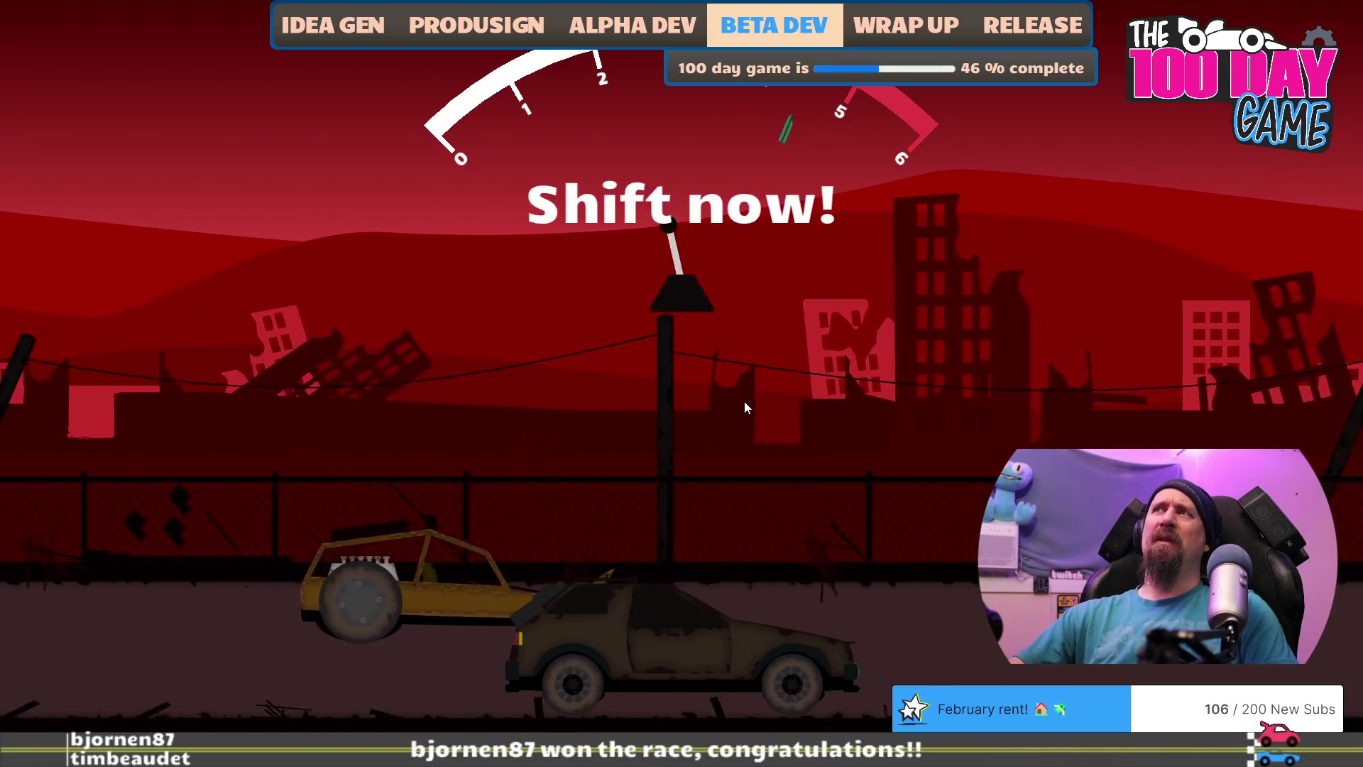
click(744, 400)
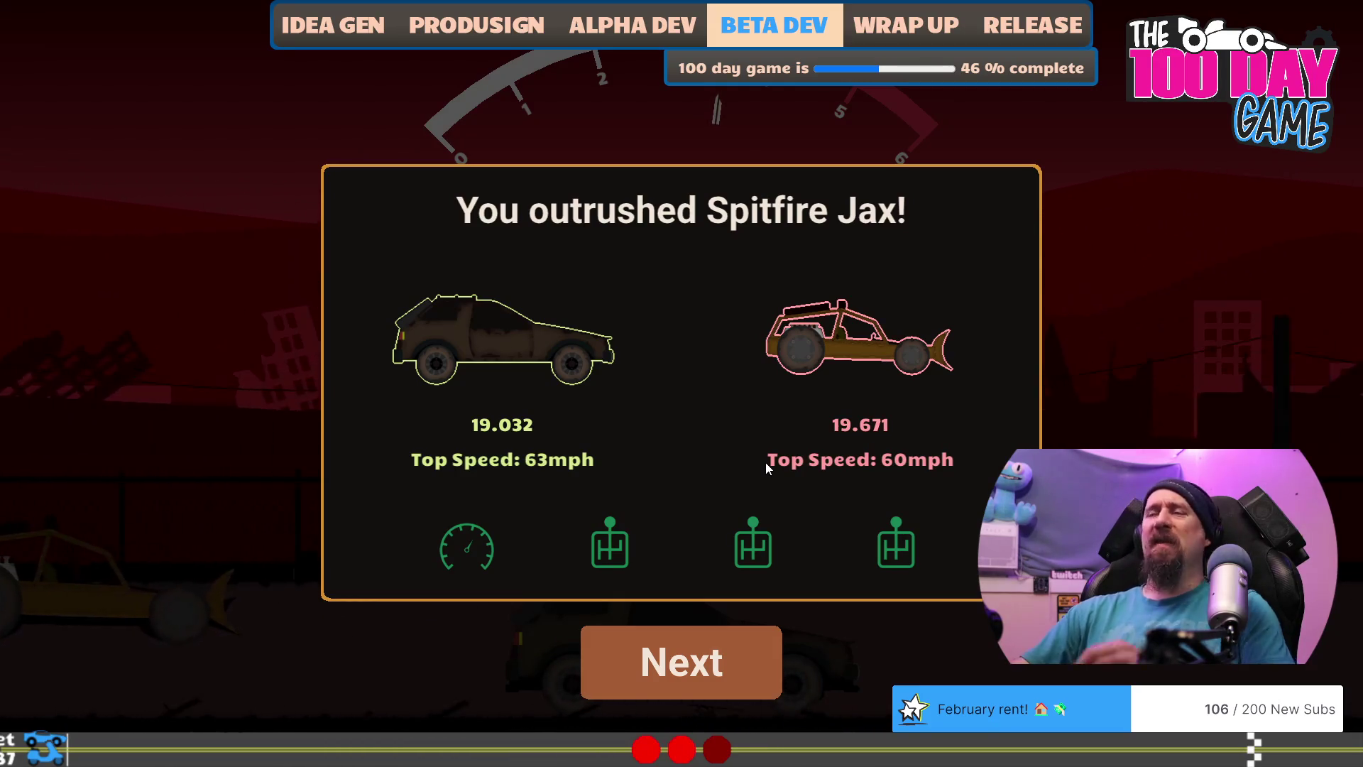
key(Return)
Step: Race Spitfire Jax again, lose 20.315 to 19.678, then skip results and return to Photoshop
key(Right)
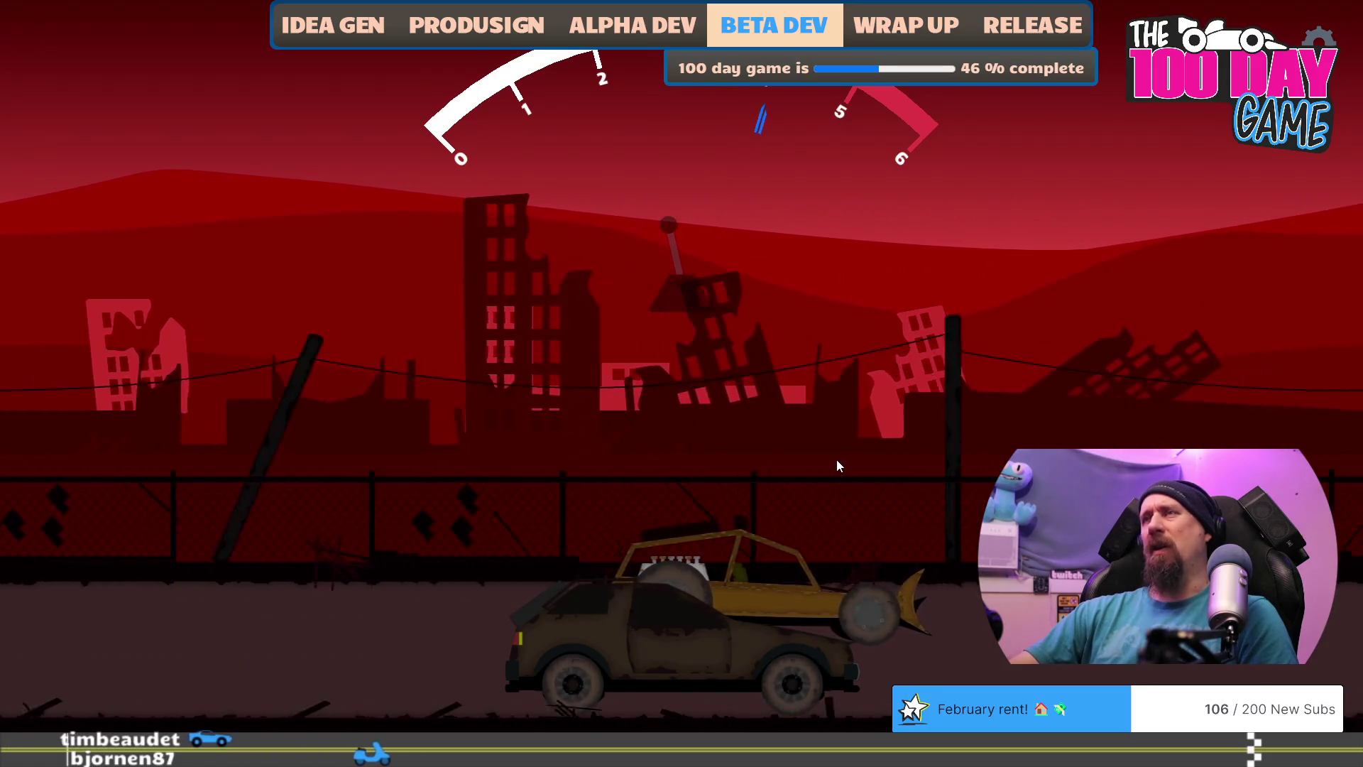
key(space)
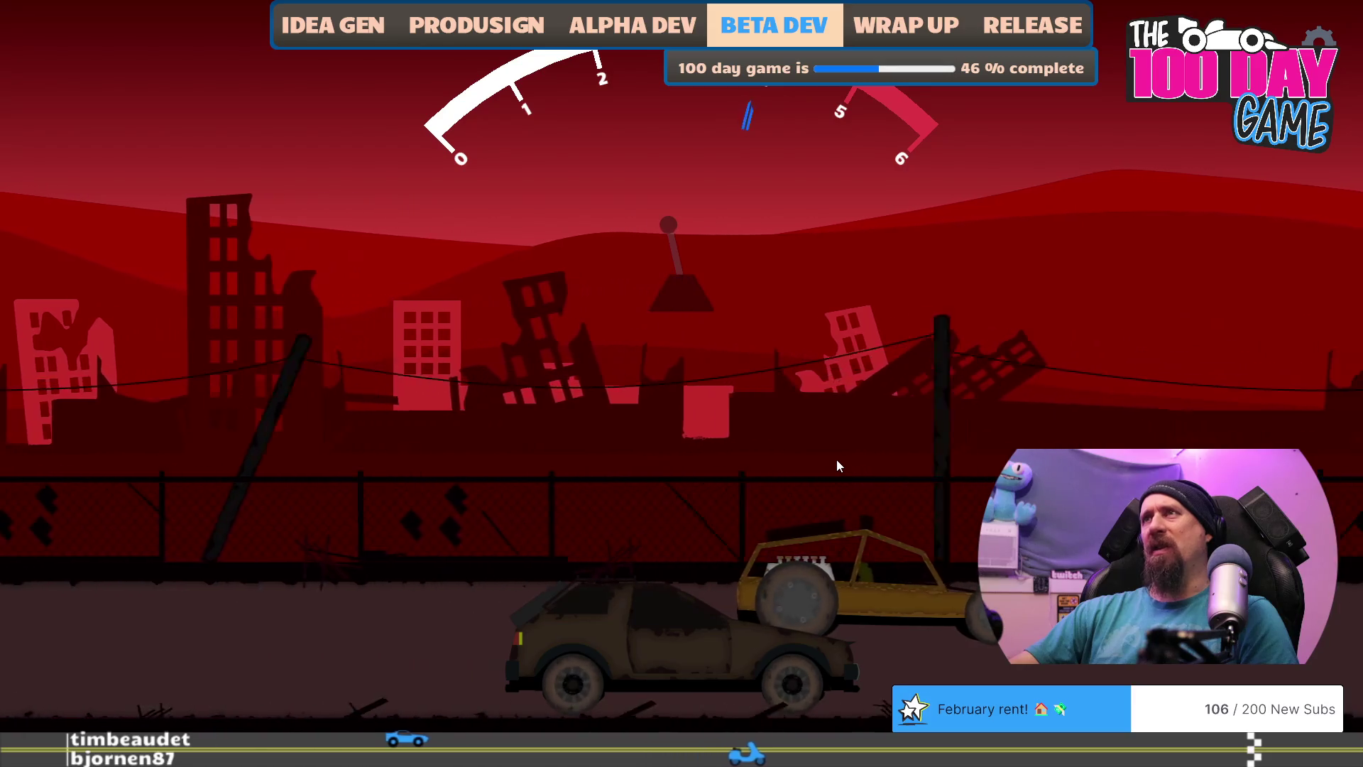
click(836, 458)
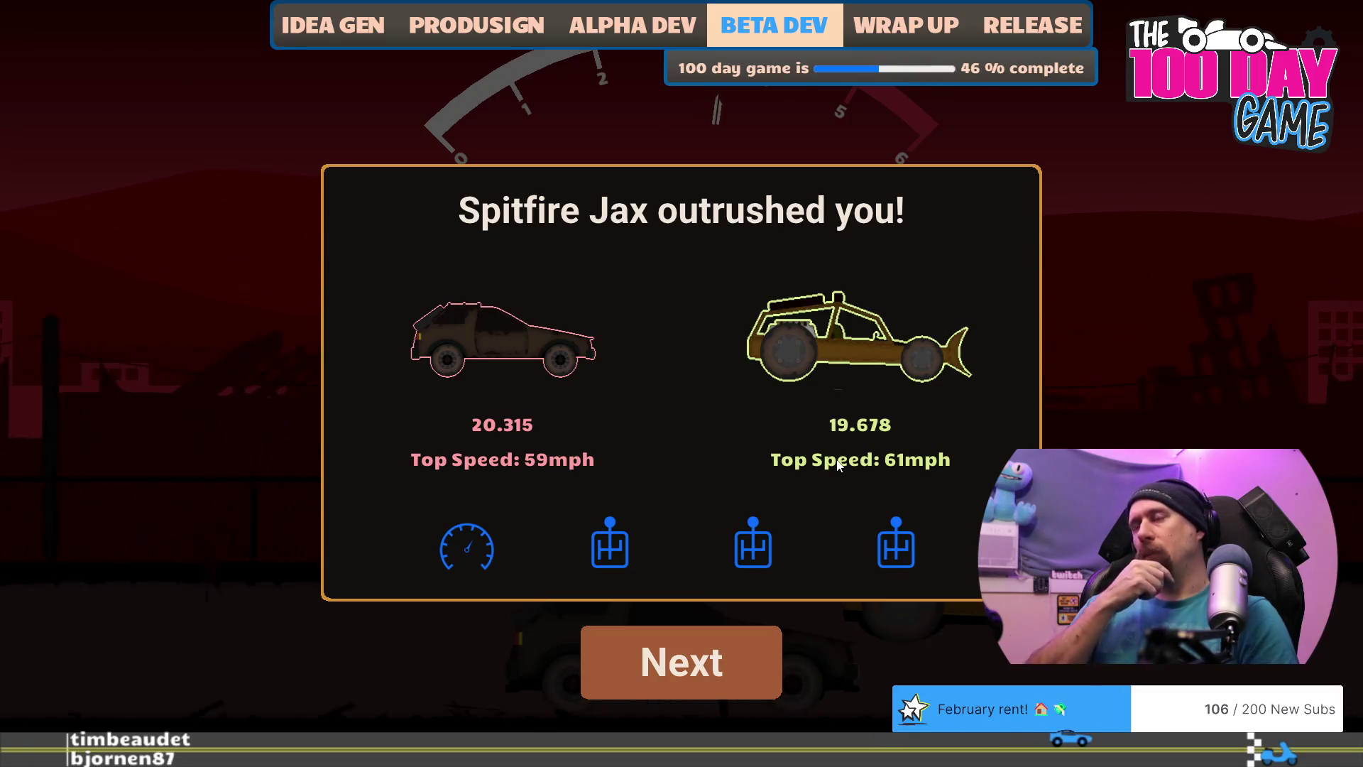
key(Return)
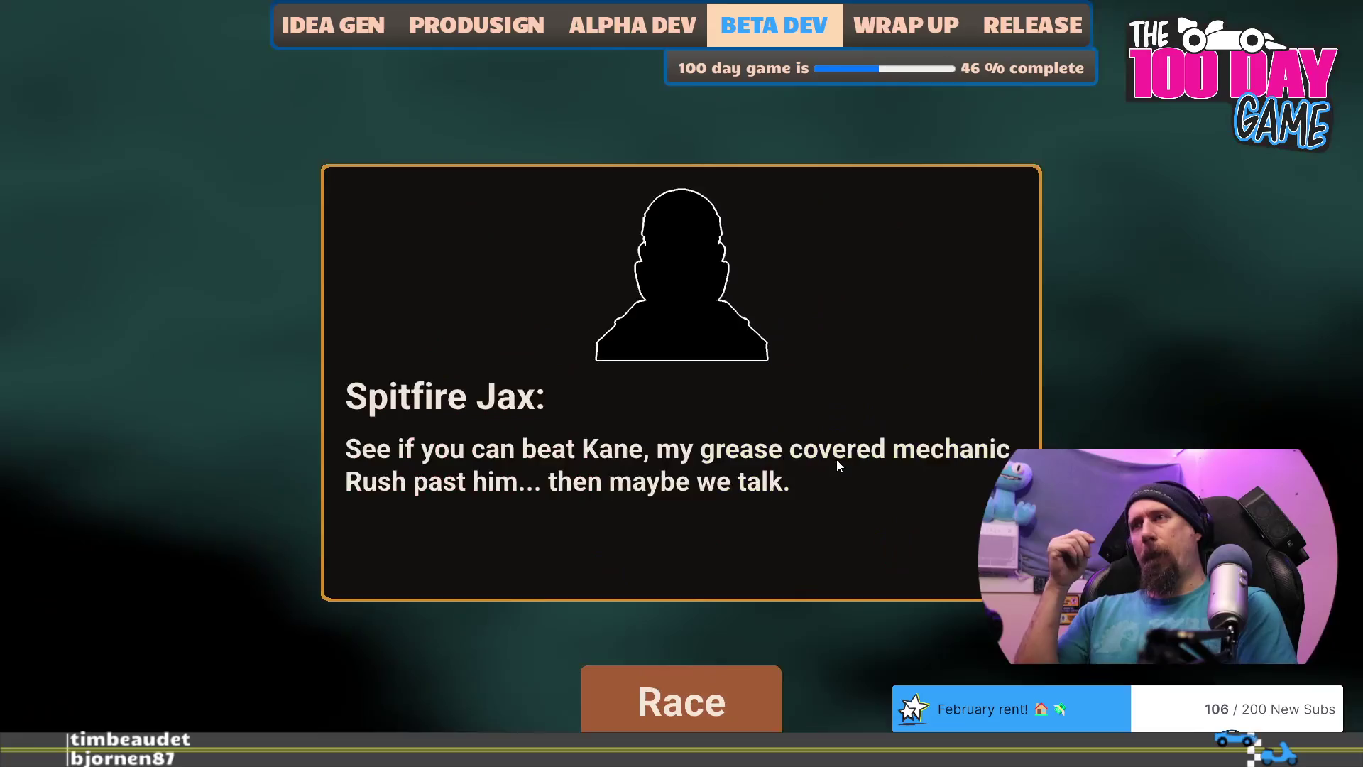
key(Escape)
key(alt+Tab)
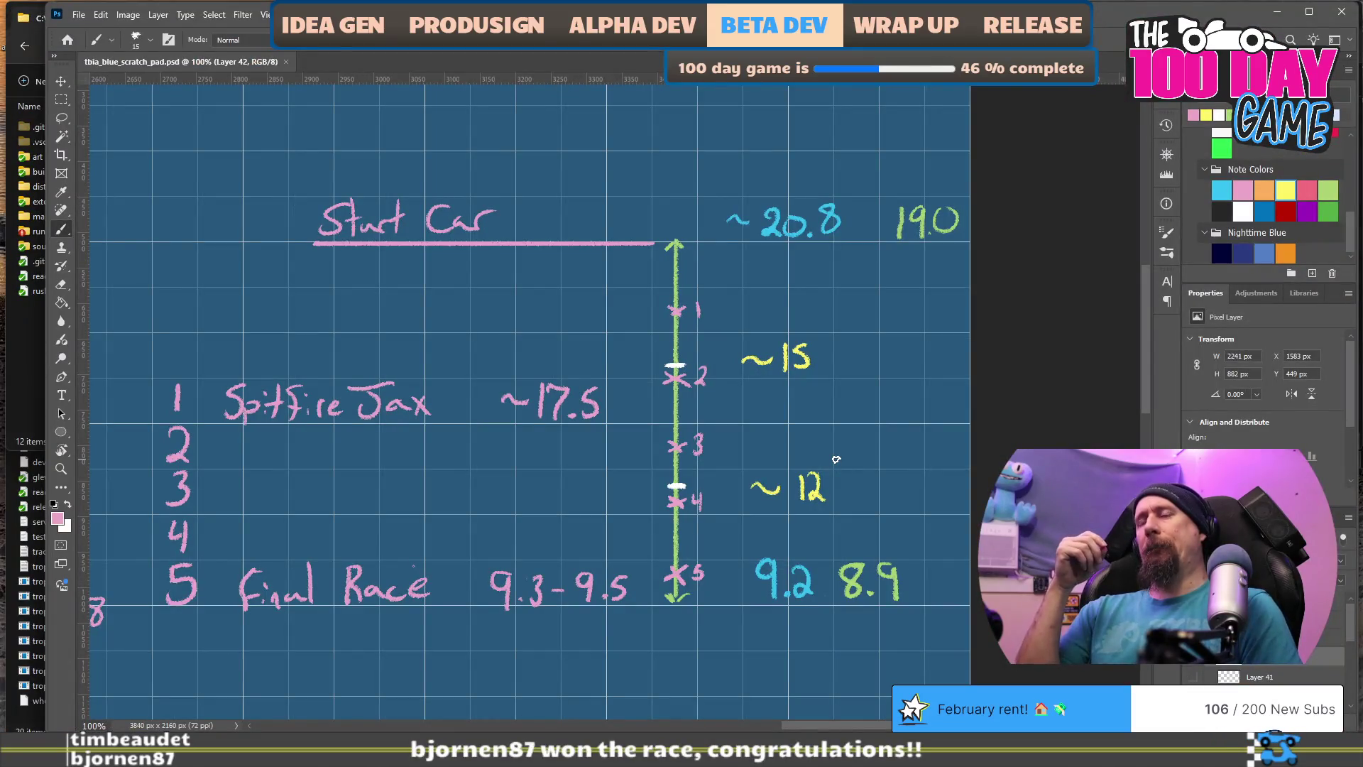
key(alt+Tab)
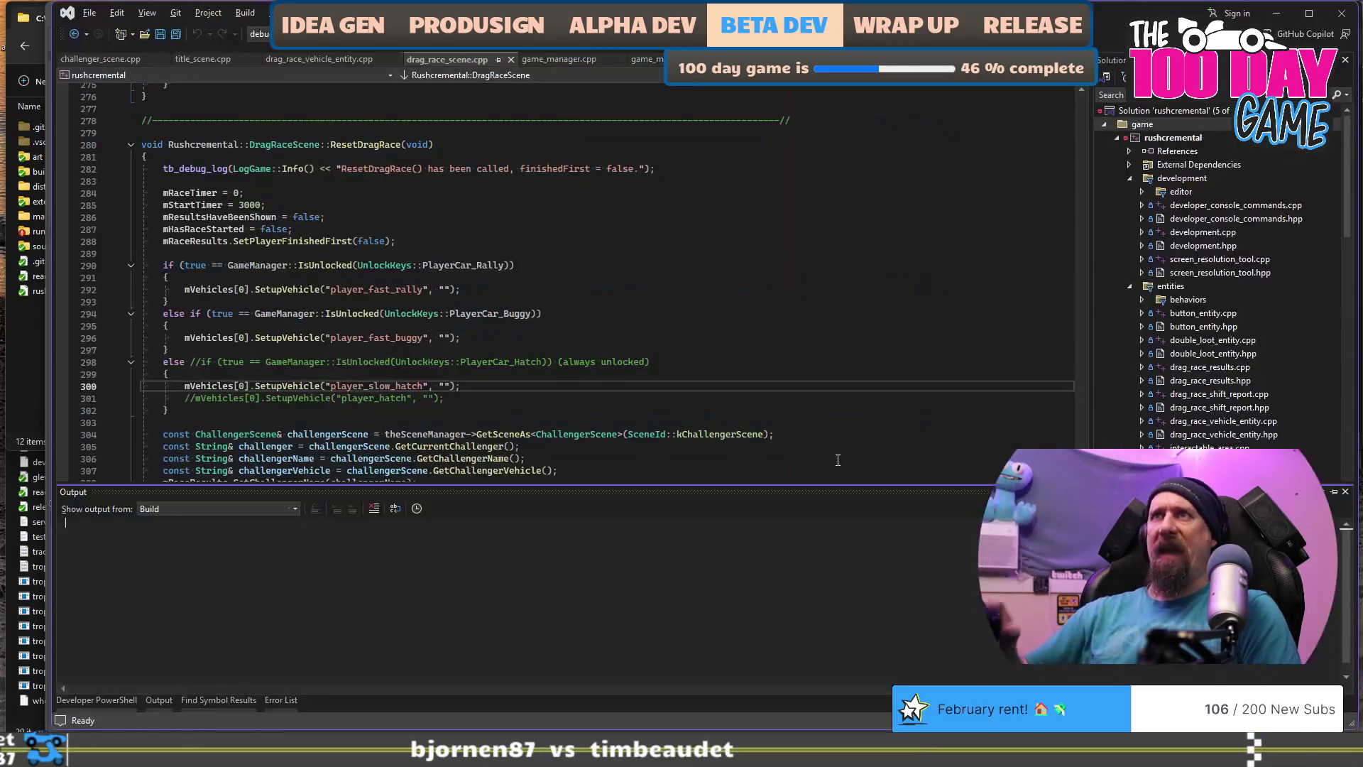
key(alt+Tab)
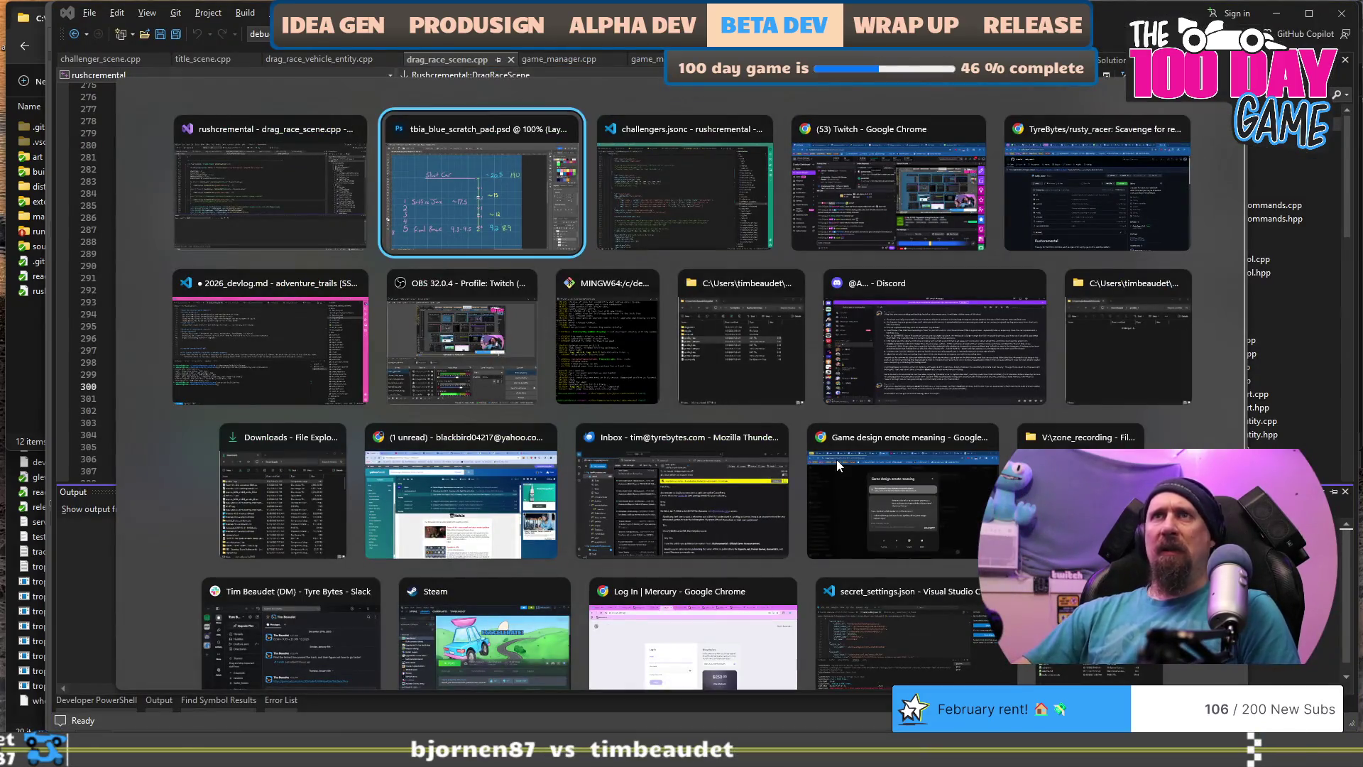
key(alt+shift+Tab)
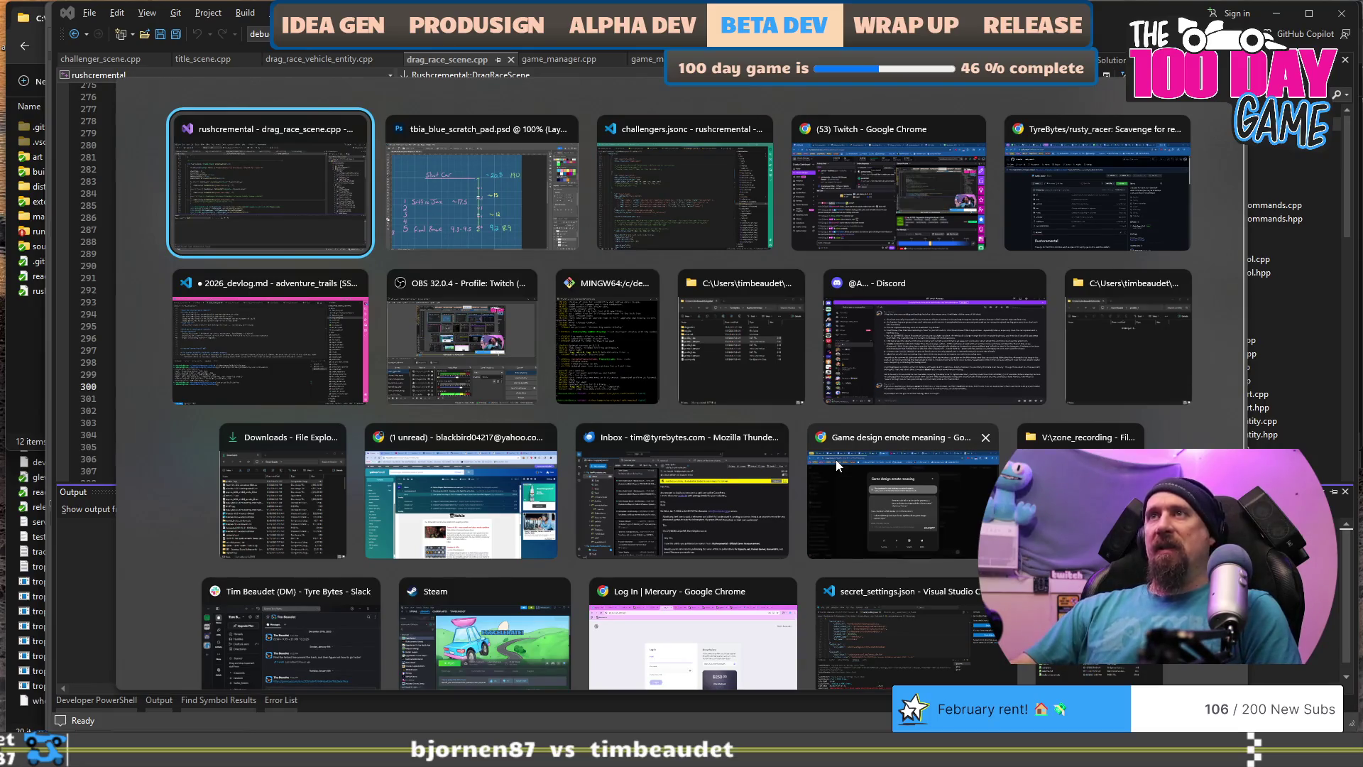
key(alt+Tab)
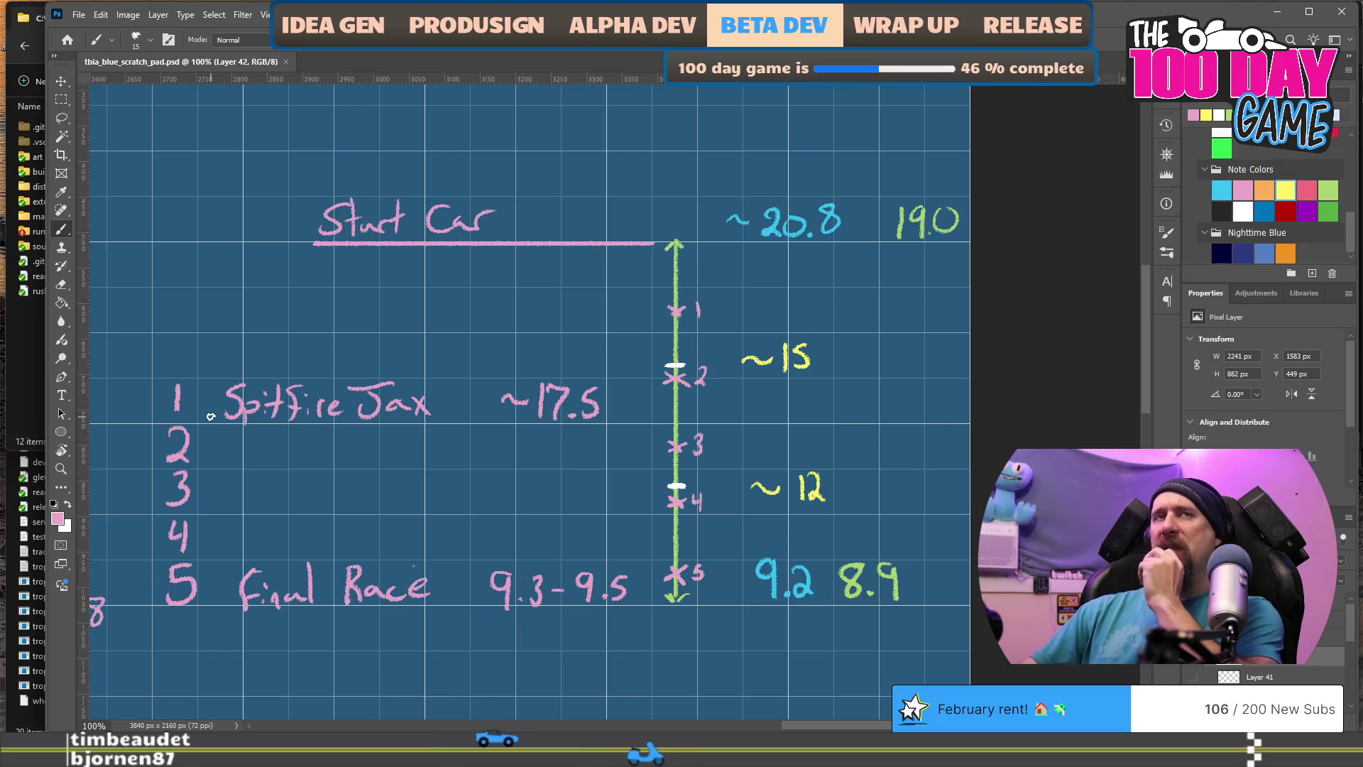
Step: Calculate 8/4 = 2 in a new Chrome tab, then return to Photoshop
key(ctrl+super+Right)
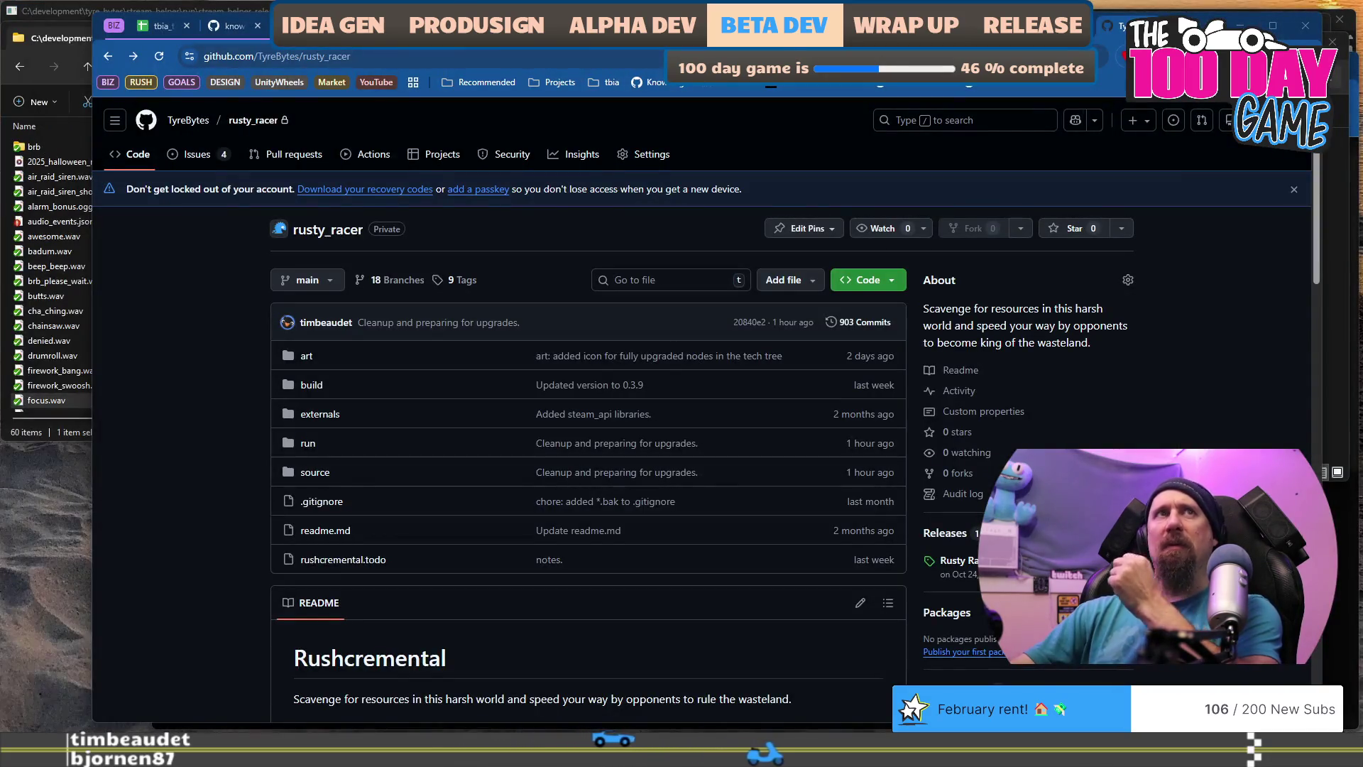
key(ctrl+t)
text(8)
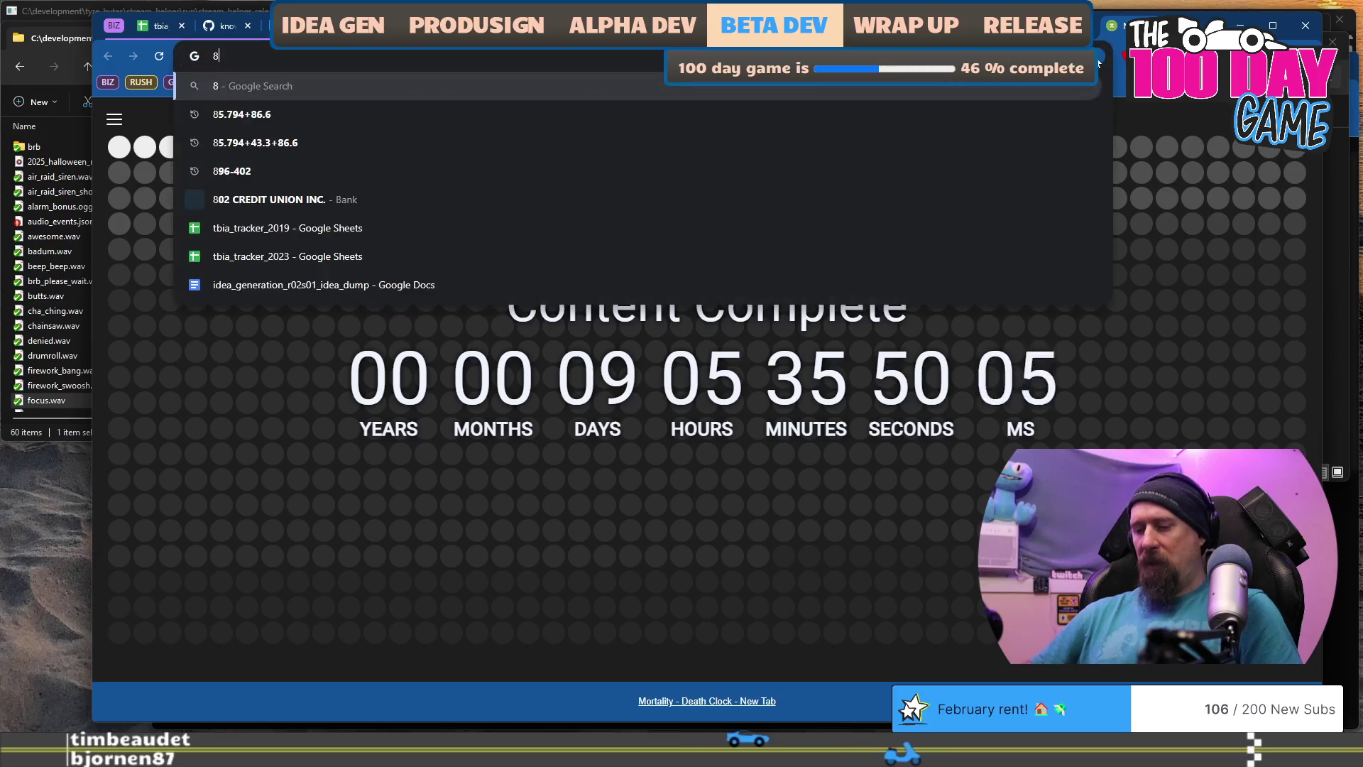
text(/4)
key(Return)
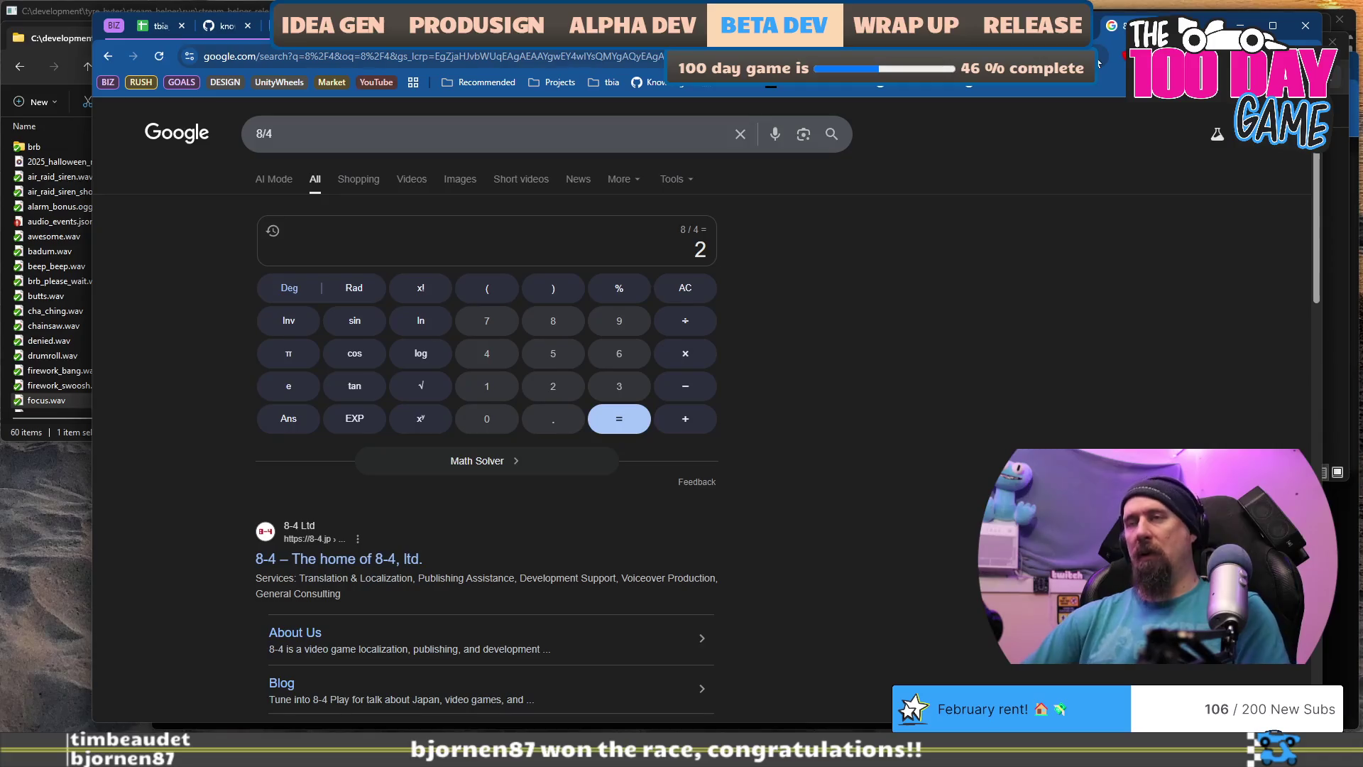
key(alt+Tab)
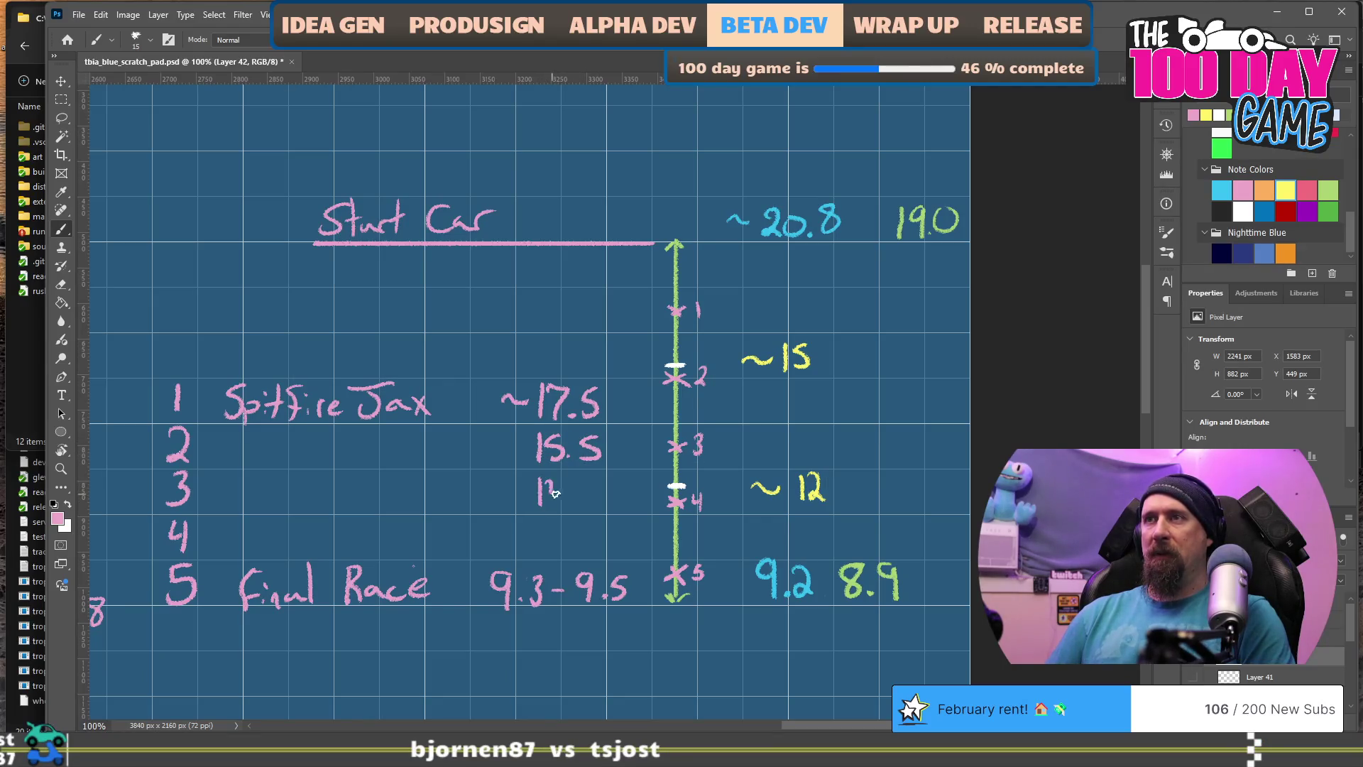
Step: Finish the 13.5 and 11.5 entries for rows 3 and 4 and save the scratch pad
click(577, 503)
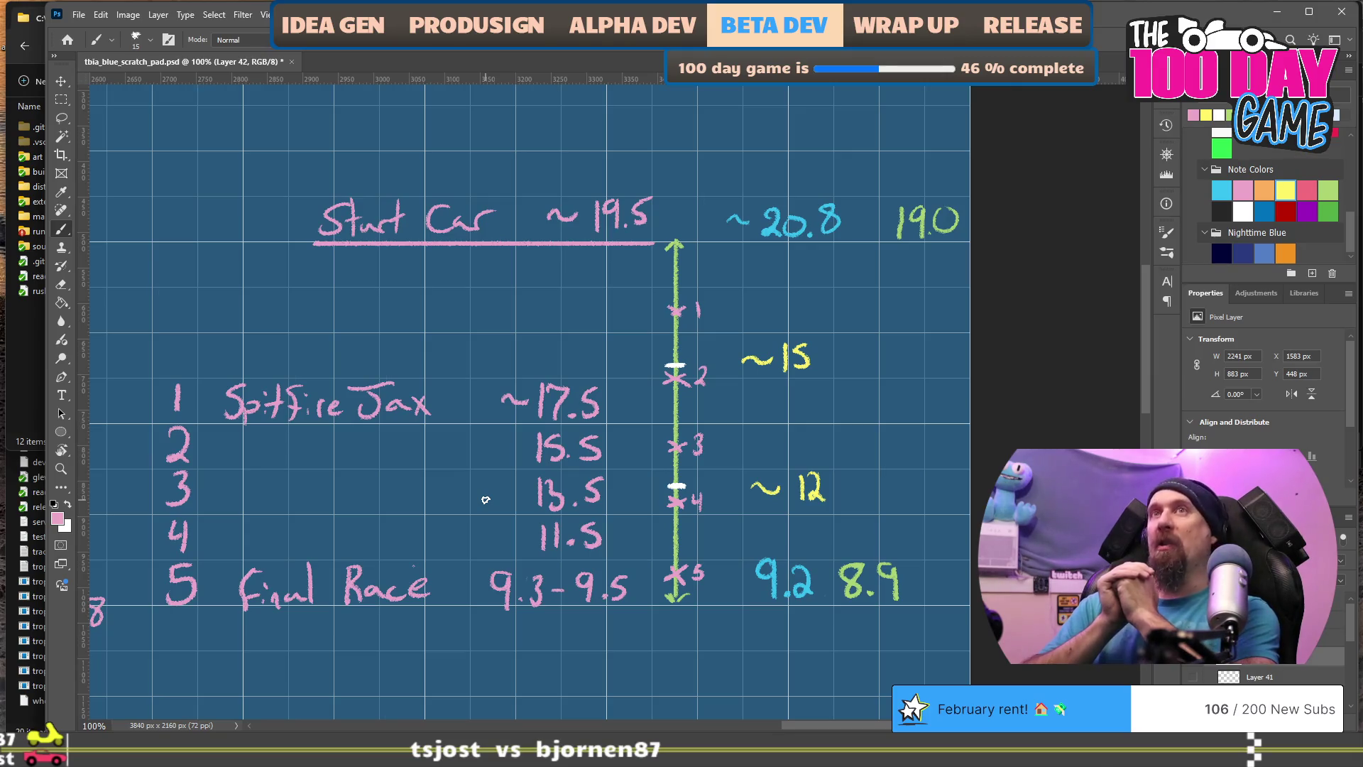
key(ctrl+s)
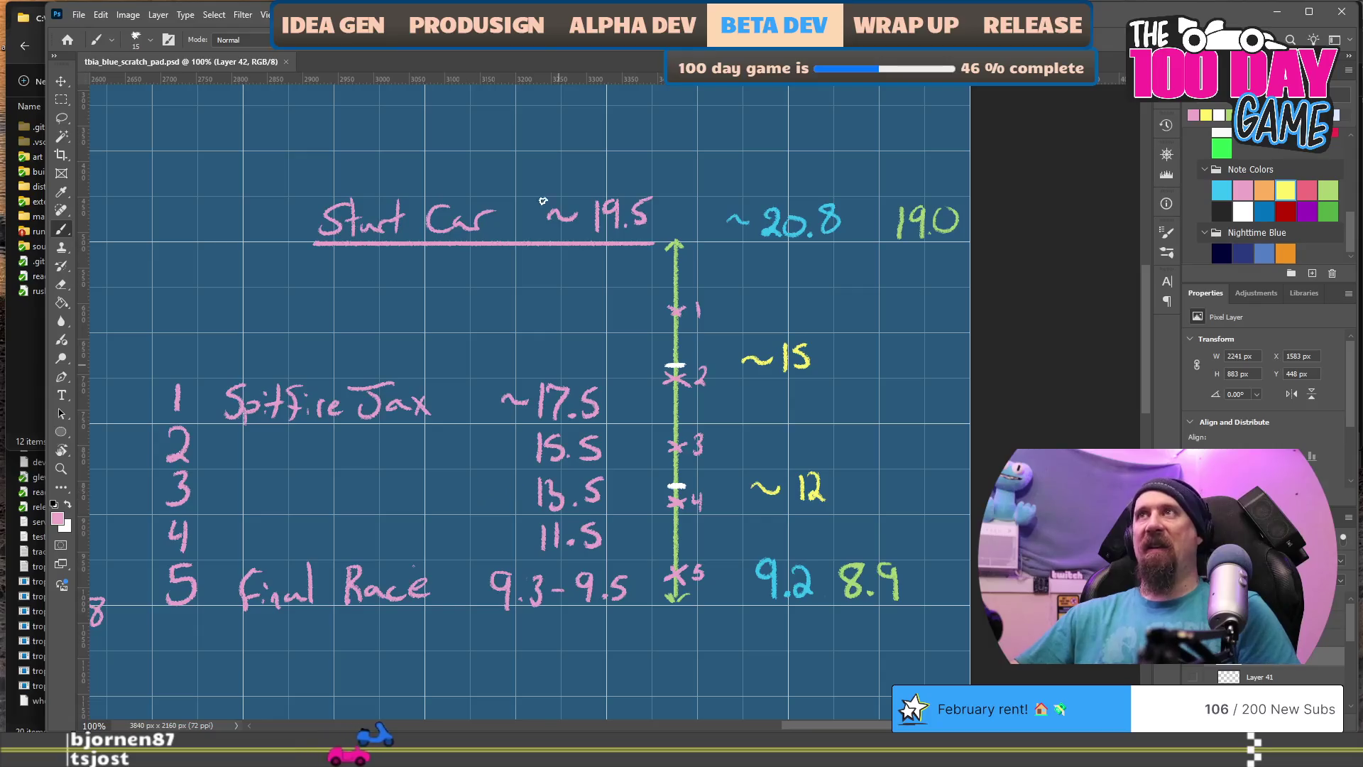
Step: Switch from Photoshop back to Visual Studio at drag_race_scene.cpp's ResetDragRace function
key(alt+Tab)
key(alt+Tab)
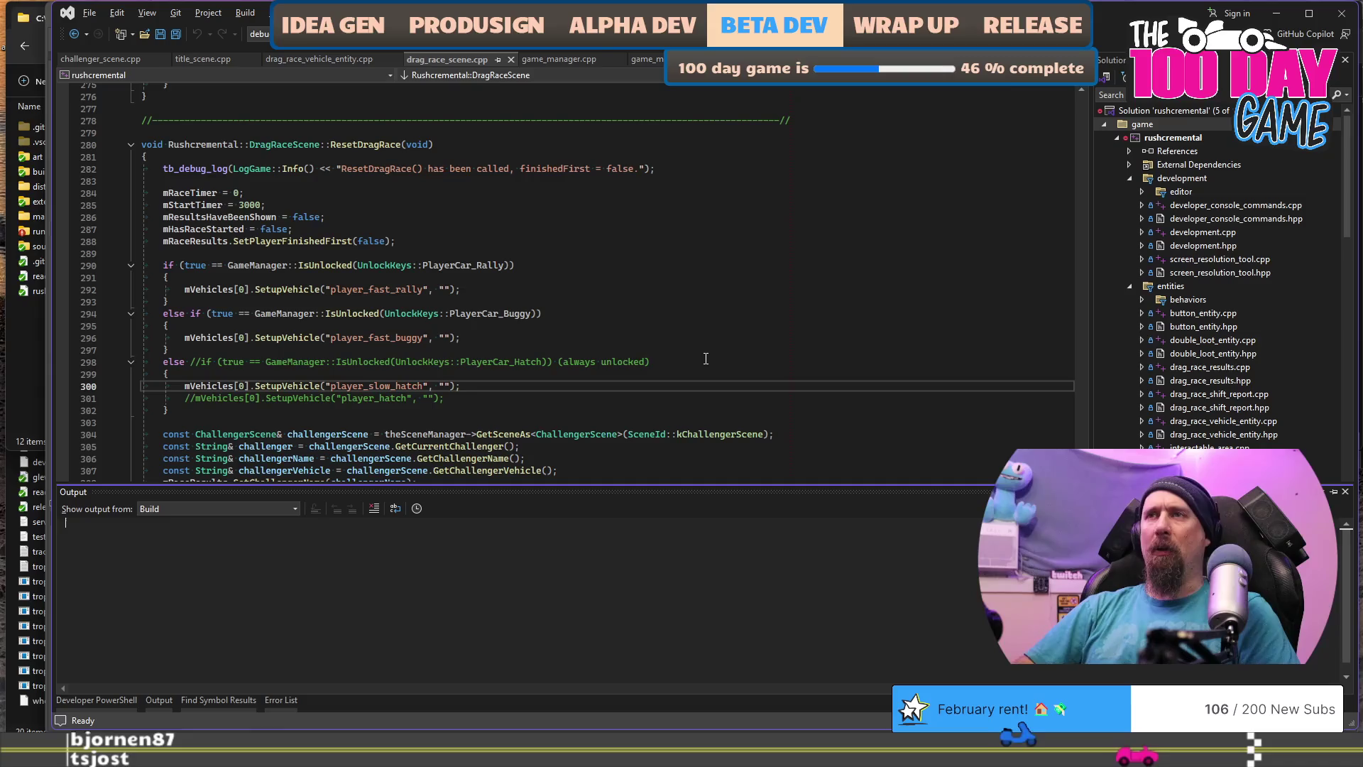
Step: Leave drag_race_scene.cpp at lines 301 and 289 and jump back to the type-alias and launch-argument parsing file
click(743, 395)
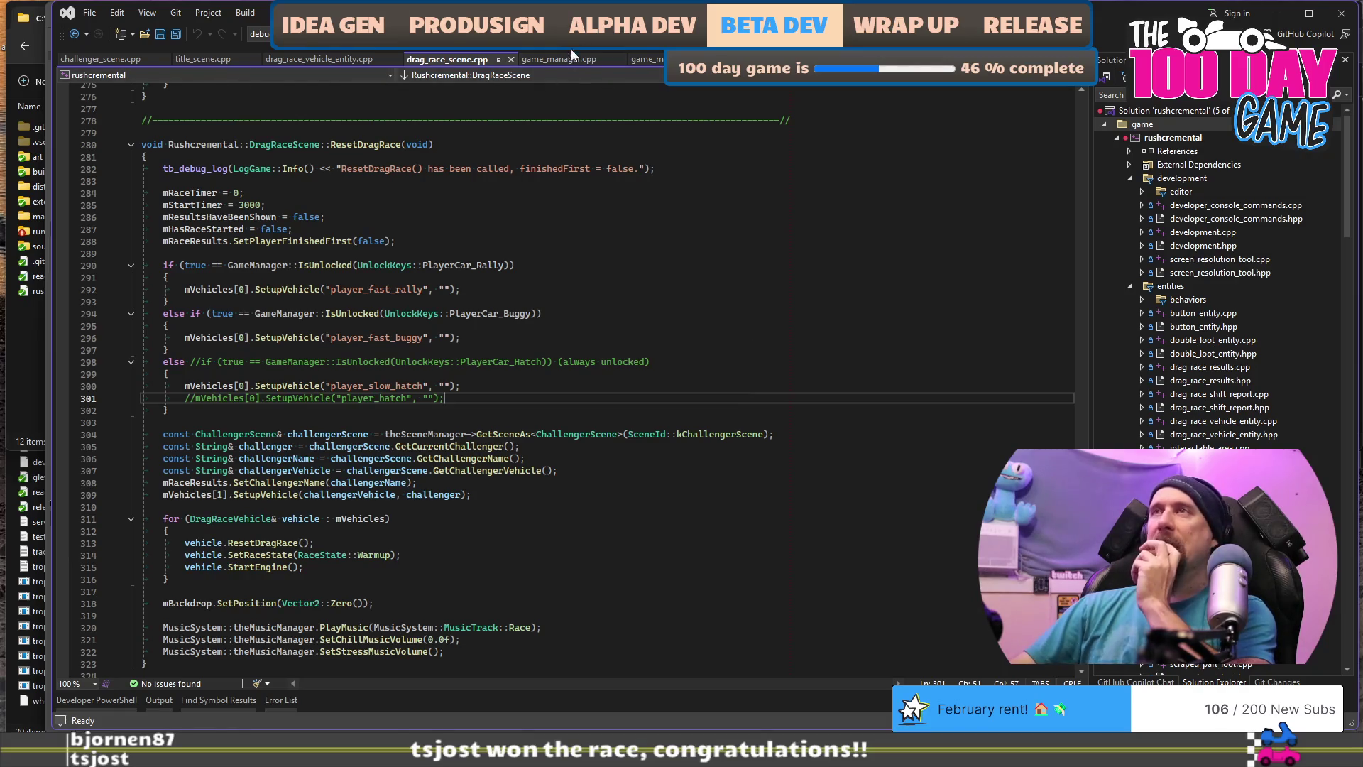
click(667, 257)
key(ctrl+minus)
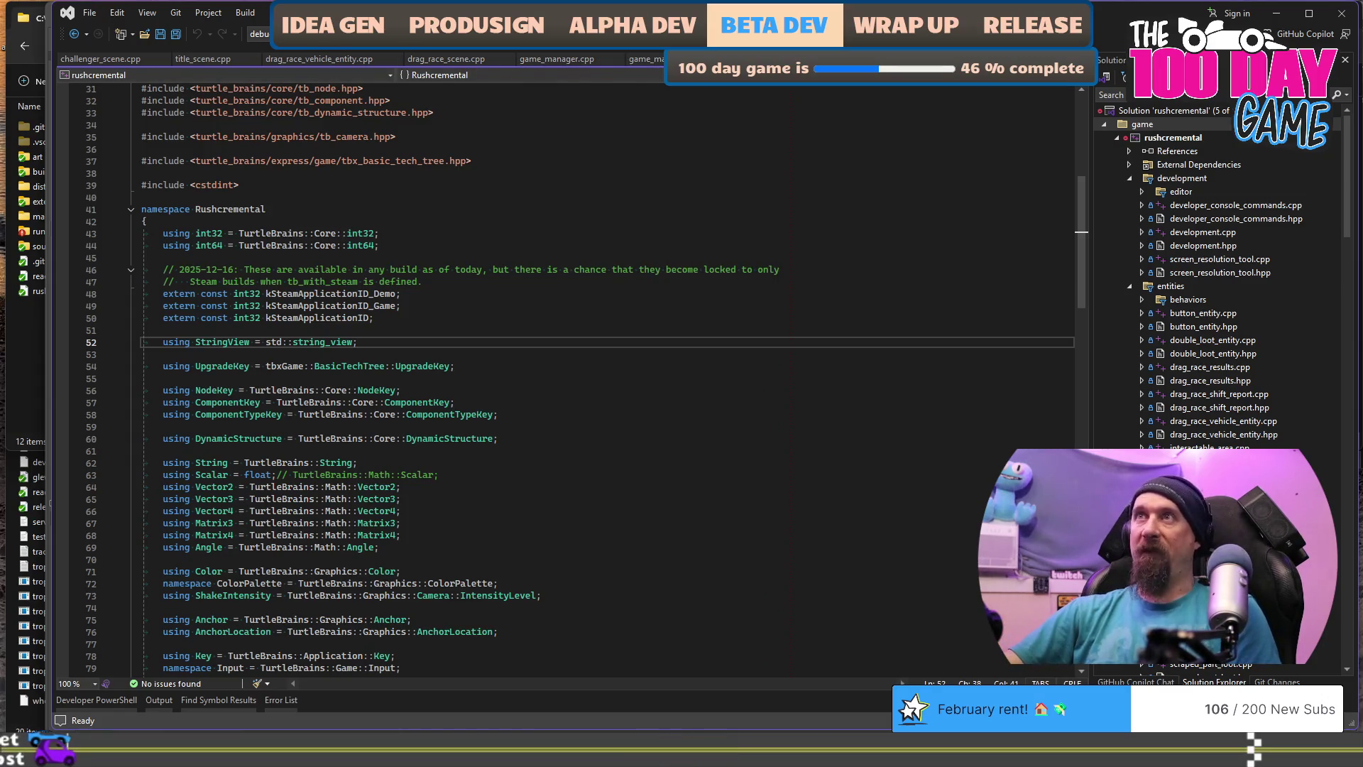
key(ctrl+minus)
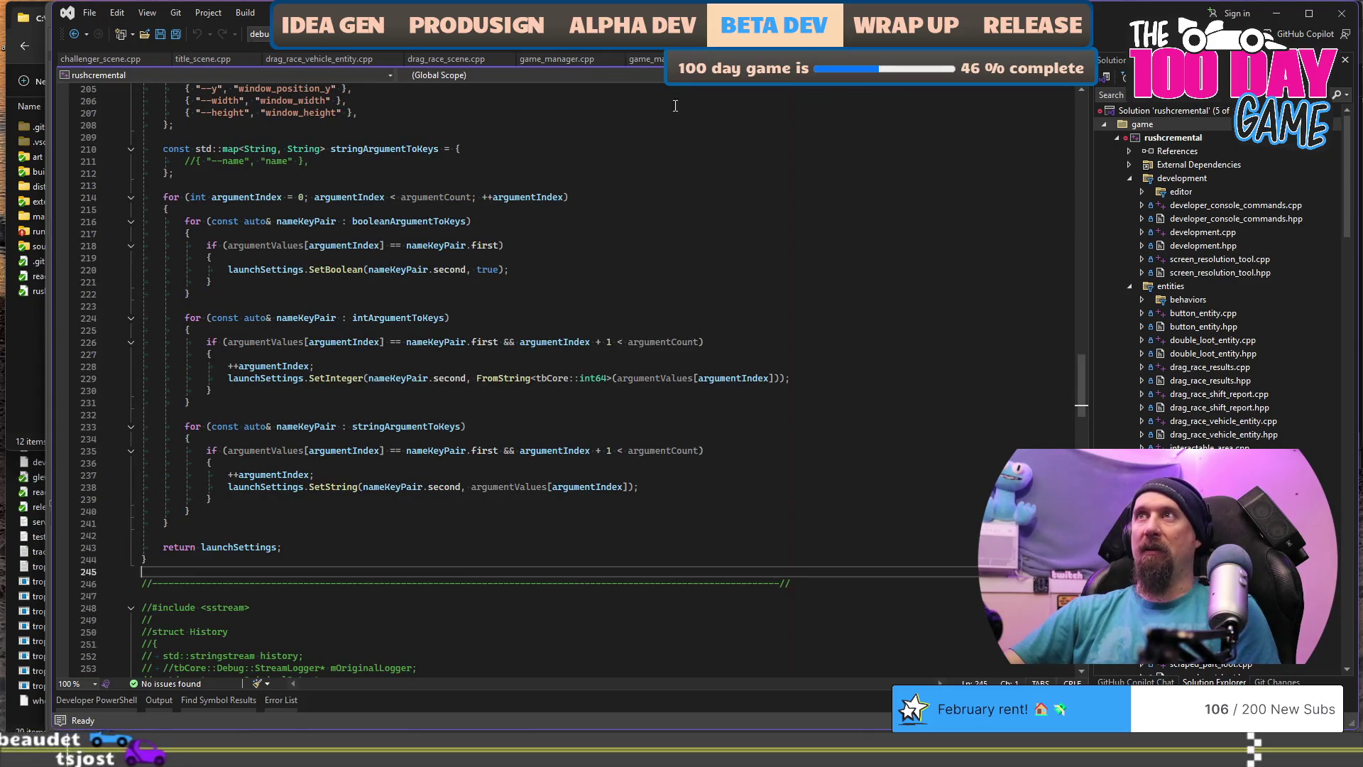
Step: Check the argument-parsing loop at lines 217 and 225, then return to Photoshop and scroll below the notes
click(654, 233)
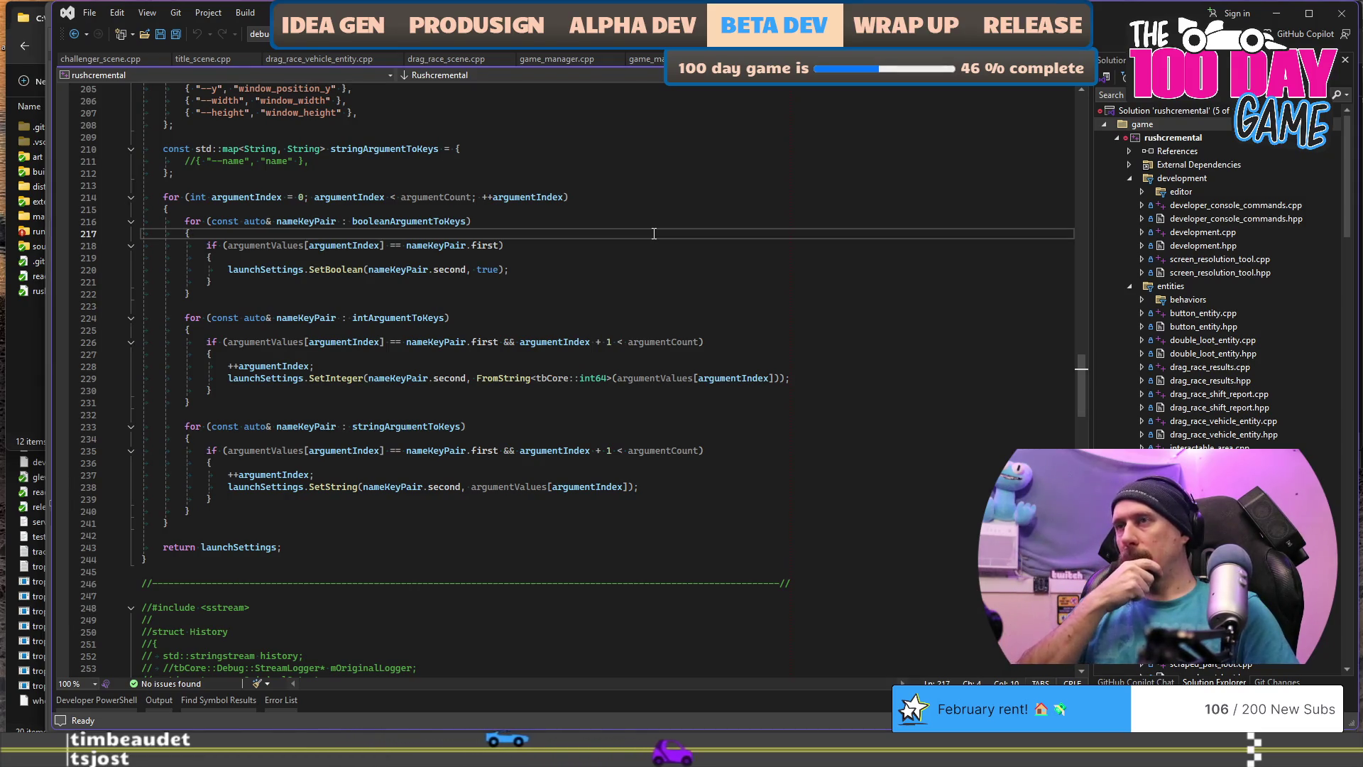
key(alt+Tab)
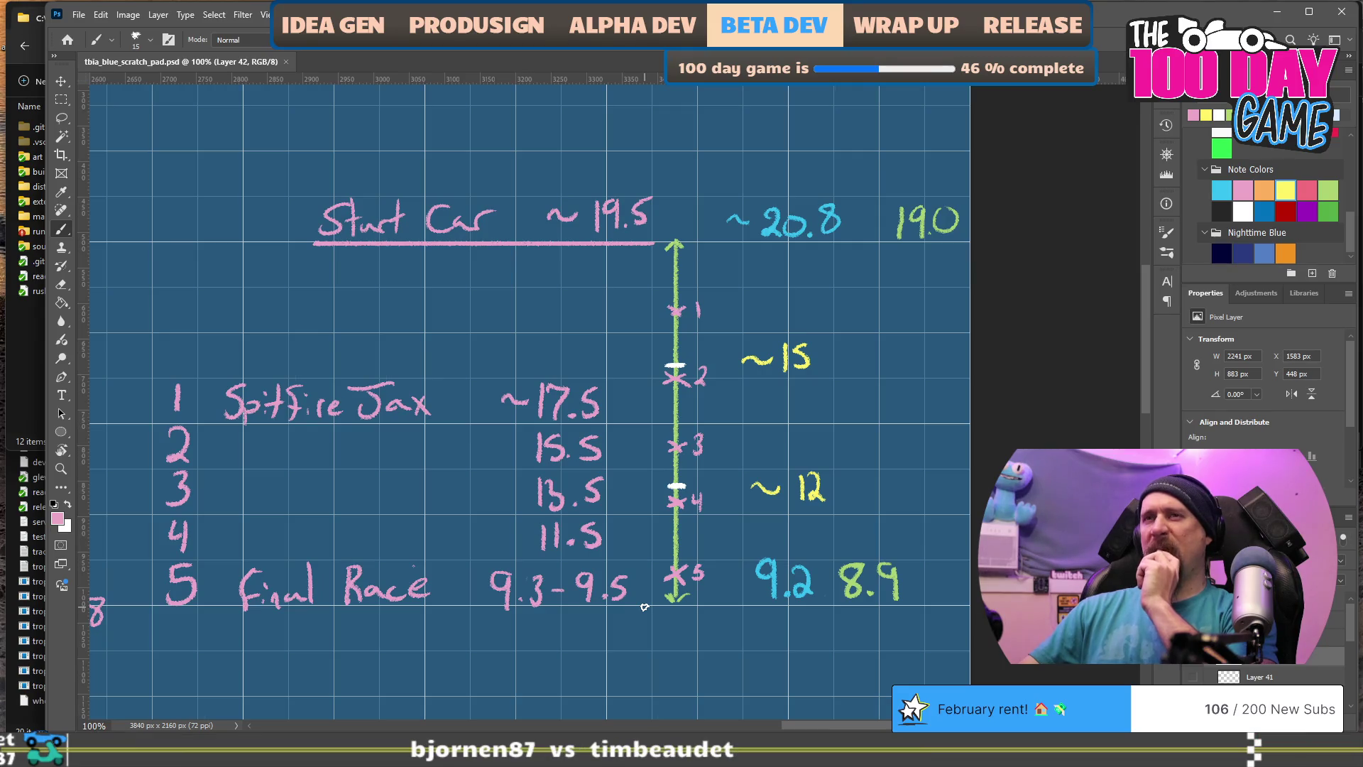
key(super+Tab)
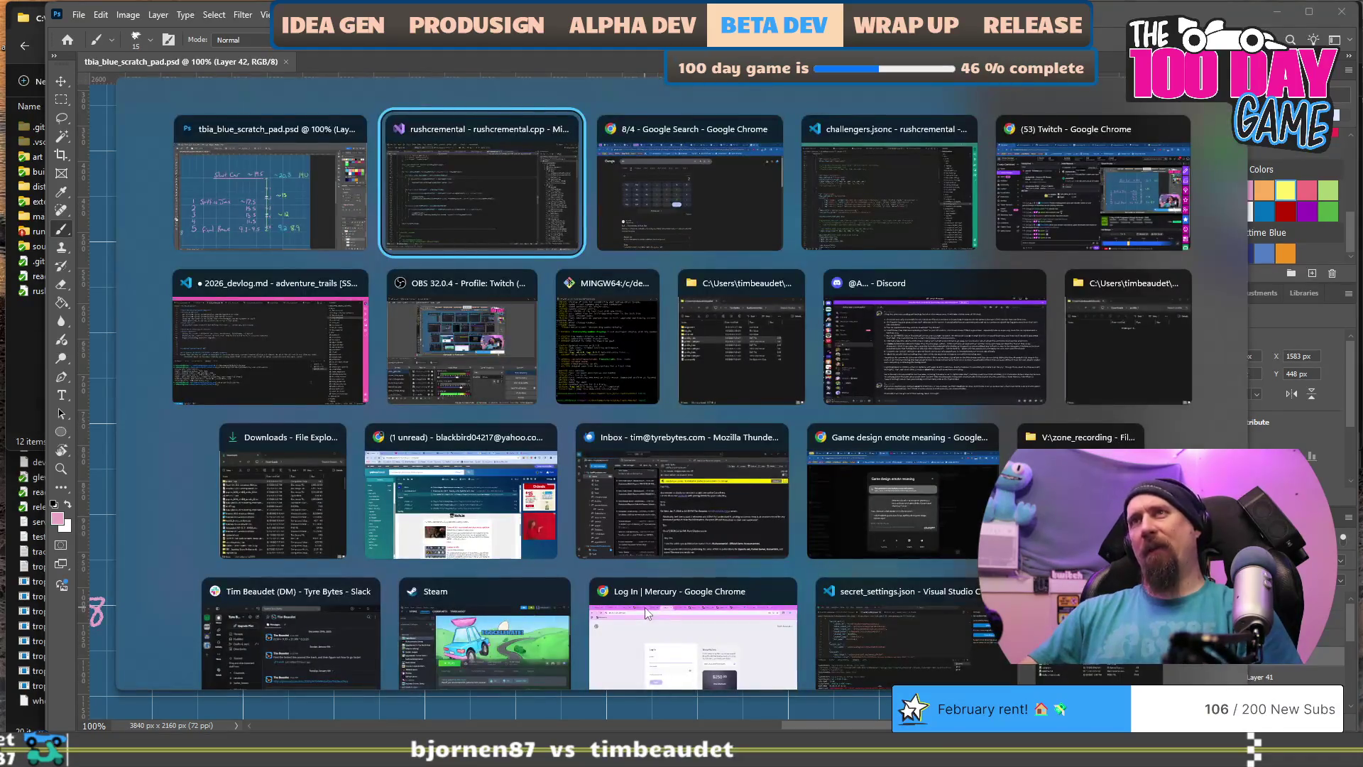
key(Return)
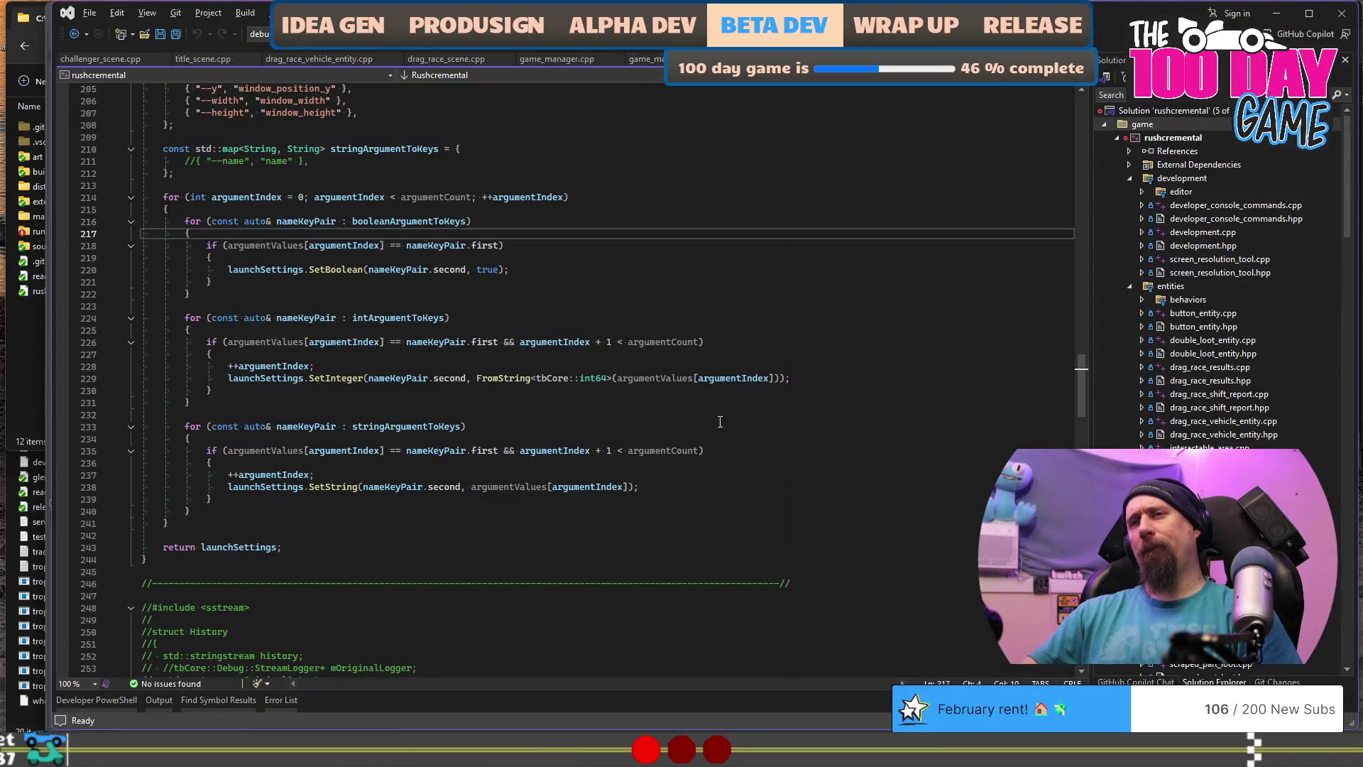
click(752, 331)
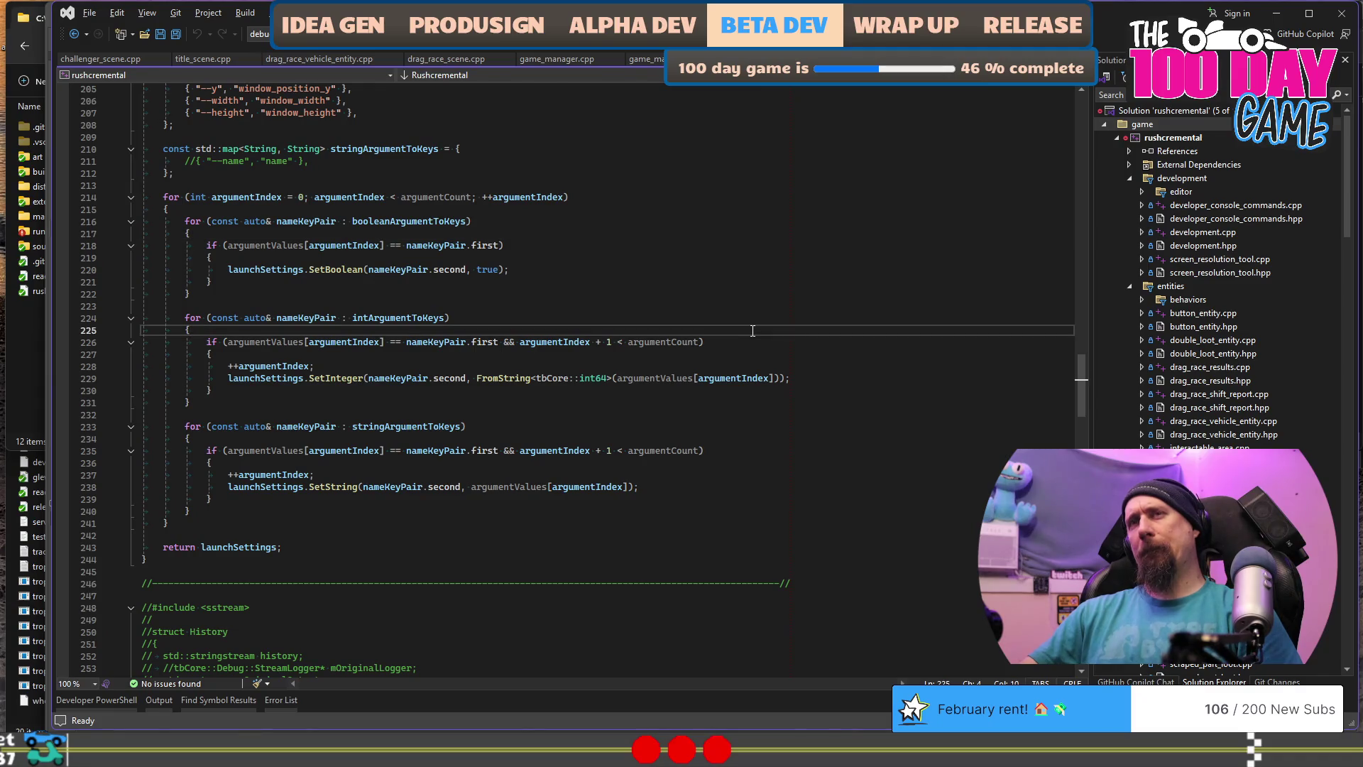
key(alt+Tab)
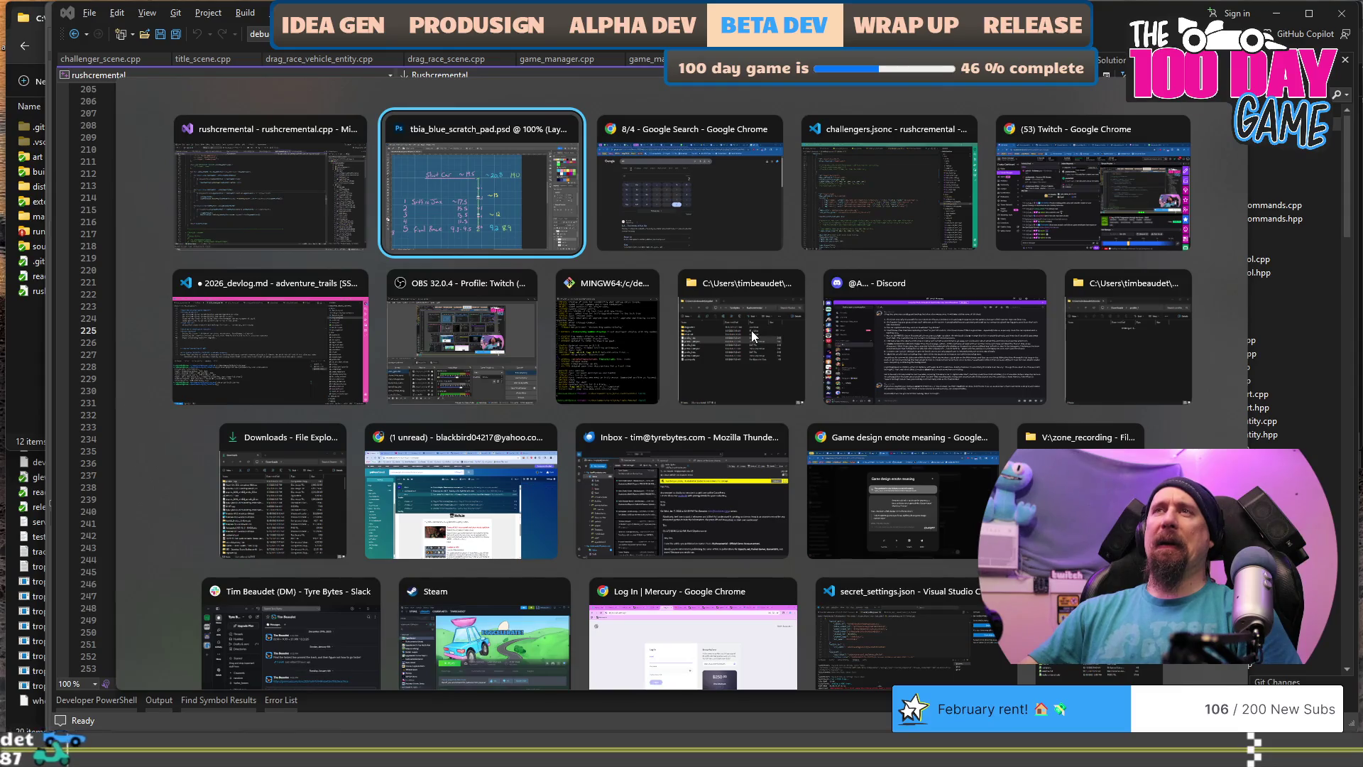
scroll(762, 320, down, 5)
scroll(762, 320, down, 3)
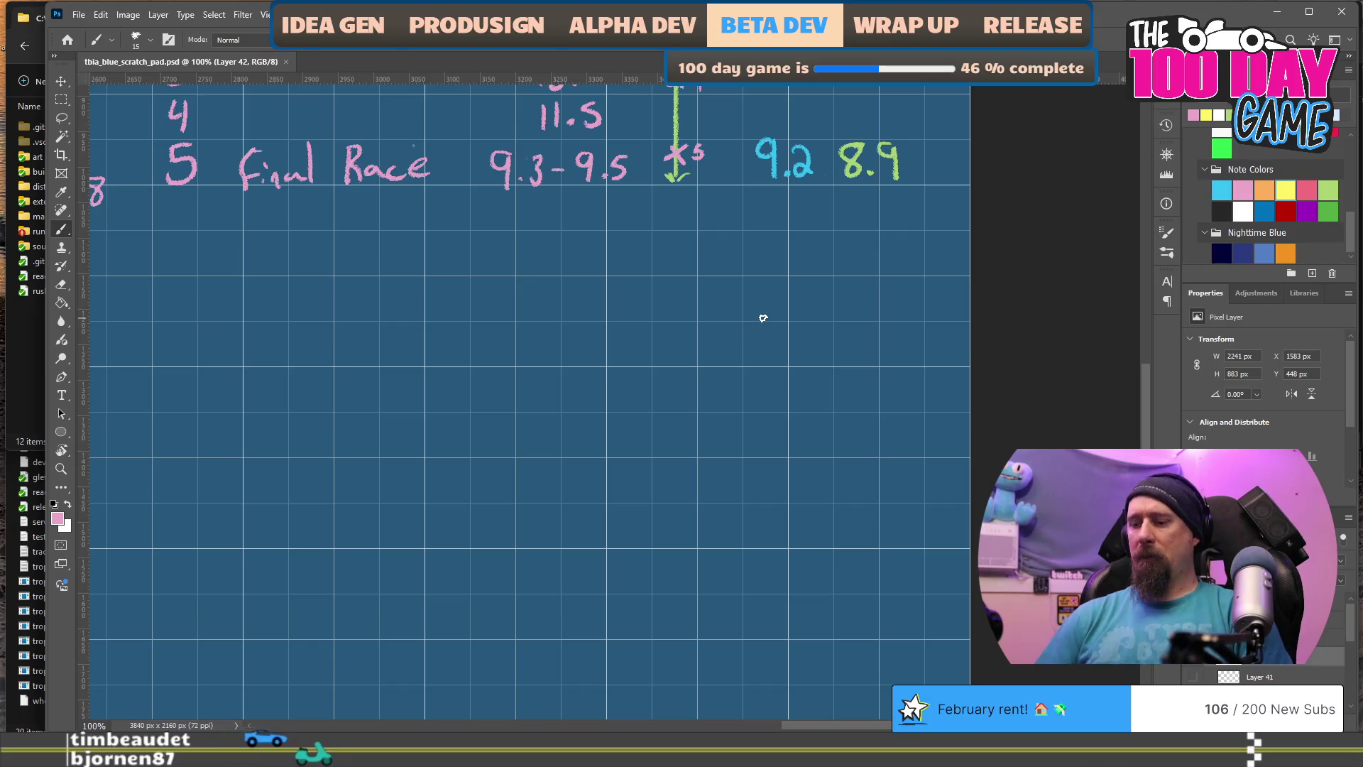
Step: Draw pink bracket boxes, the X box and its connector lines on the scratch pad
click(763, 318)
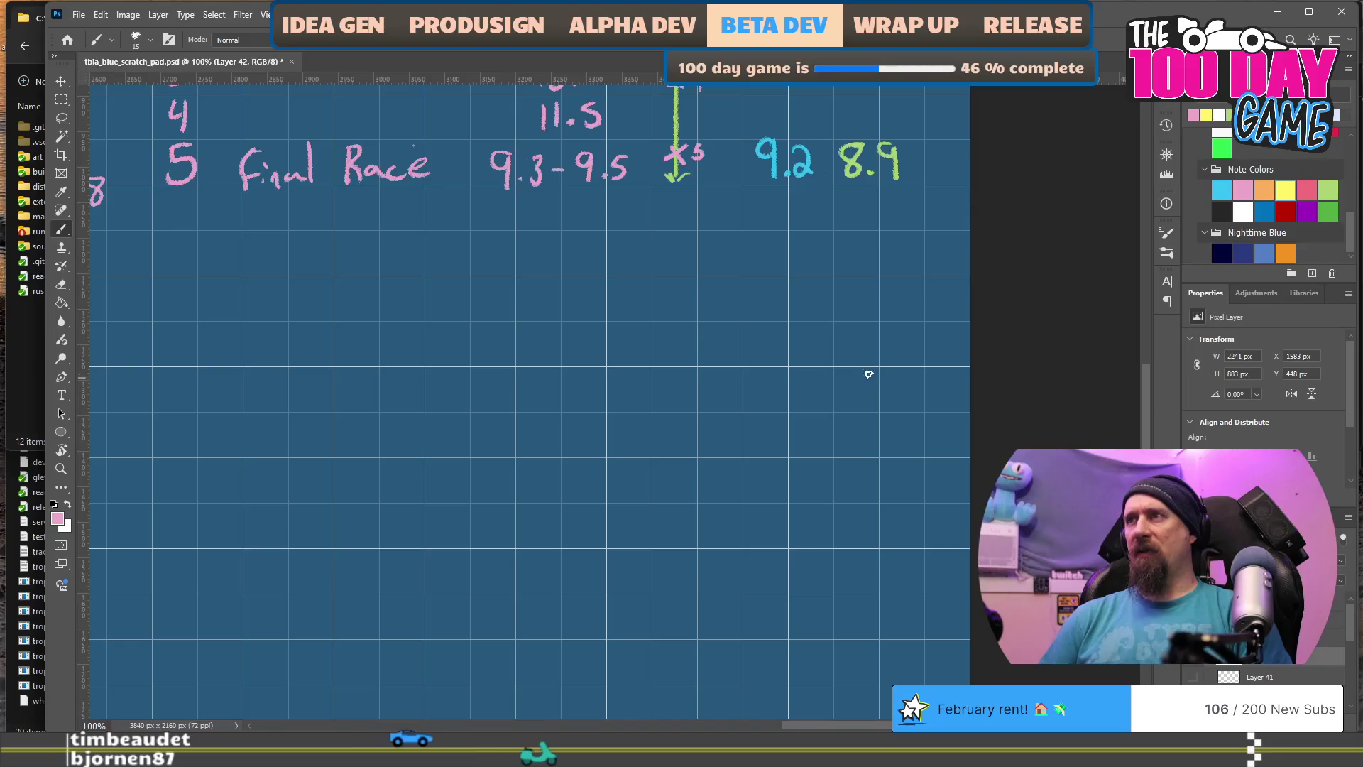
drag(888, 346, 880, 410)
drag(888, 343, 963, 344)
drag(875, 411, 955, 417)
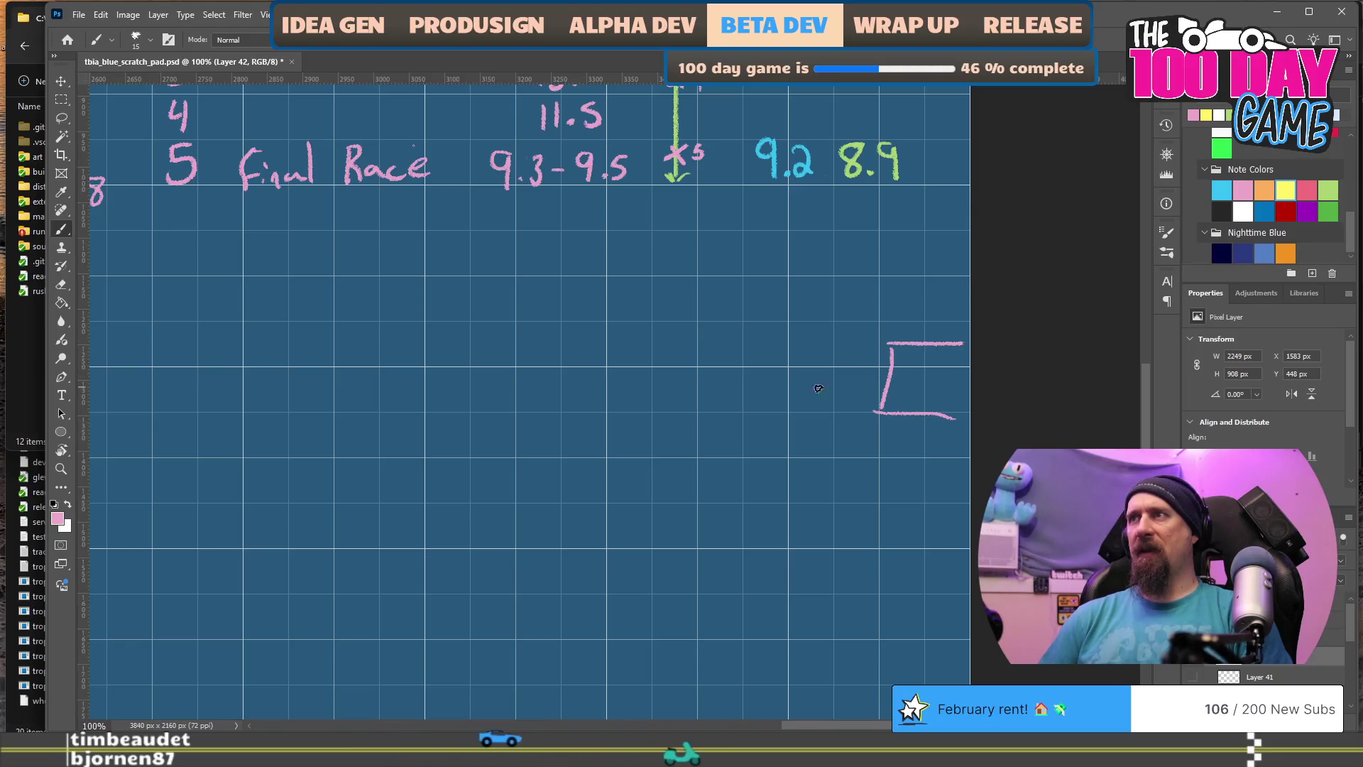
drag(816, 367, 875, 367)
mouse_move(753, 337)
mouse_down()
mouse_move(745, 396)
mouse_move(818, 354)
mouse_move(744, 401)
mouse_up()
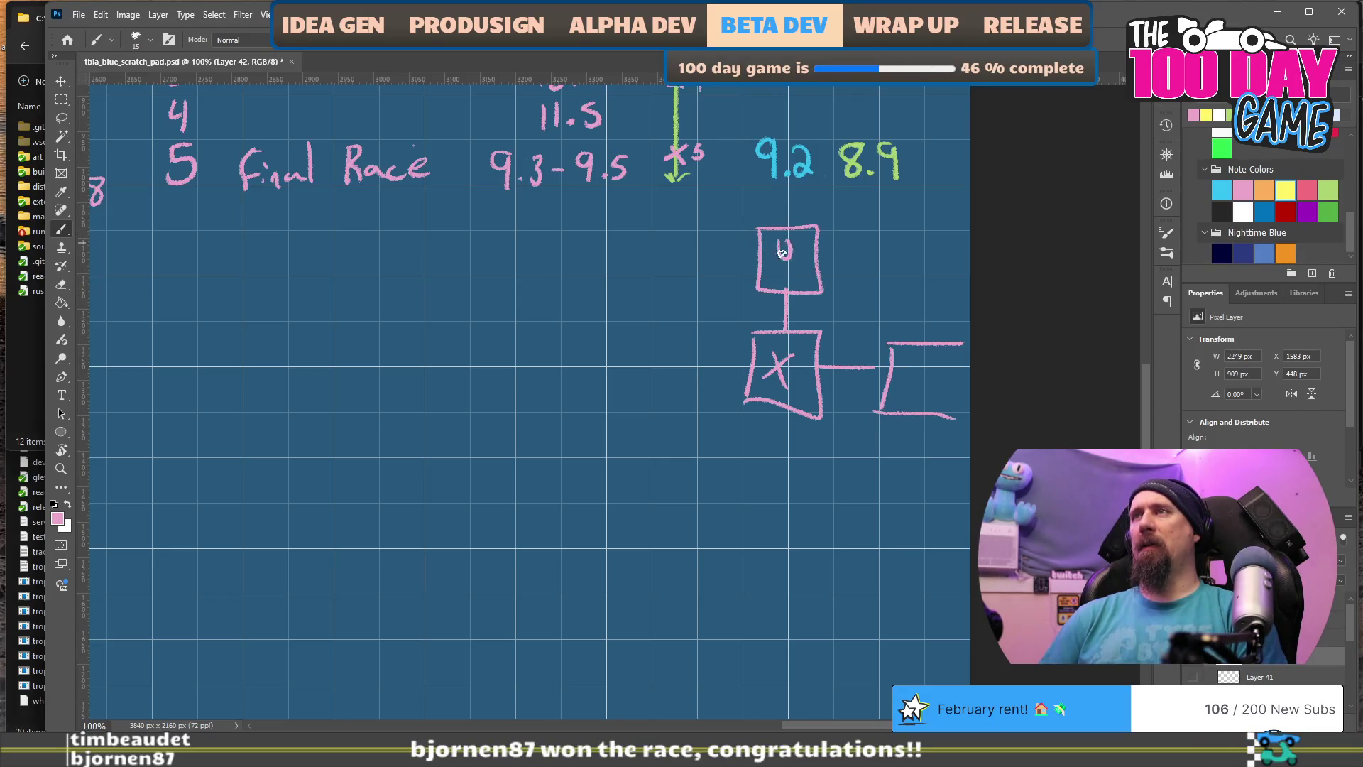
drag(745, 453, 745, 501)
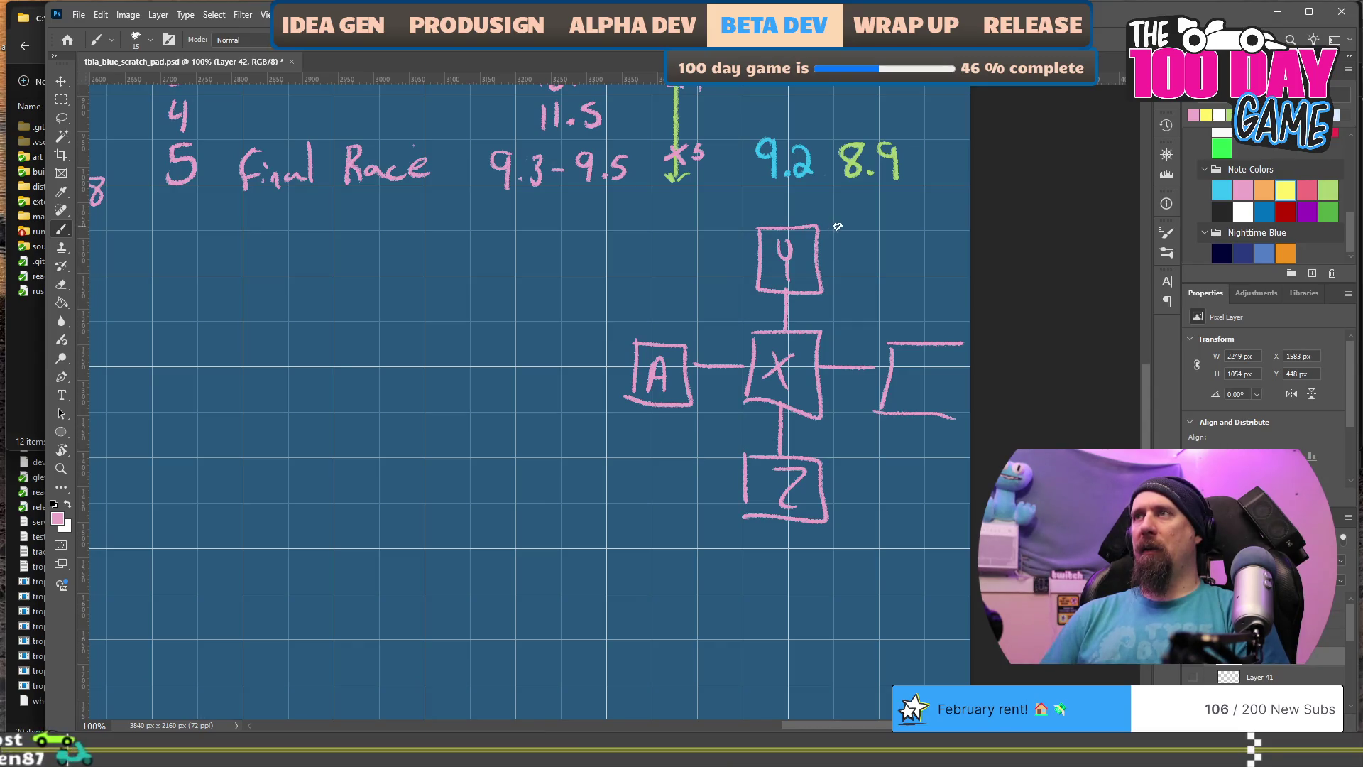
Step: Write 5, 5 and 3 beside the top, Z and A boxes, then switch to Visual Studio
mouse_move(832, 221)
mouse_down()
mouse_move(836, 245)
mouse_move(850, 219)
mouse_up()
drag(828, 452, 830, 469)
drag(829, 451, 836, 453)
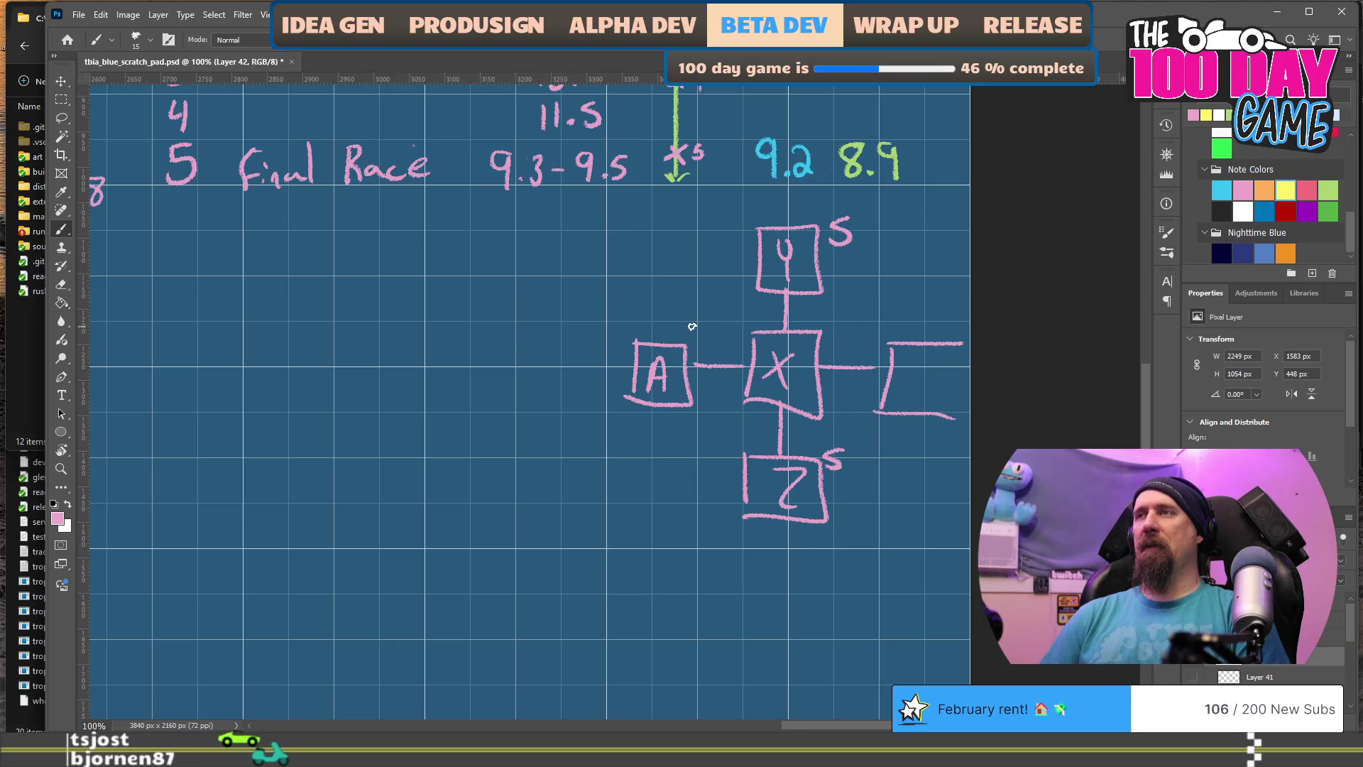
drag(690, 319, 692, 343)
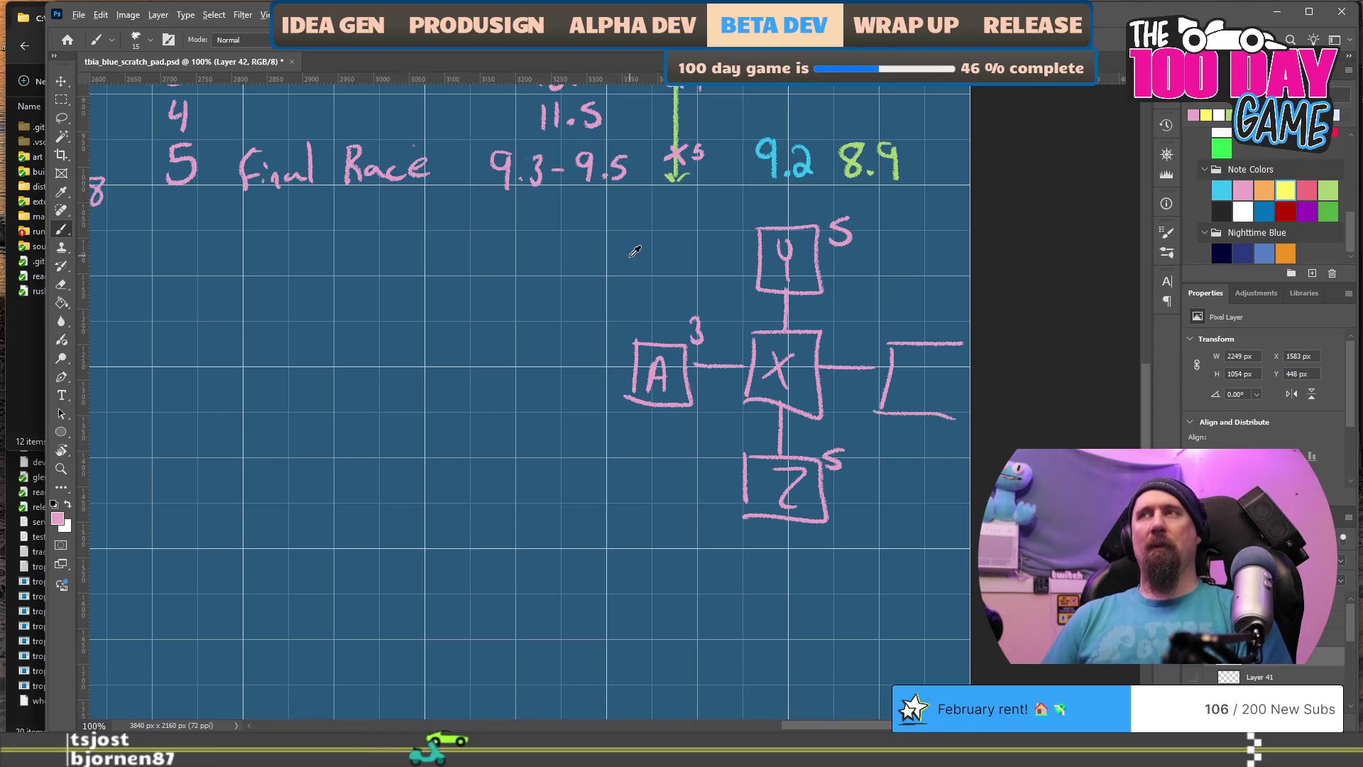
key(super+Tab)
key(Return)
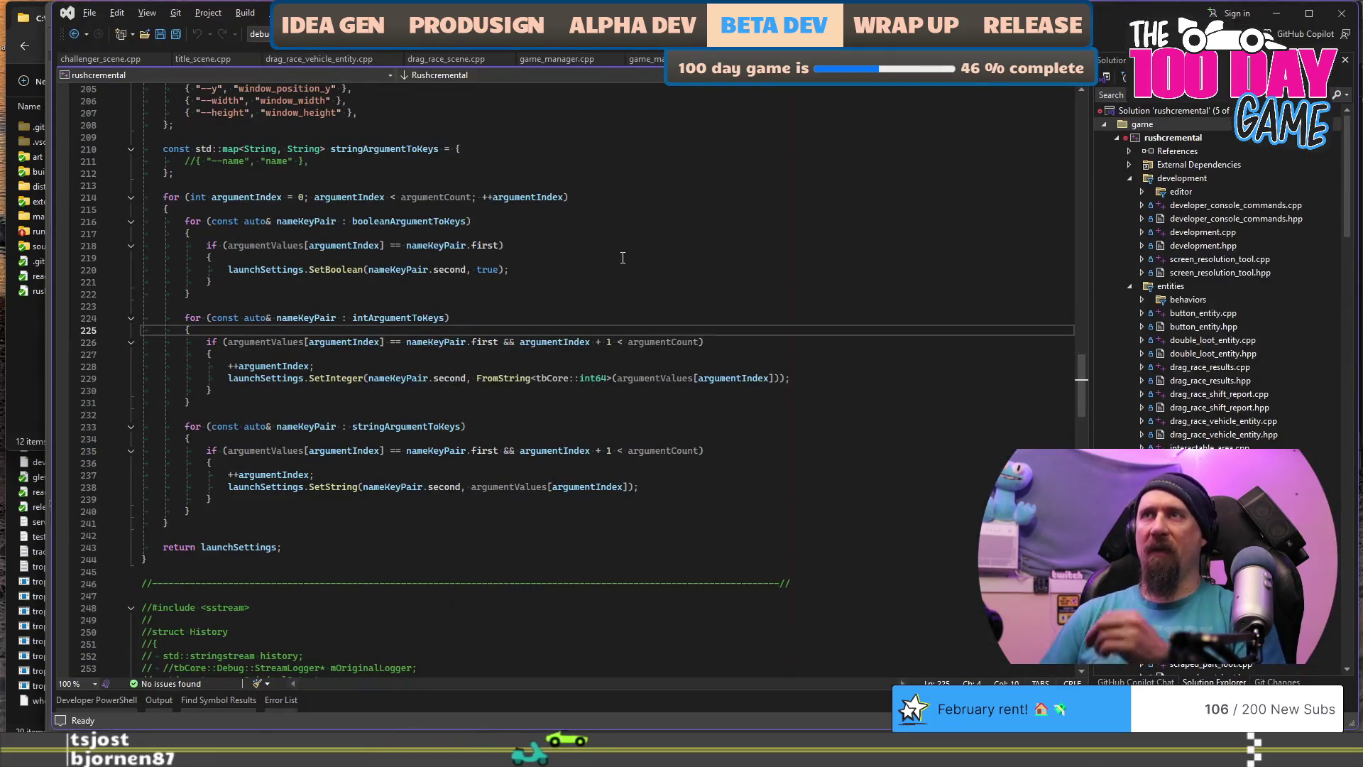
Step: Scroll through the vehicle definitions in challengers.jsonc, then return to the Photoshop scratch pad
key(alt+Tab)
key(super+Tab)
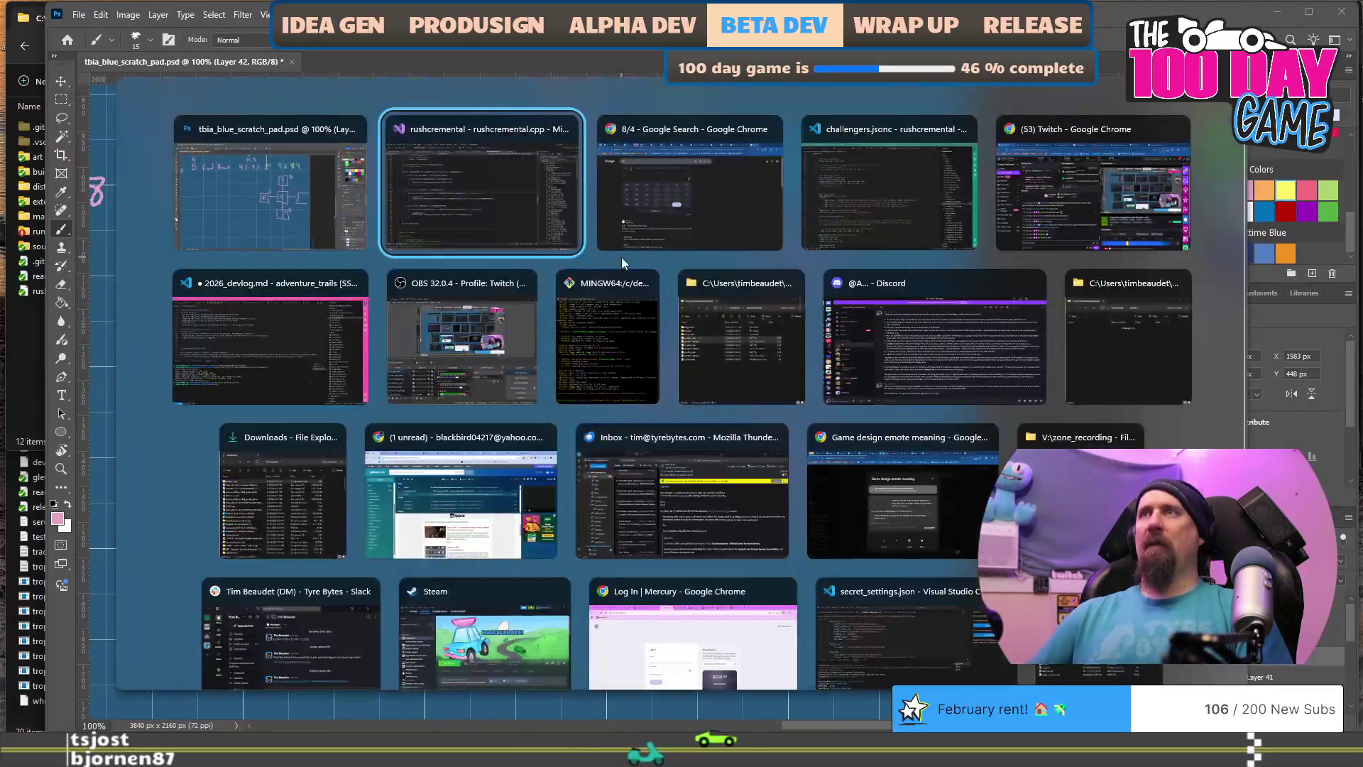
key(Escape)
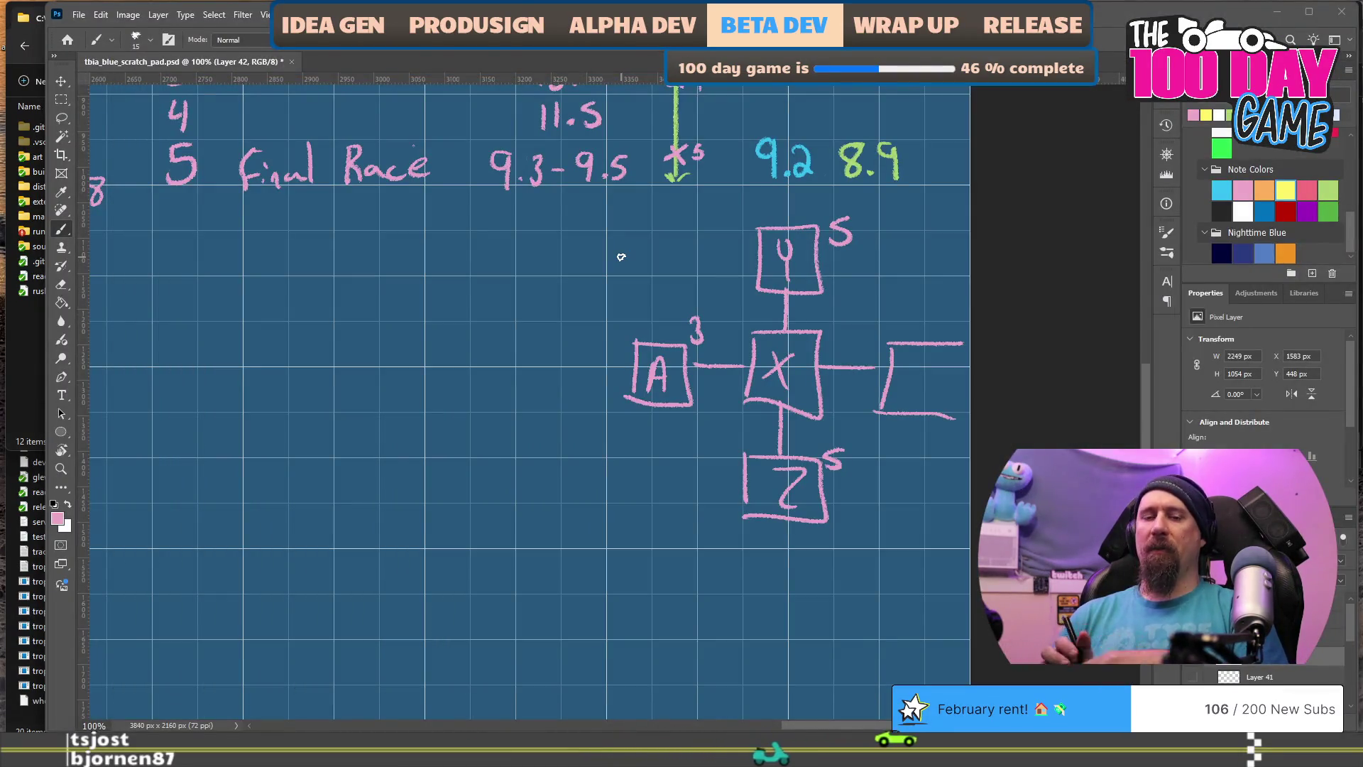
key(super+Tab)
key(Escape)
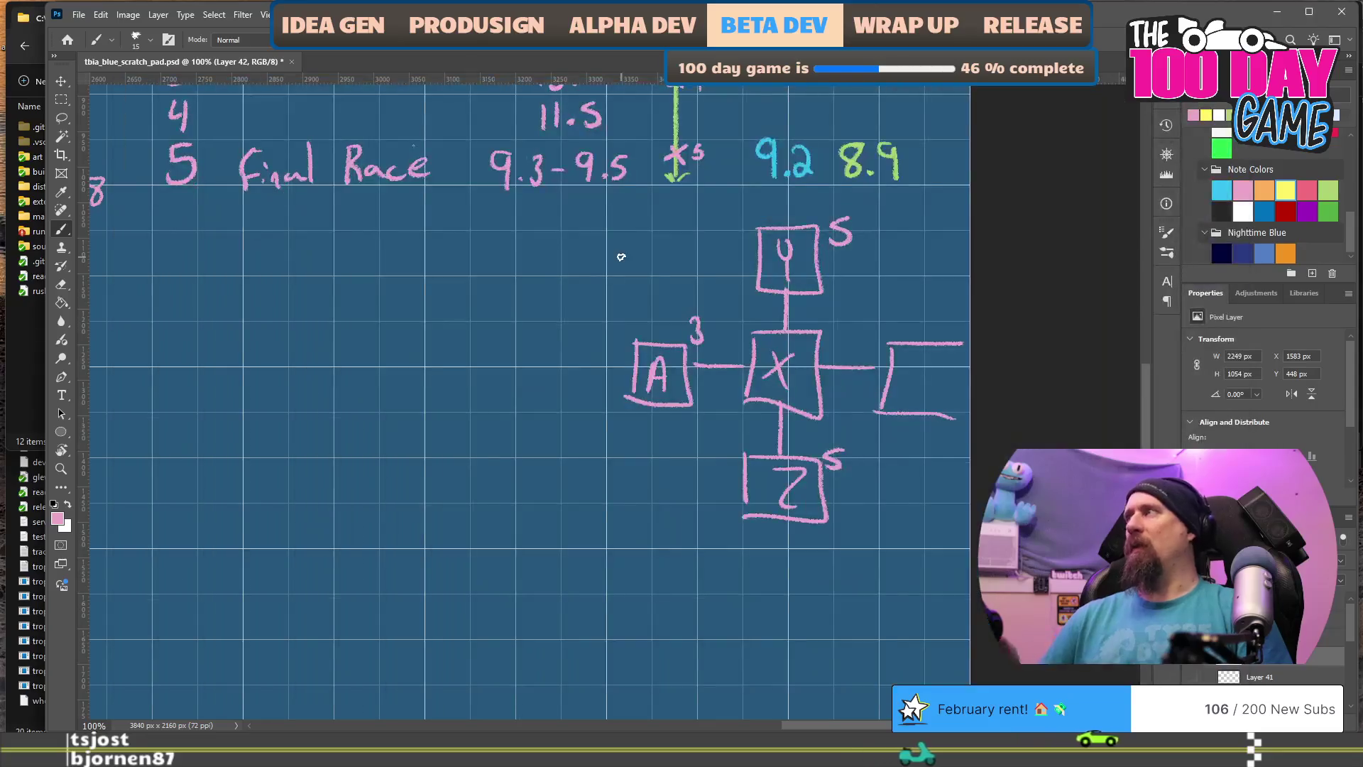
key(alt+Tab)
scroll(583, 354, down, 2)
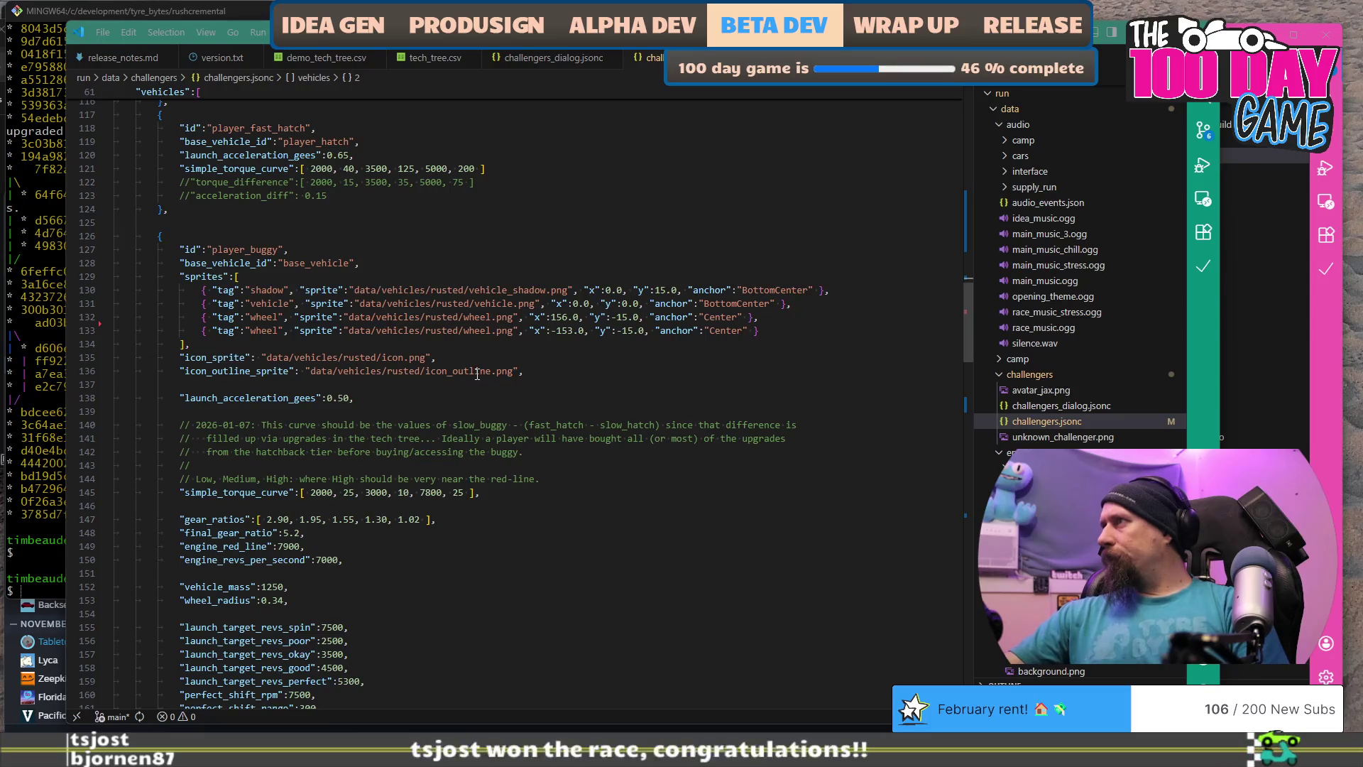
scroll(477, 375, down, 2)
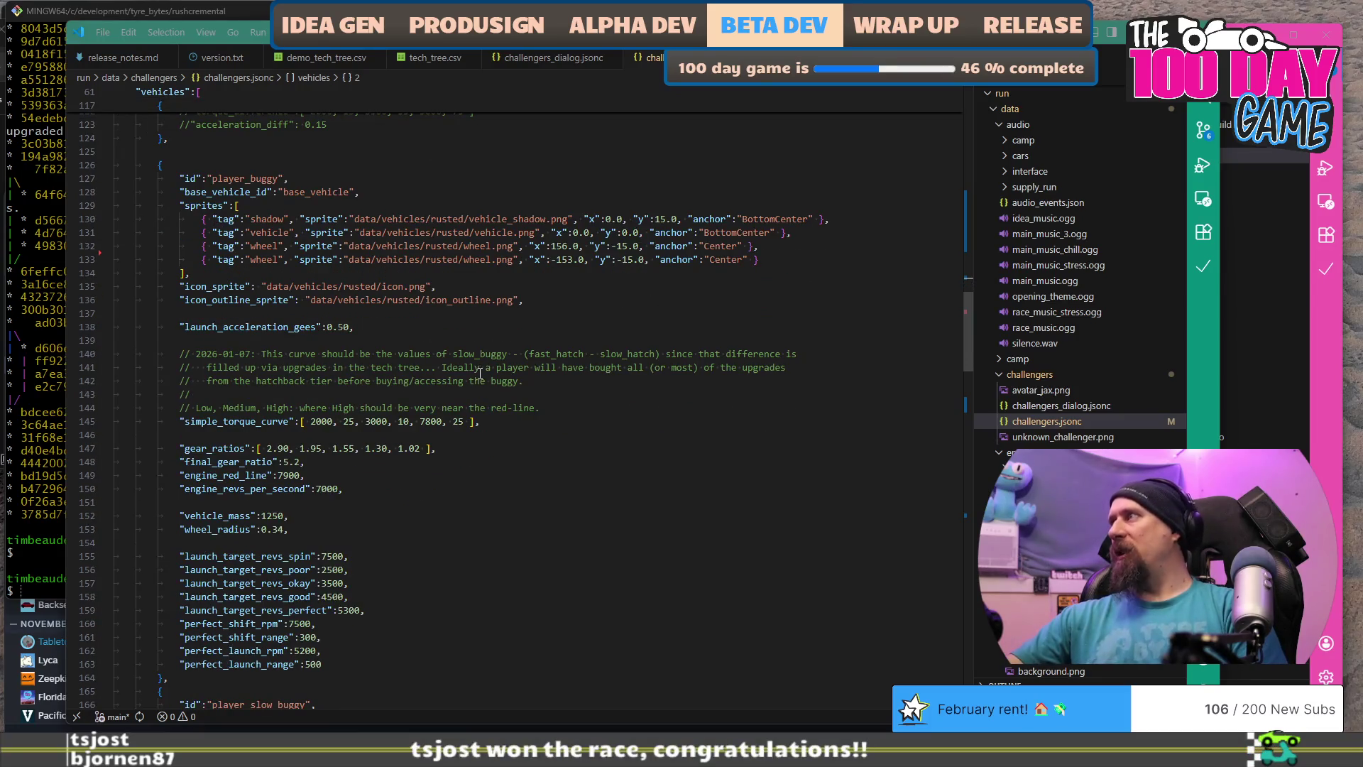
scroll(480, 374, up, 5)
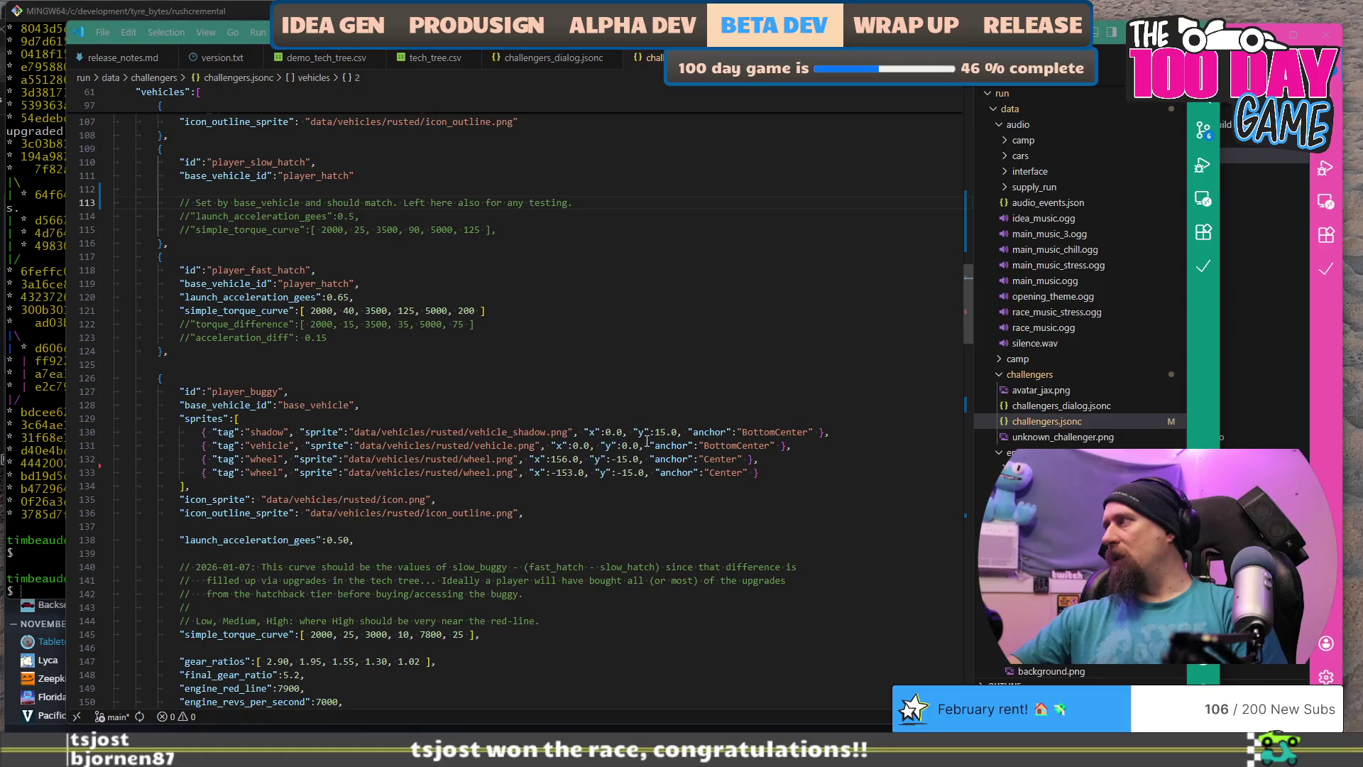
scroll(647, 441, up, 20)
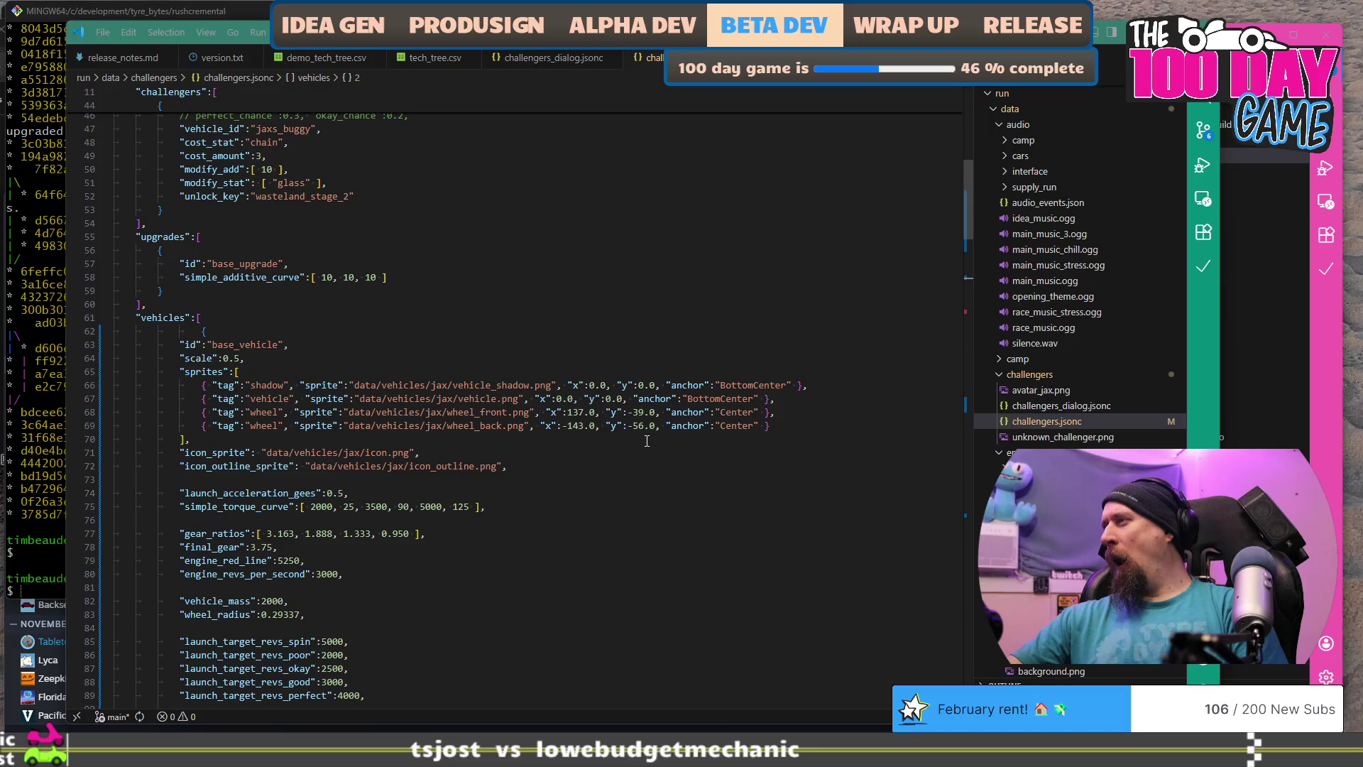
scroll(646, 441, down, 18)
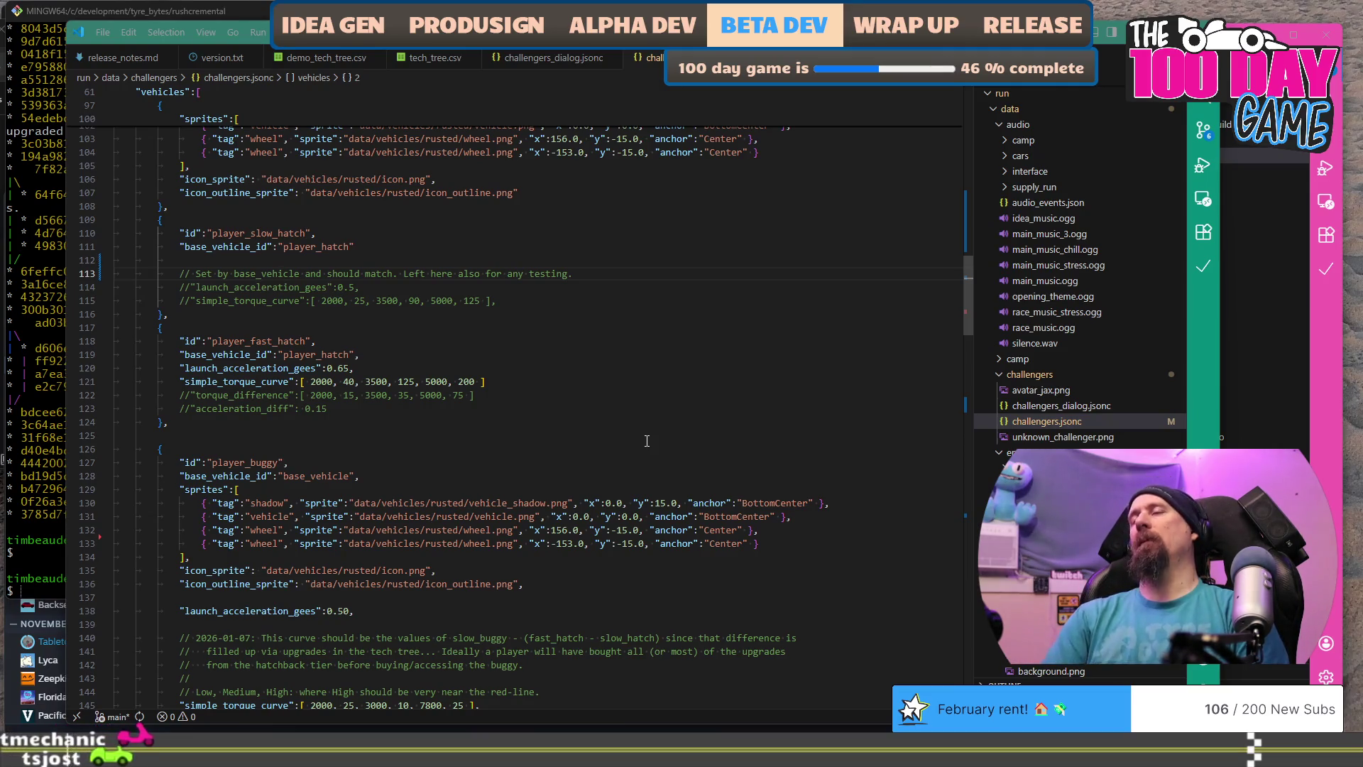
key(alt+Tab)
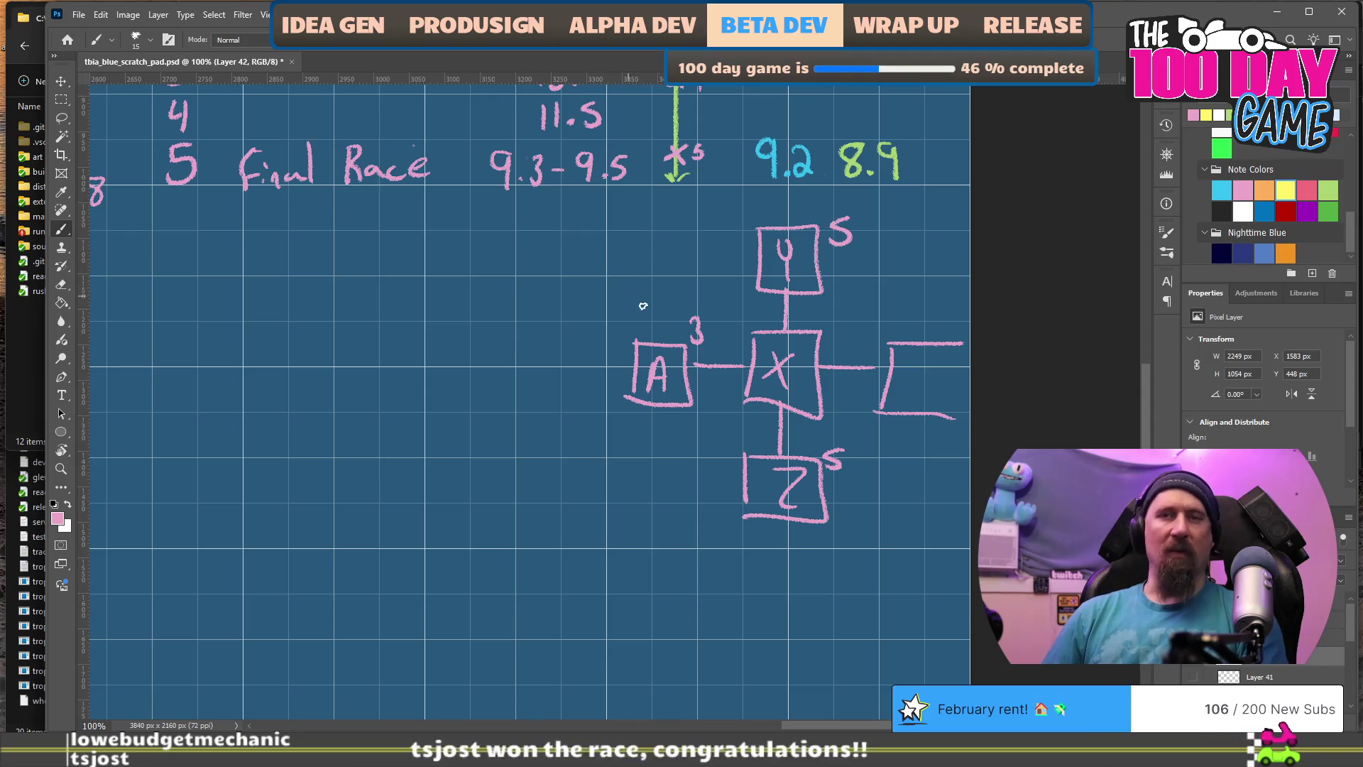
Step: Handwrite the label .015 above the link between box A and box X
key(e)
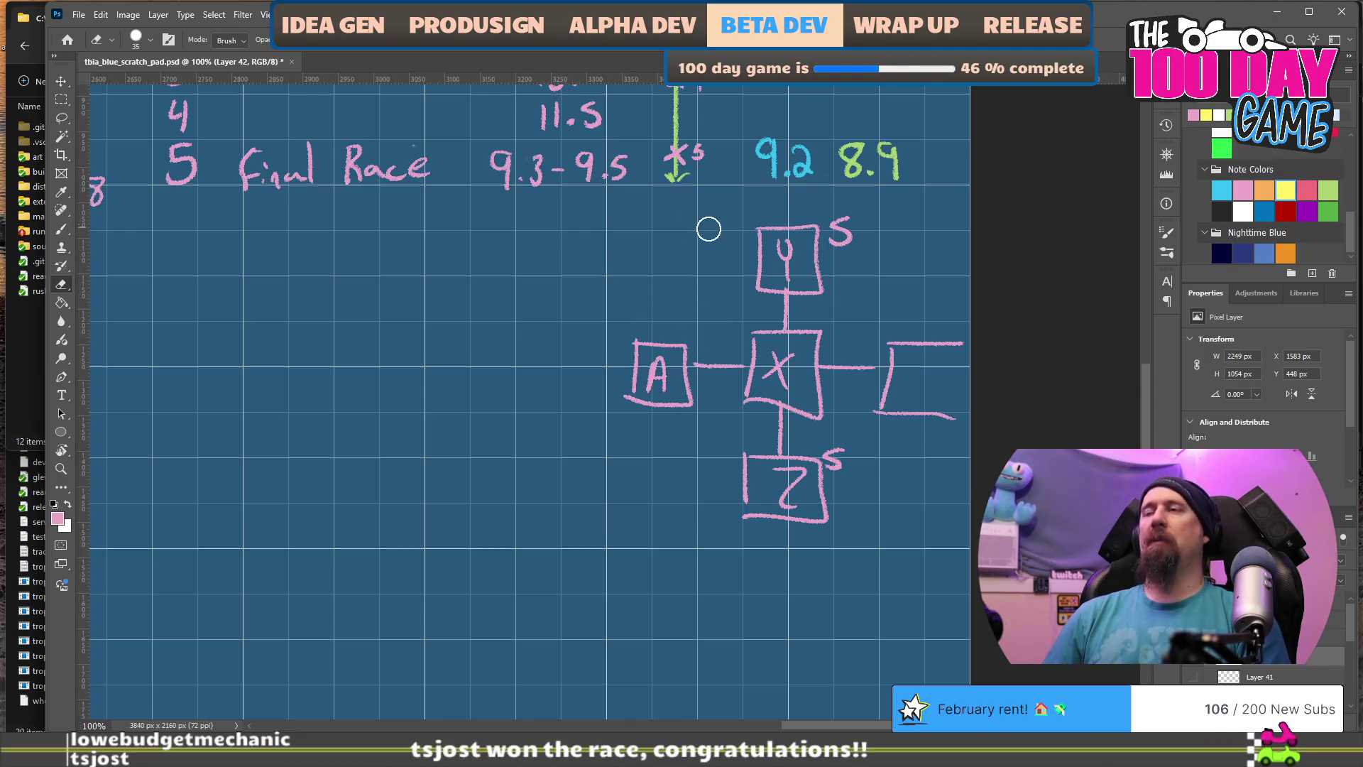
key(b)
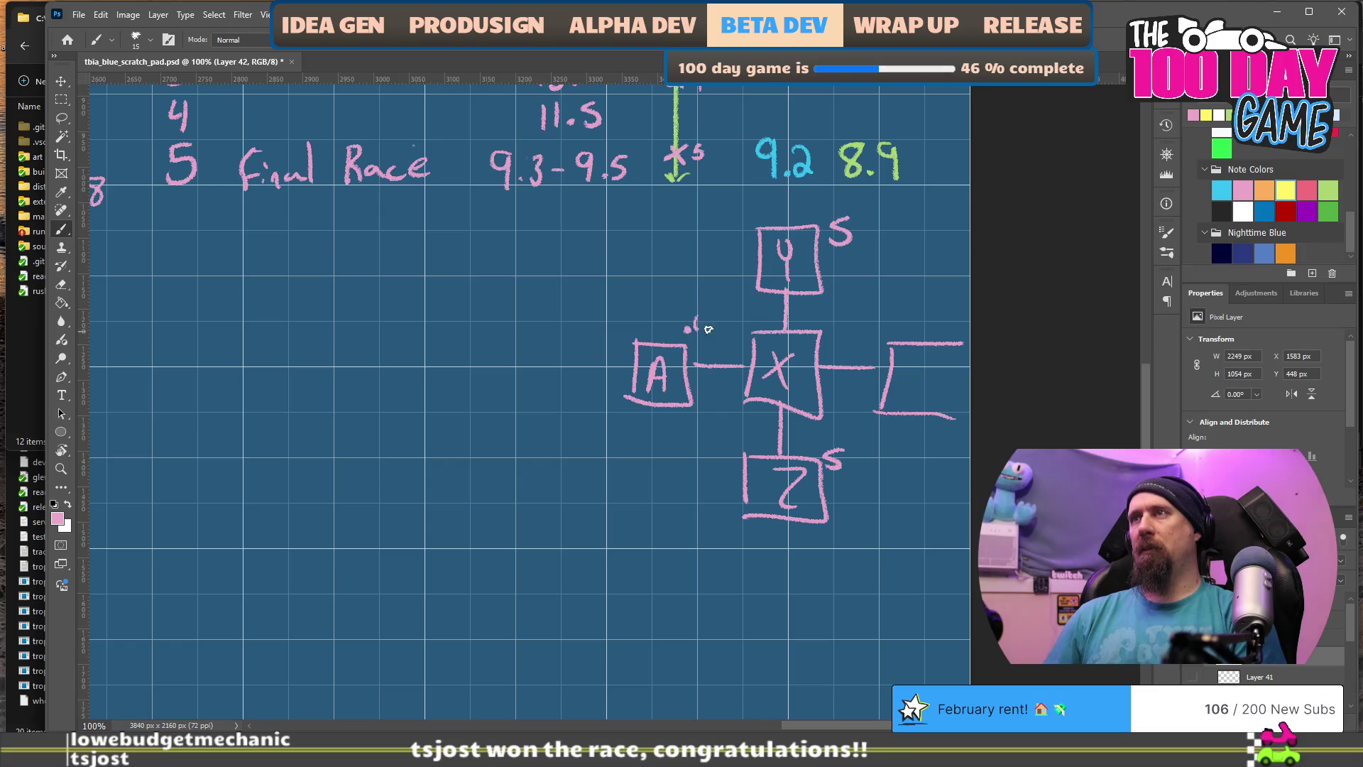
drag(724, 313, 724, 331)
drag(740, 311, 729, 331)
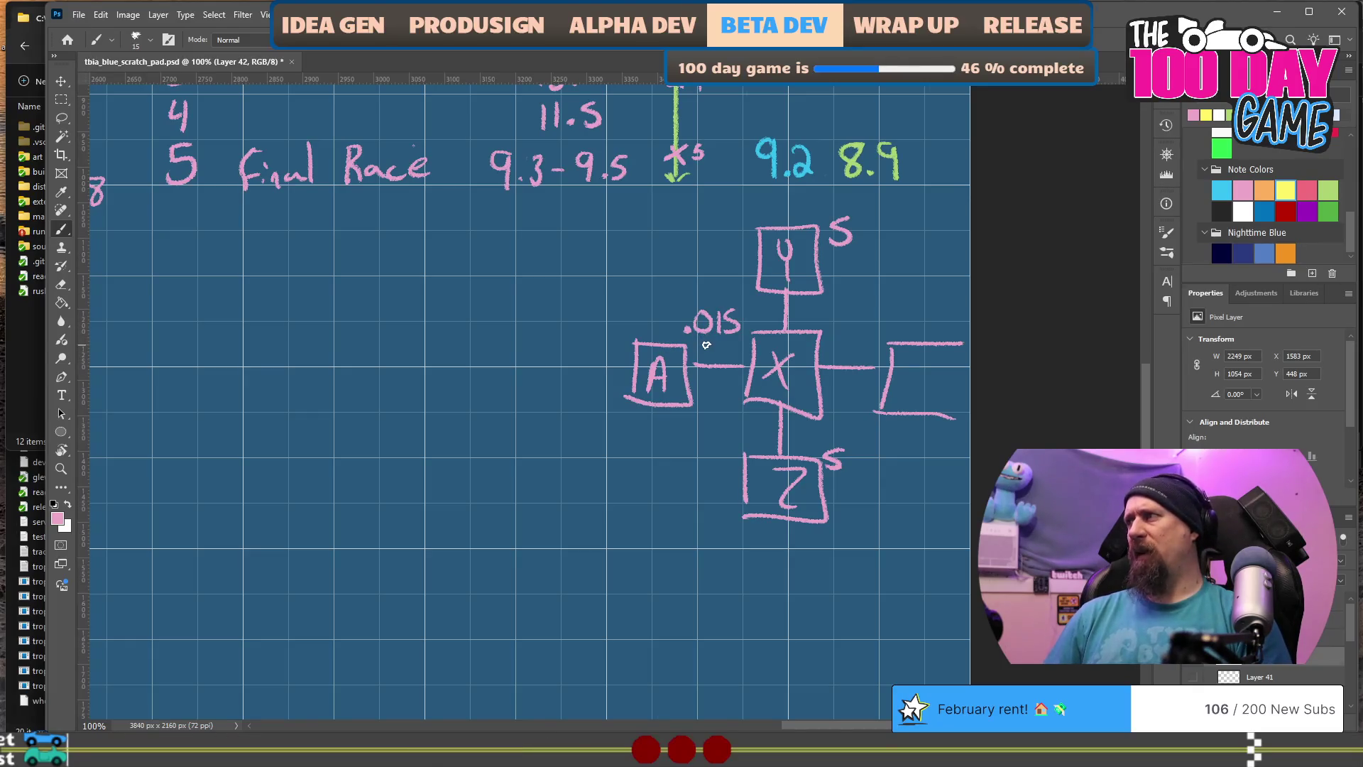
Step: Erase part of the label to turn it into .05, then go to the Chrome search box
key(w)
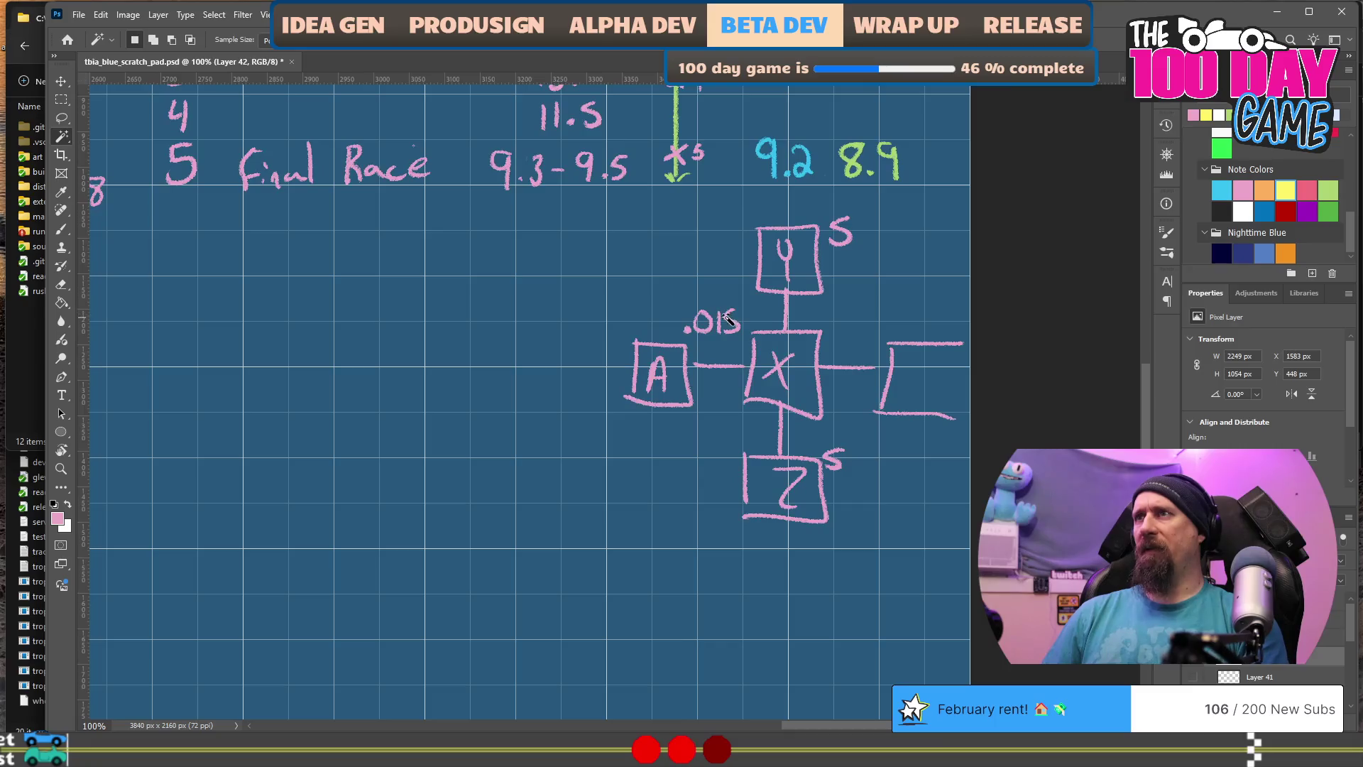
key(b)
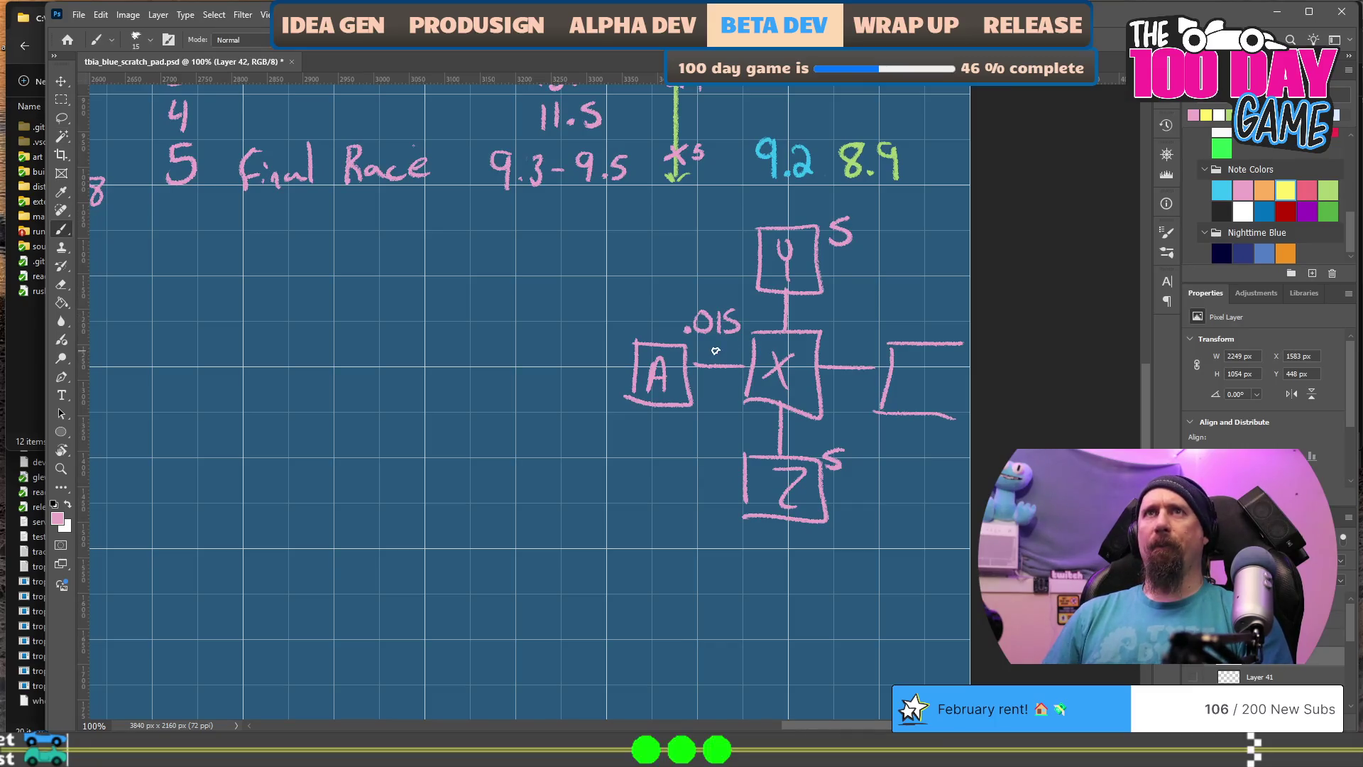
key(e)
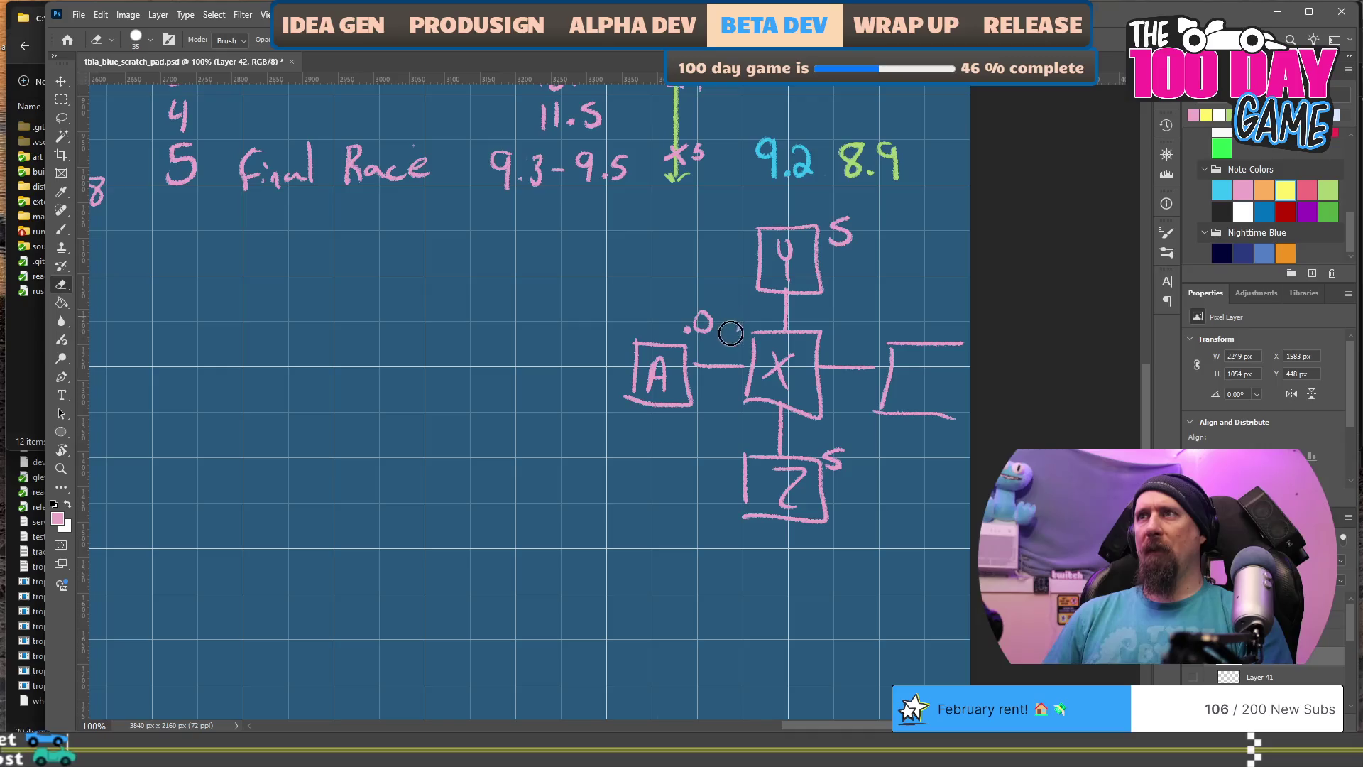
key(b)
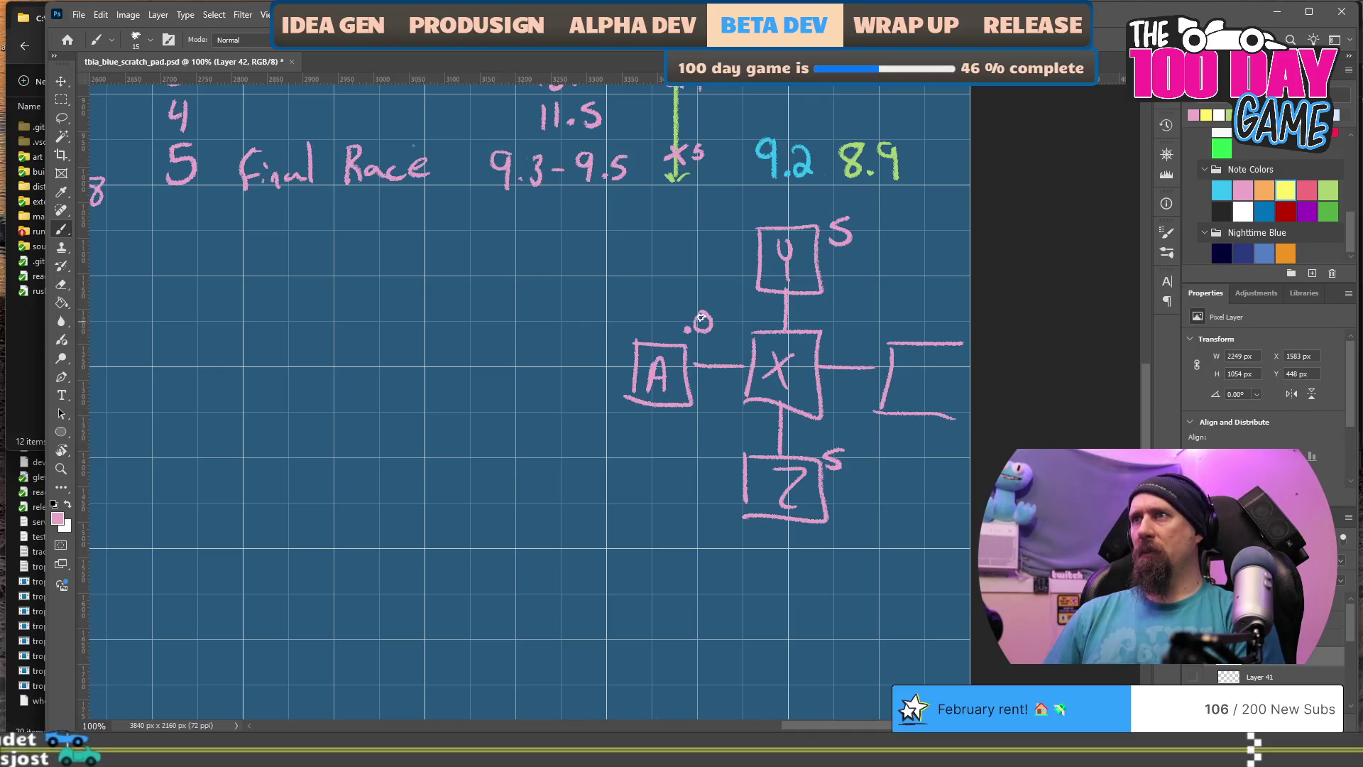
mouse_move(718, 310)
mouse_down()
mouse_move(713, 330)
mouse_move(731, 308)
mouse_up()
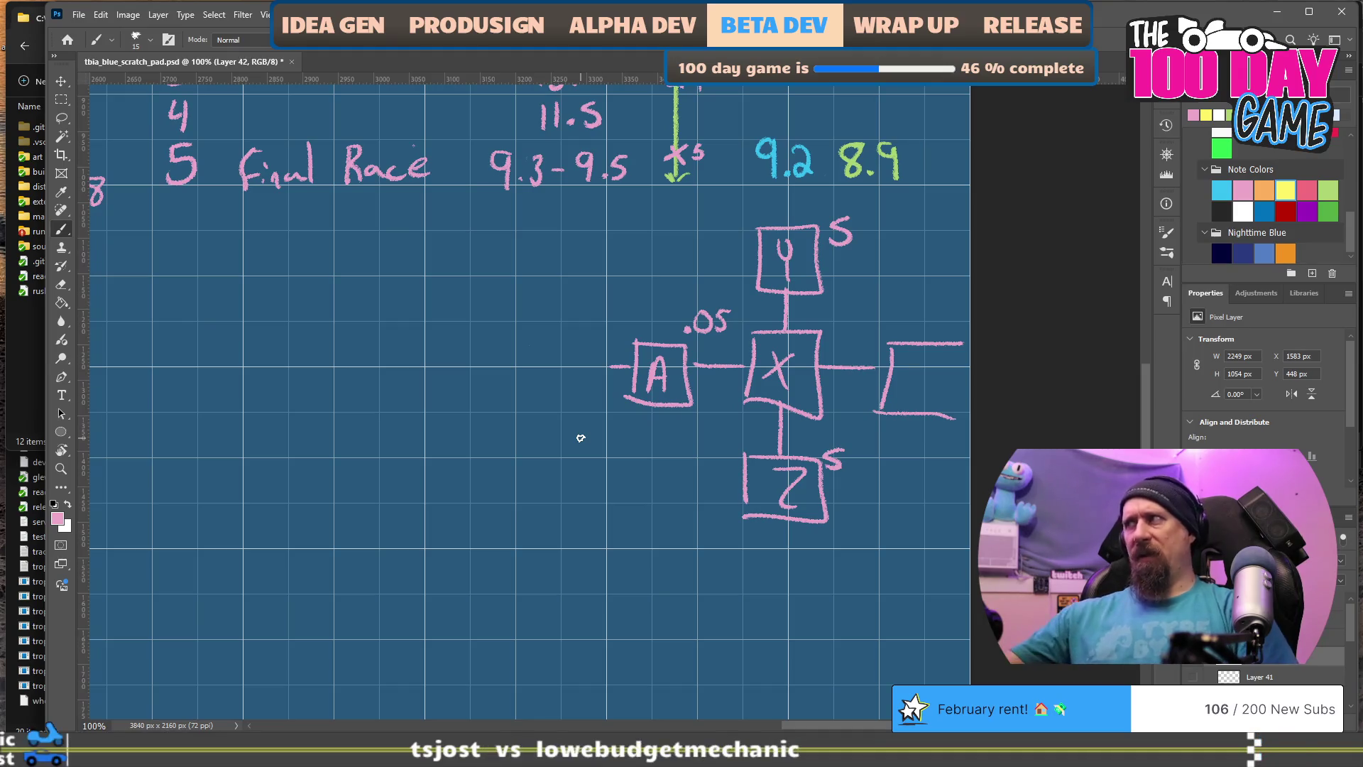
key(alt+Tab)
click(498, 137)
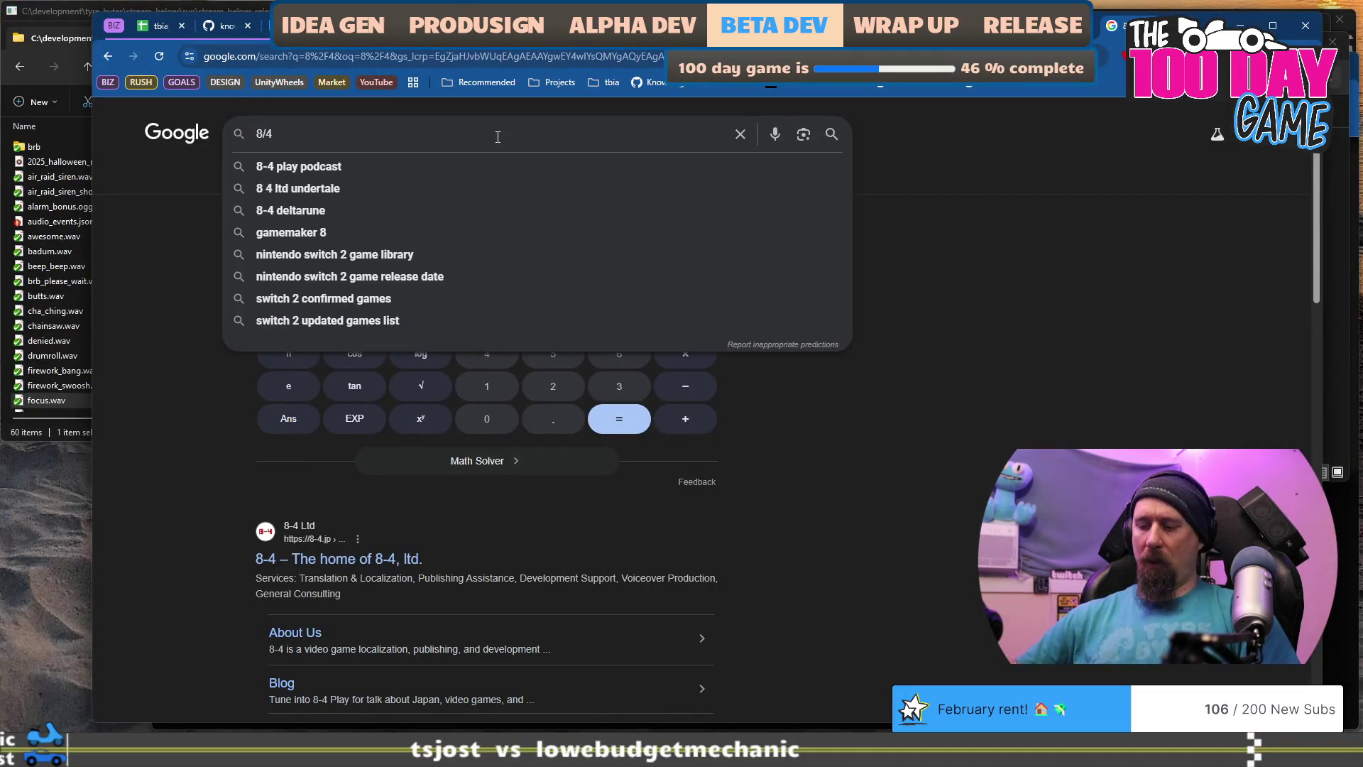
Step: Calculate .03*5 in Google (0.15) and return to Photoshop
text(0.03*5)
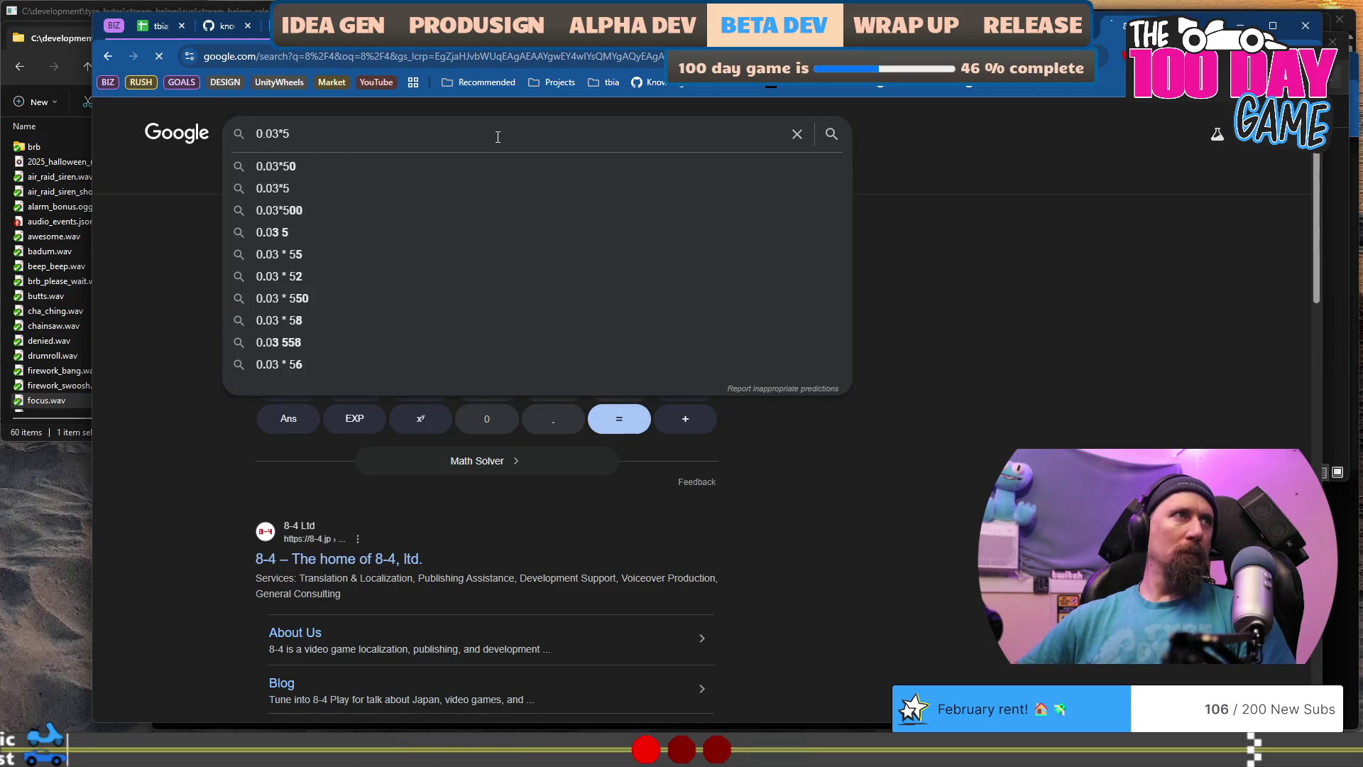
key(Return)
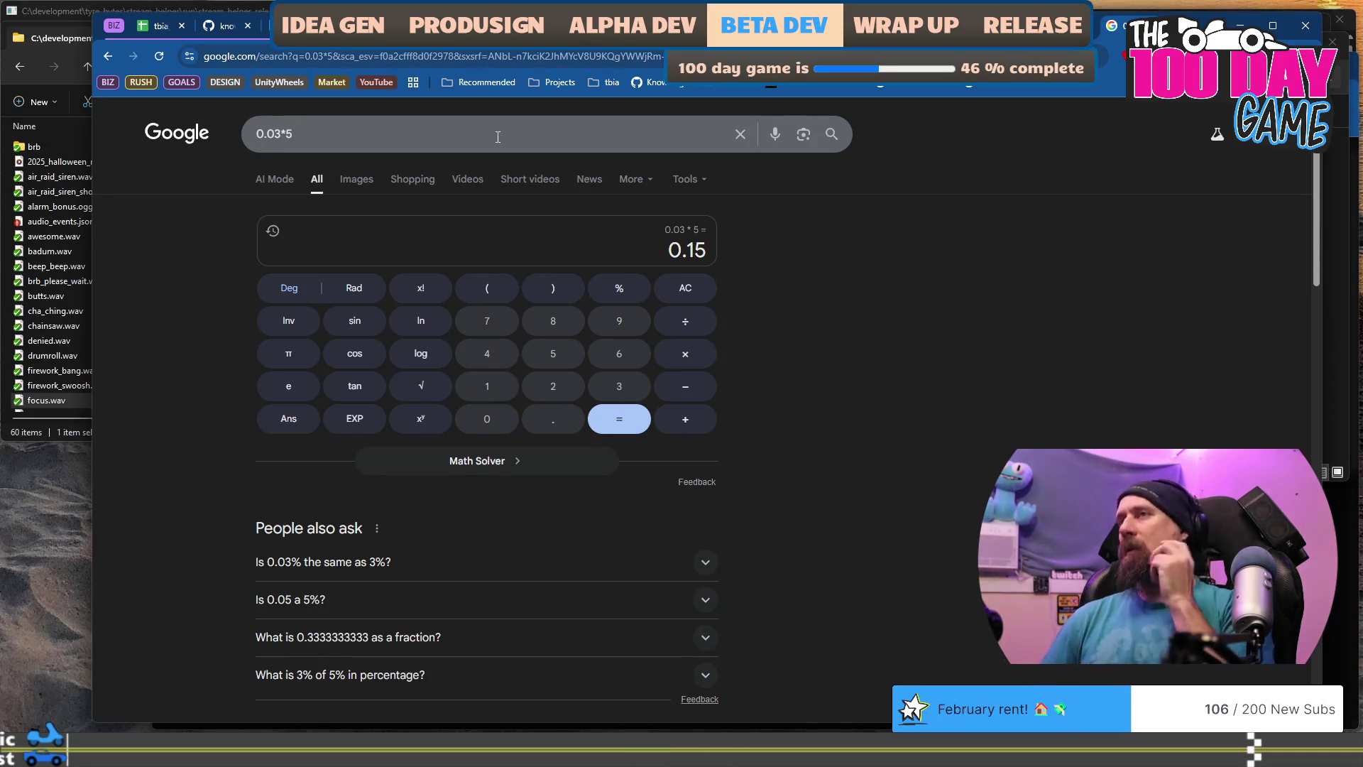
key(alt+Tab)
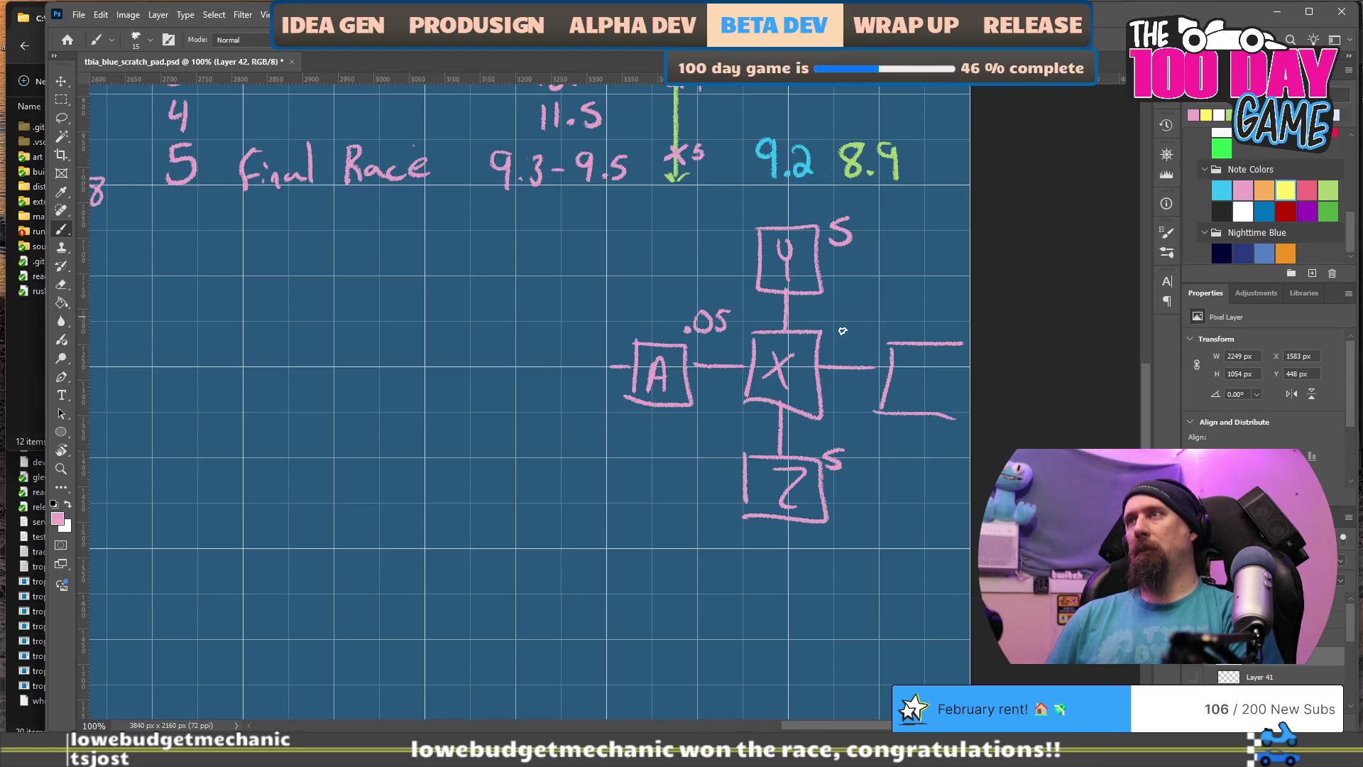
Step: Handwrite 10 above the link to the right of box X
drag(840, 328, 839, 318)
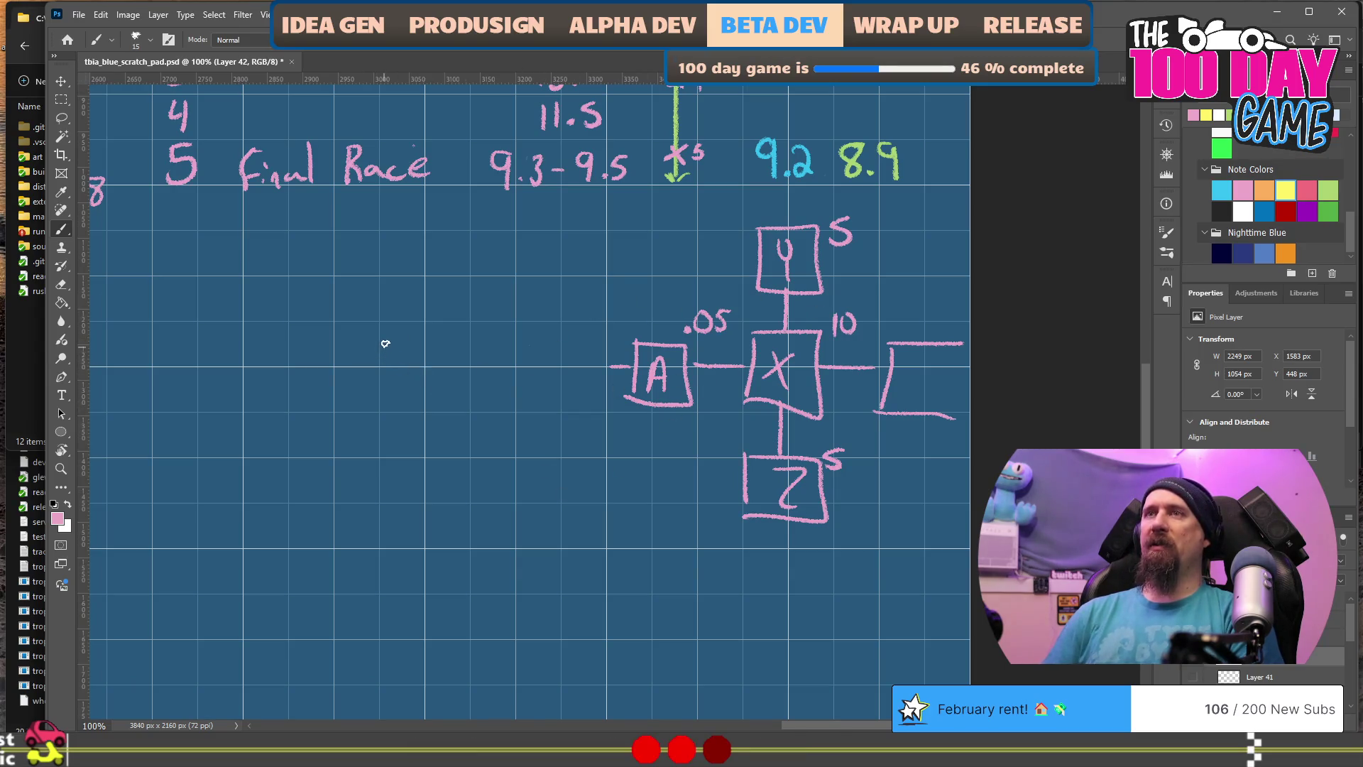
Step: Draw an NC box left of box A with a connector, an arrow note and a small box labelled 10
drag(395, 406, 429, 405)
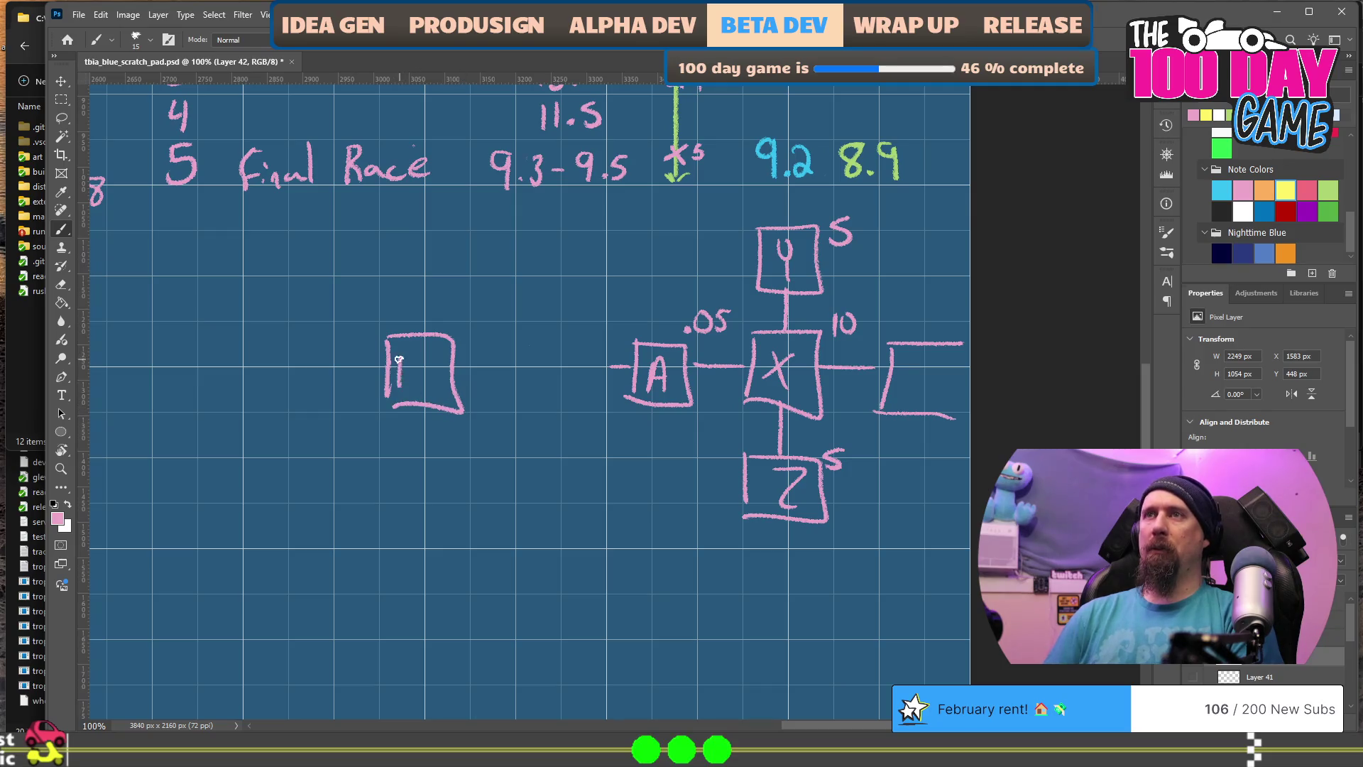
drag(399, 360, 424, 364)
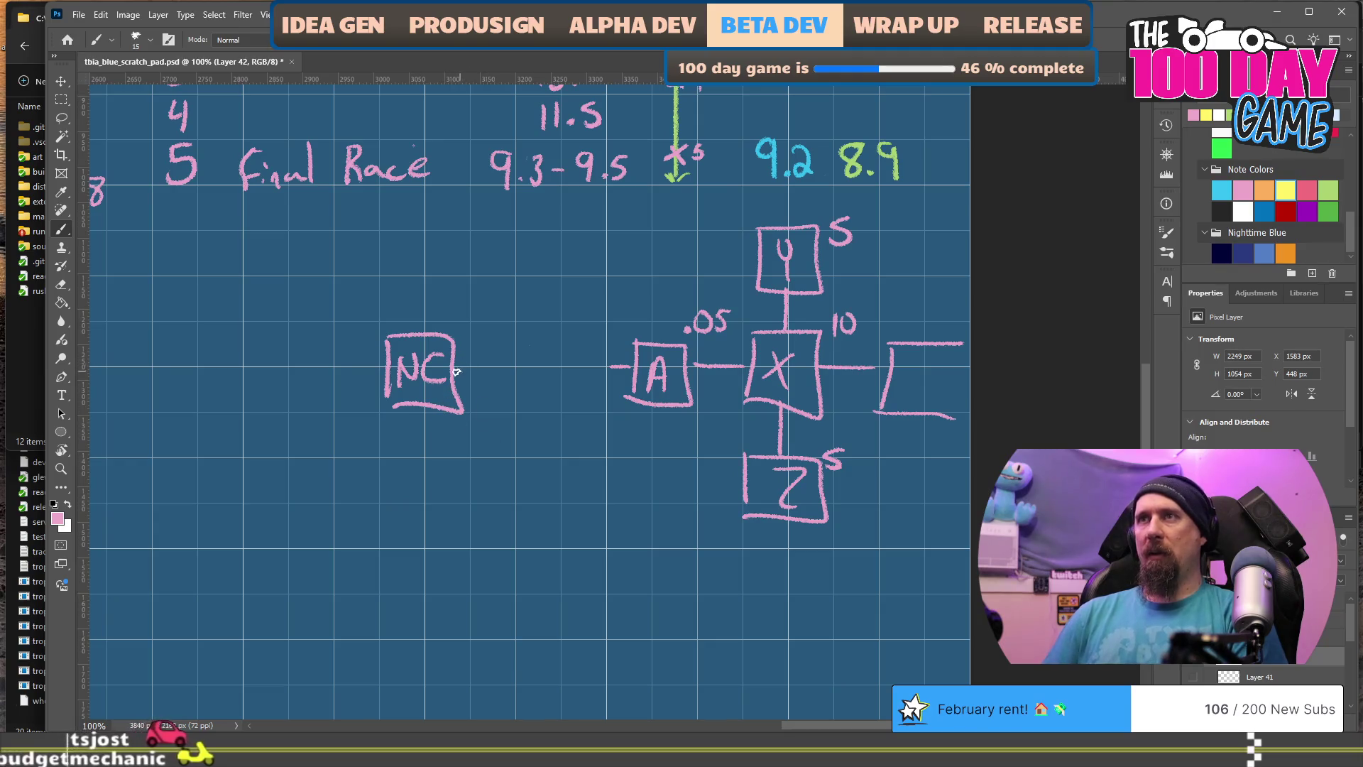
drag(455, 367, 495, 368)
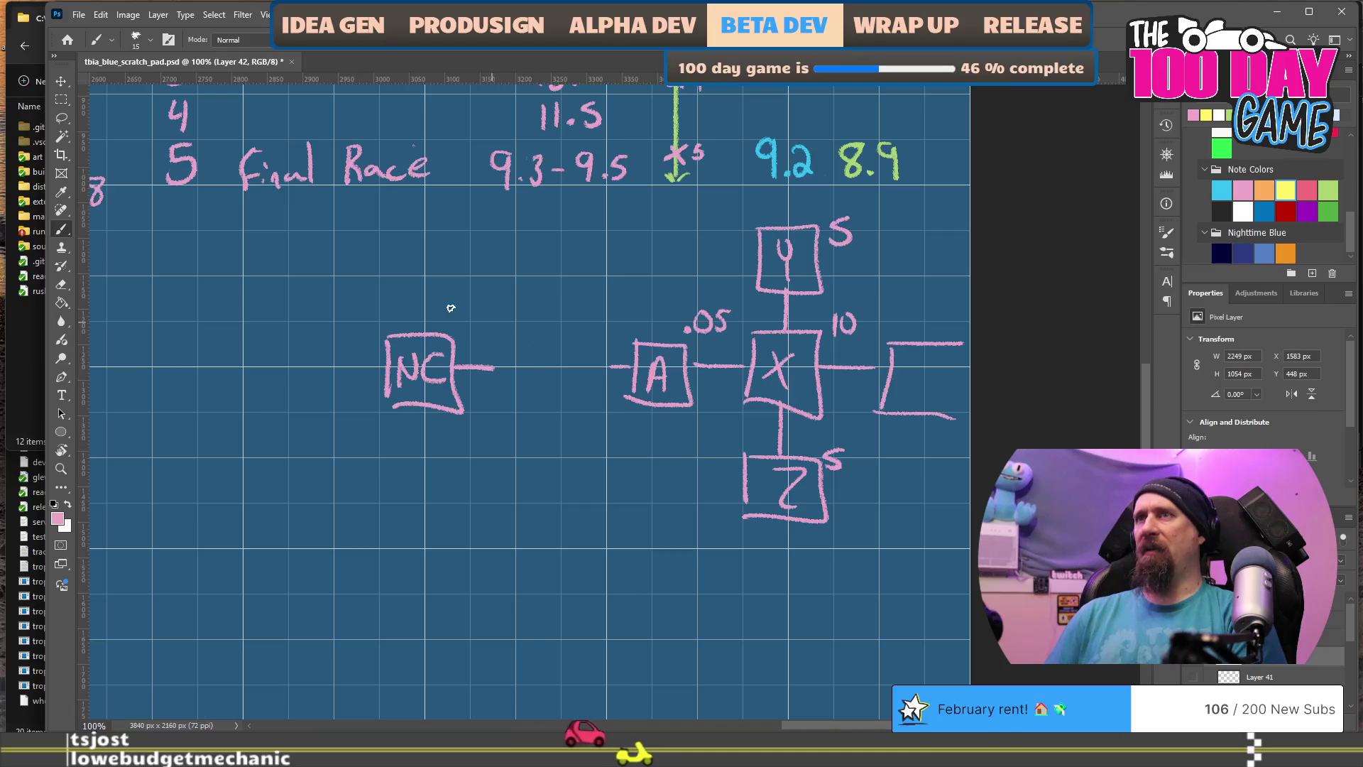
mouse_move(438, 302)
mouse_down()
mouse_move(478, 305)
mouse_move(488, 323)
mouse_move(507, 298)
mouse_up()
mouse_move(499, 383)
mouse_down()
mouse_move(498, 352)
mouse_move(541, 383)
mouse_move(499, 386)
mouse_up()
mouse_move(544, 321)
mouse_down()
mouse_move(545, 338)
mouse_move(557, 324)
mouse_up()
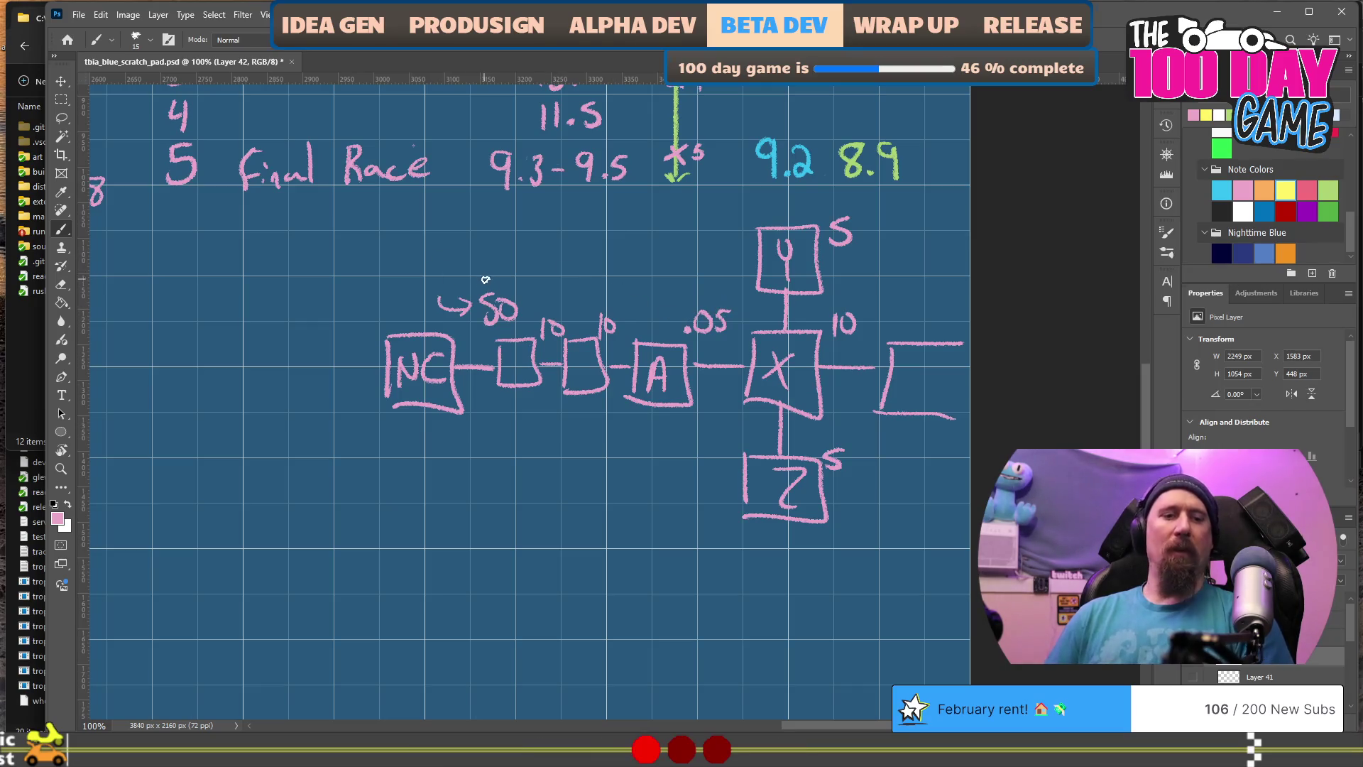
Step: Erase the arrow note above NC, the 10 label and the stray tick by the small box
key(e)
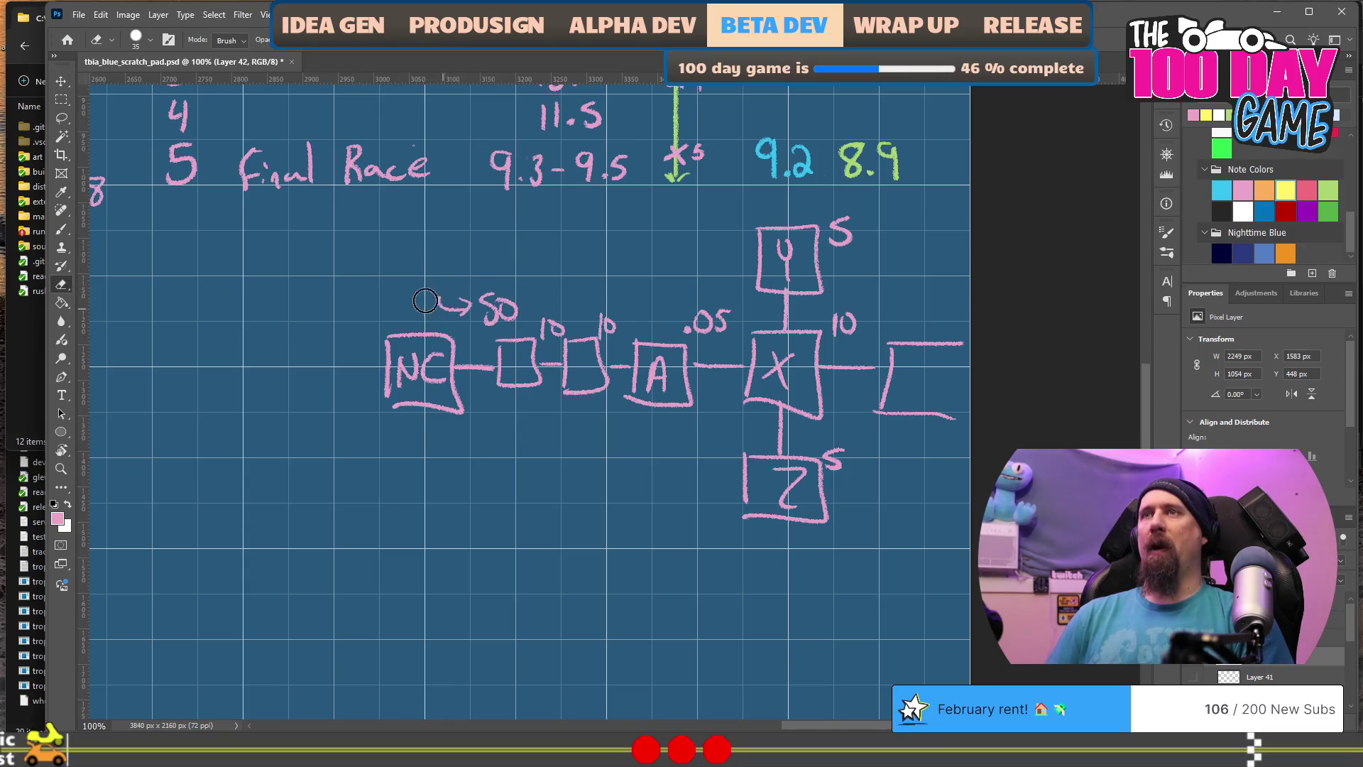
mouse_move(466, 313)
mouse_down()
mouse_move(466, 292)
mouse_move(510, 310)
mouse_up()
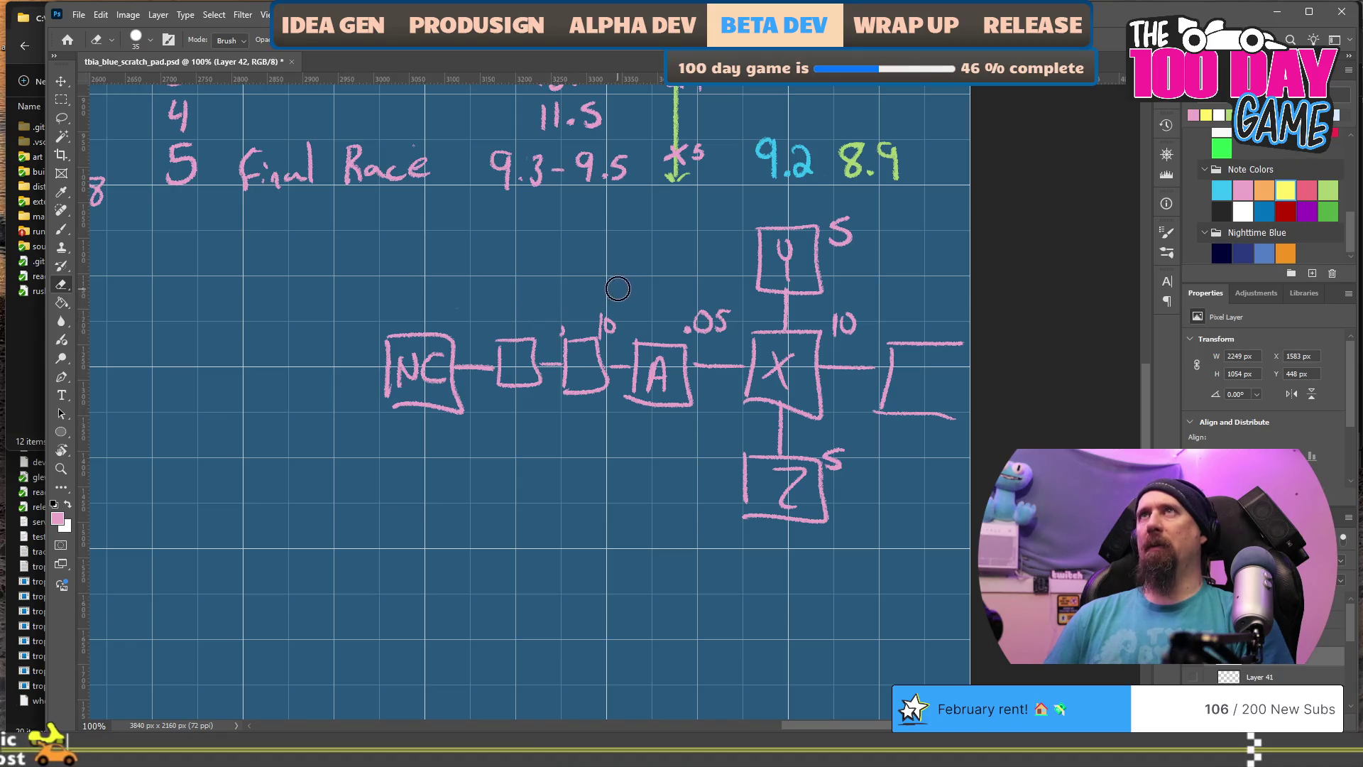
drag(611, 318, 590, 316)
click(558, 321)
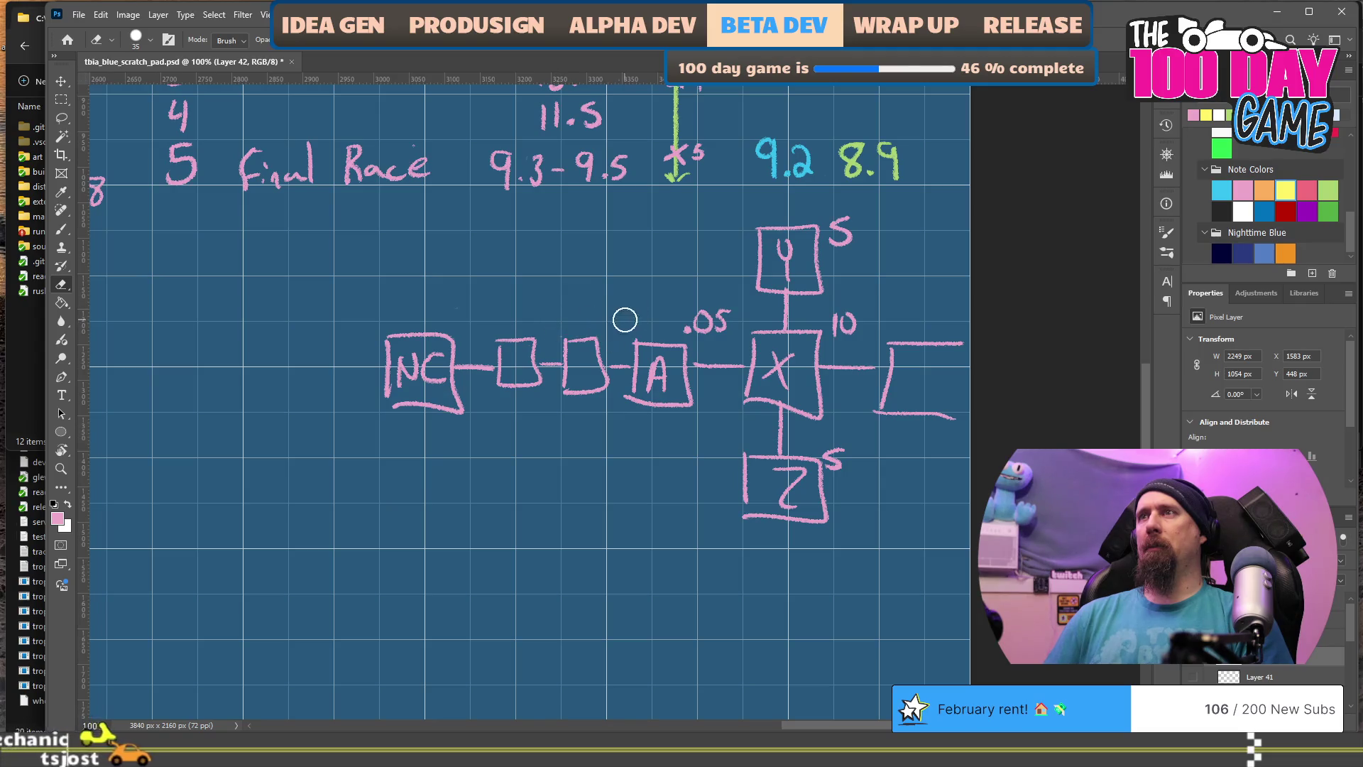
Step: Write 20 above the link into box A and above the first small box
key(b)
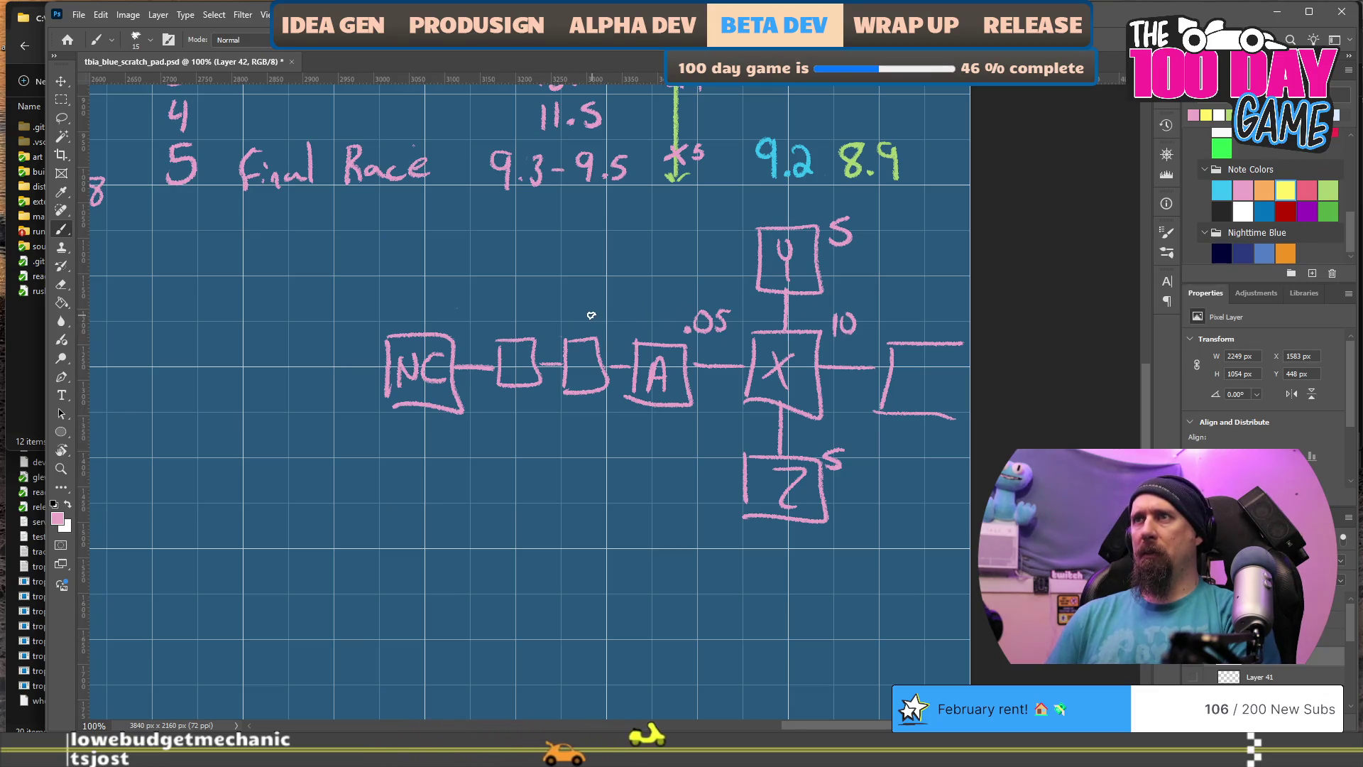
drag(591, 318, 612, 318)
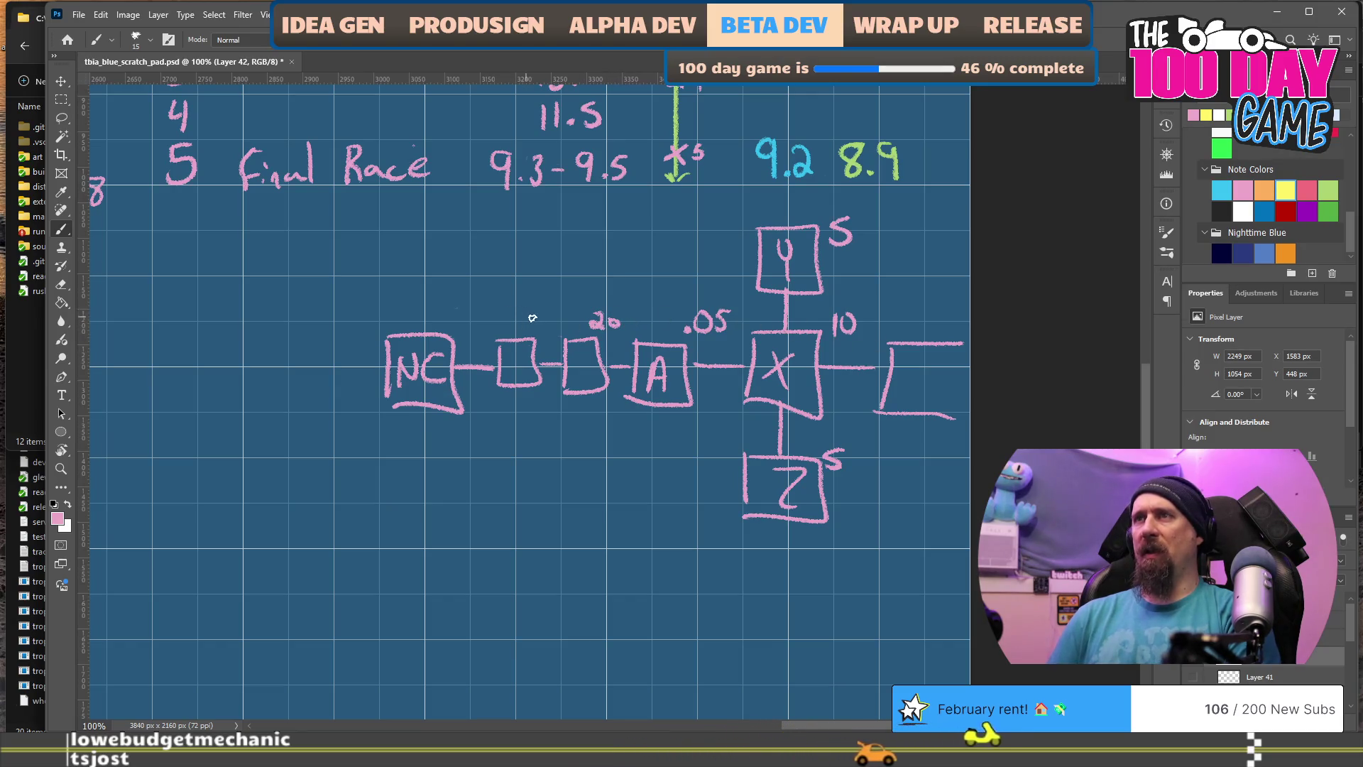
drag(526, 318, 536, 331)
drag(545, 320, 544, 319)
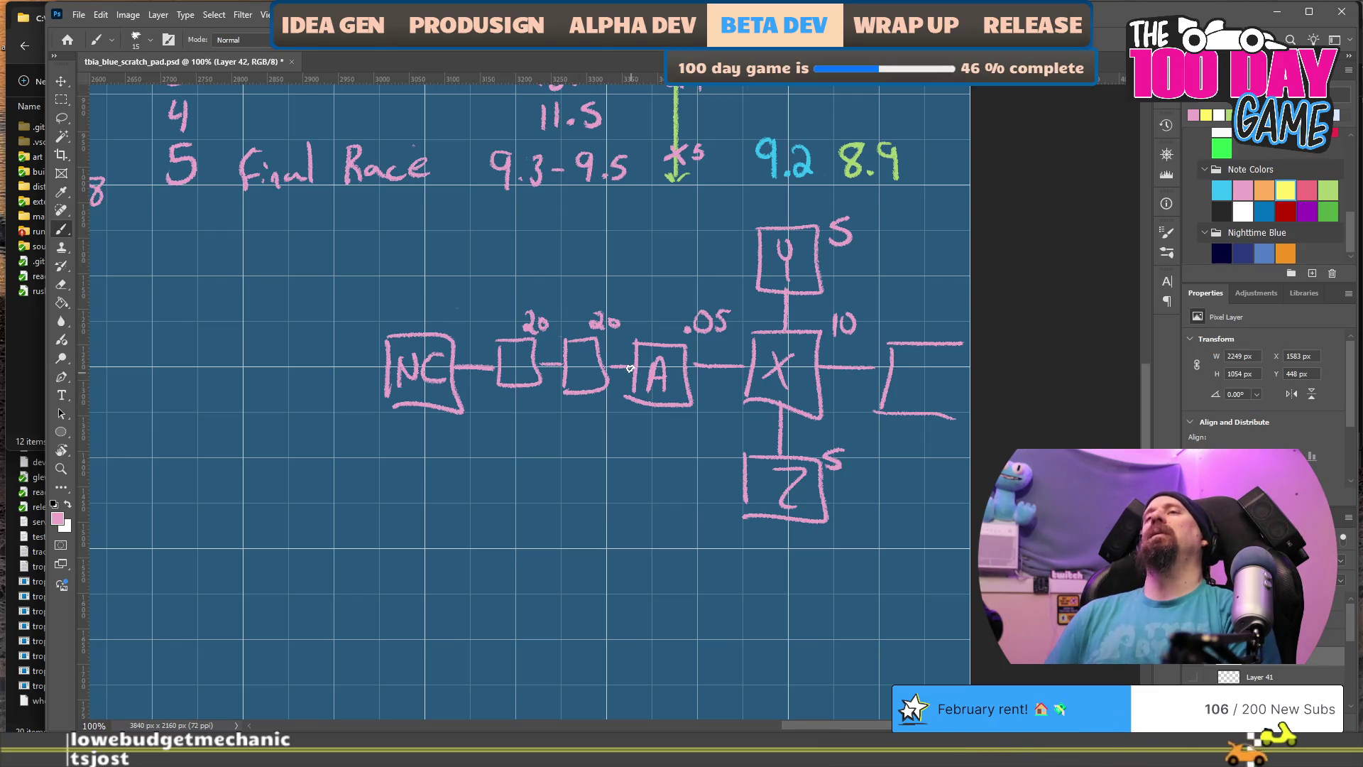
key(e)
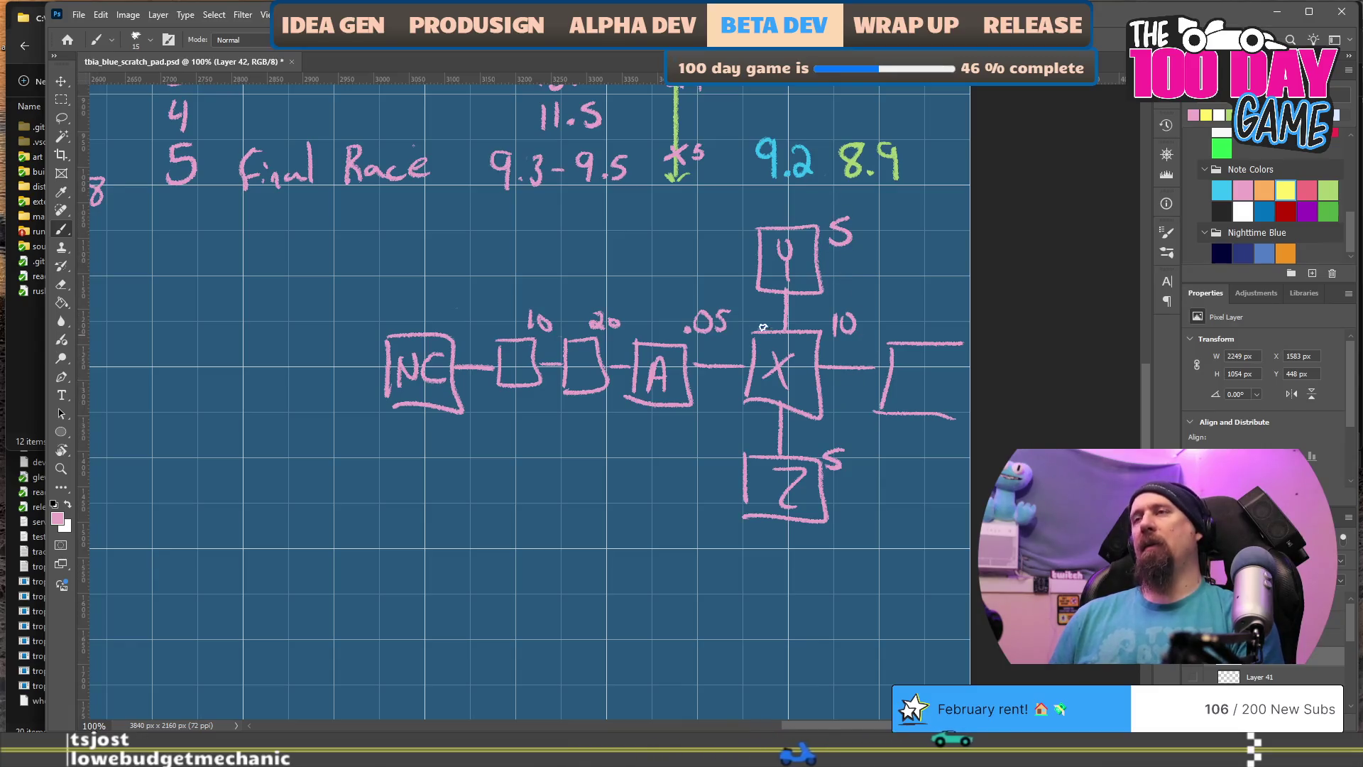
Step: Add a mark beside .05 and a 5 on the top box, then erase a misdrawn branch below the middle box
drag(664, 343, 666, 298)
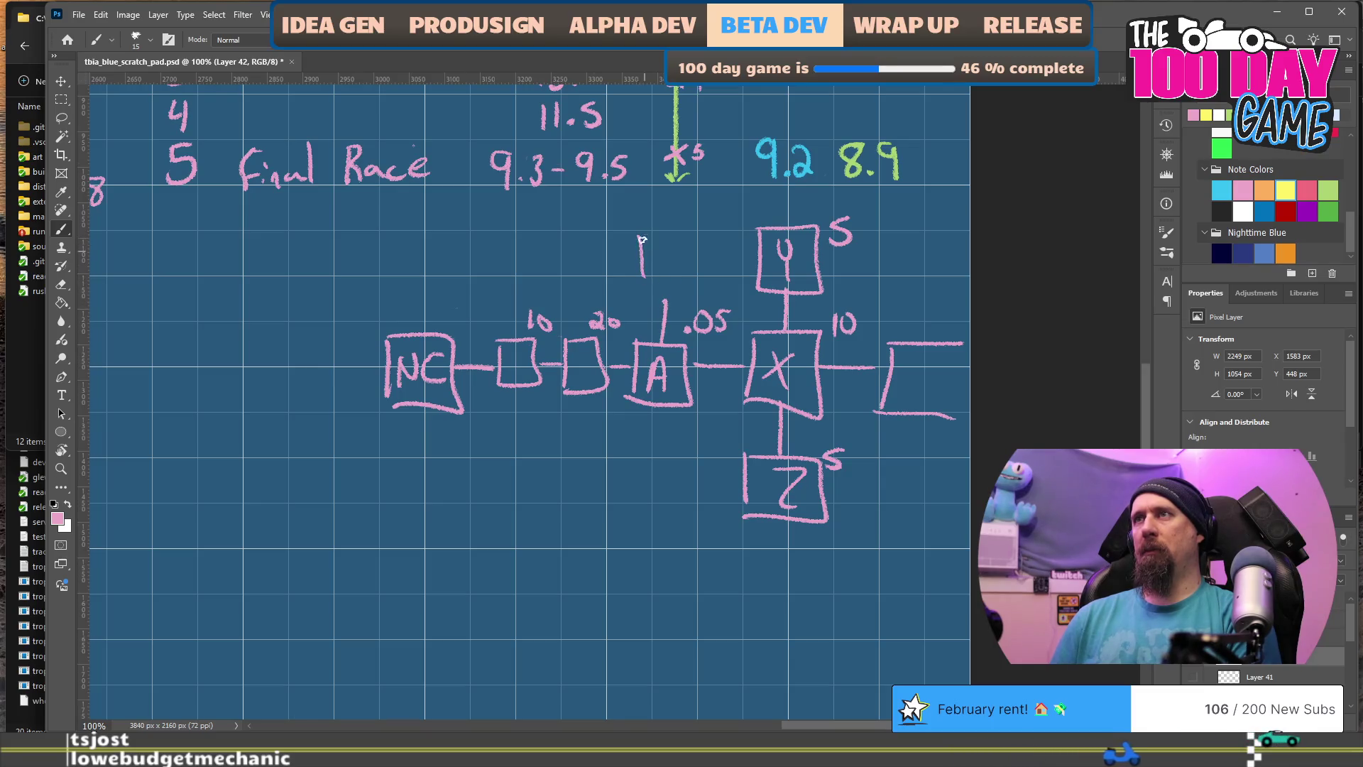
drag(705, 217, 693, 241)
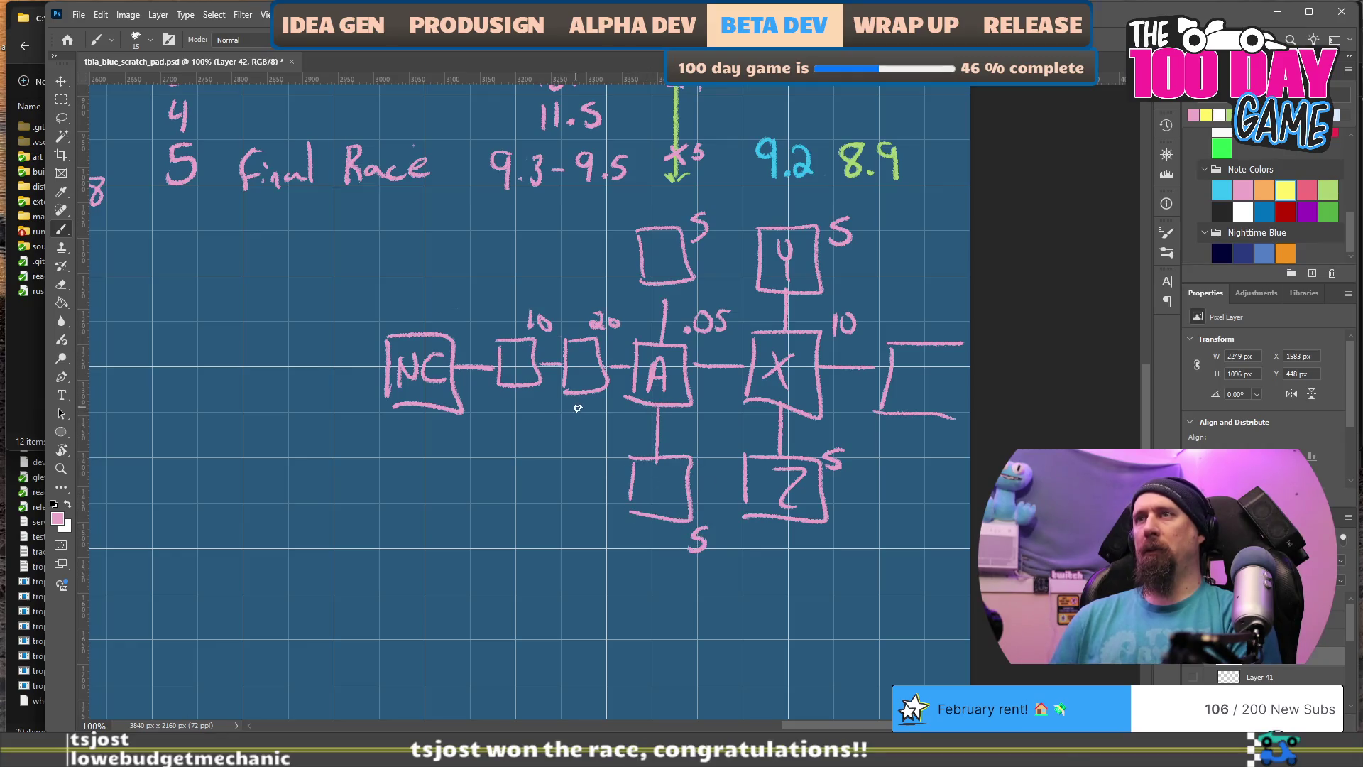
drag(554, 439, 555, 483)
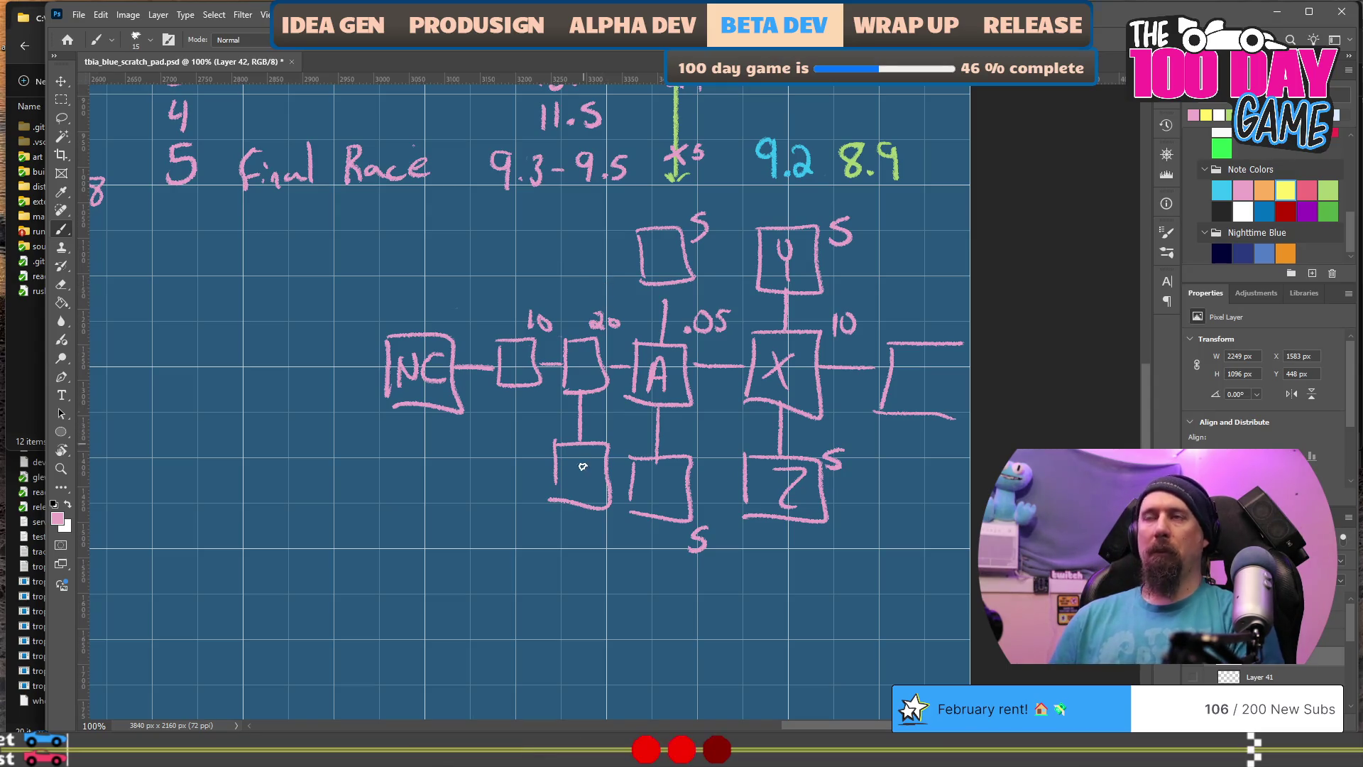
key(e)
drag(569, 434, 588, 429)
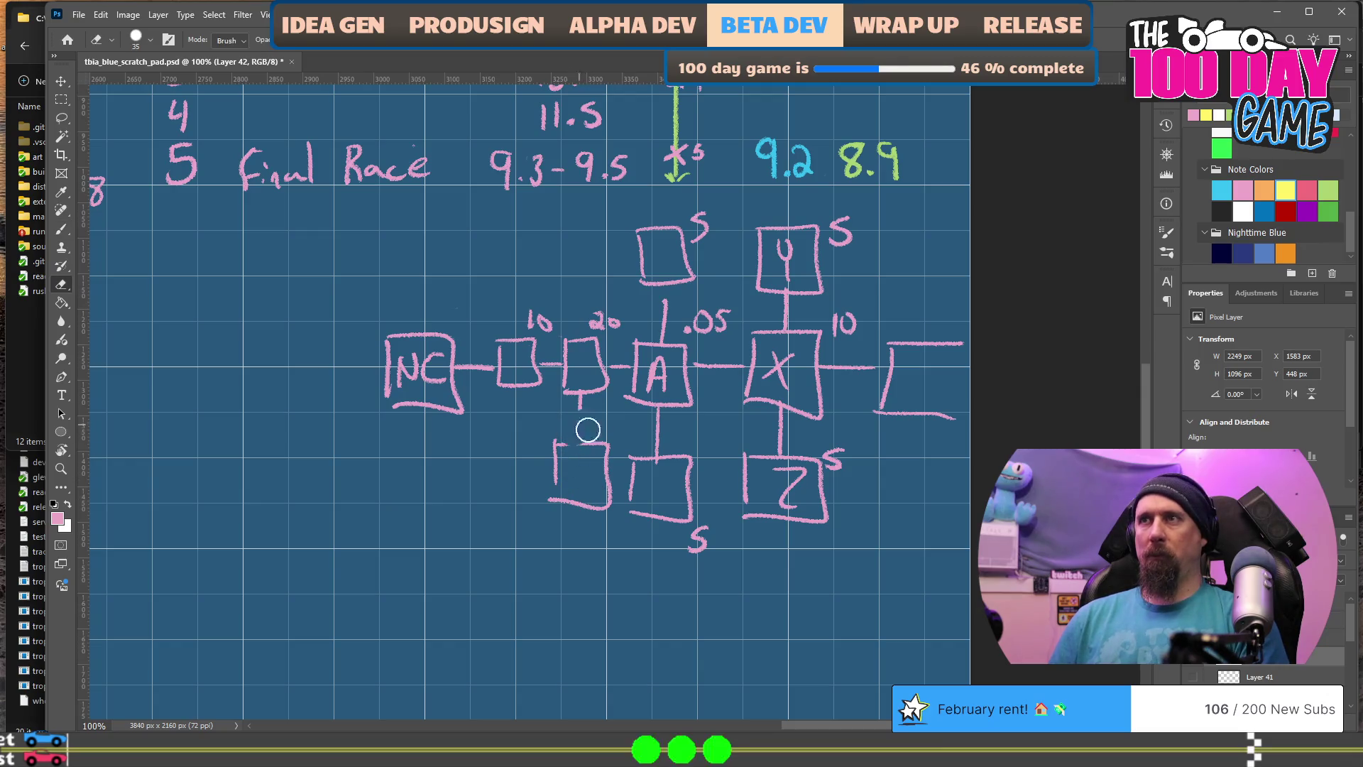
drag(554, 502, 593, 510)
key(b)
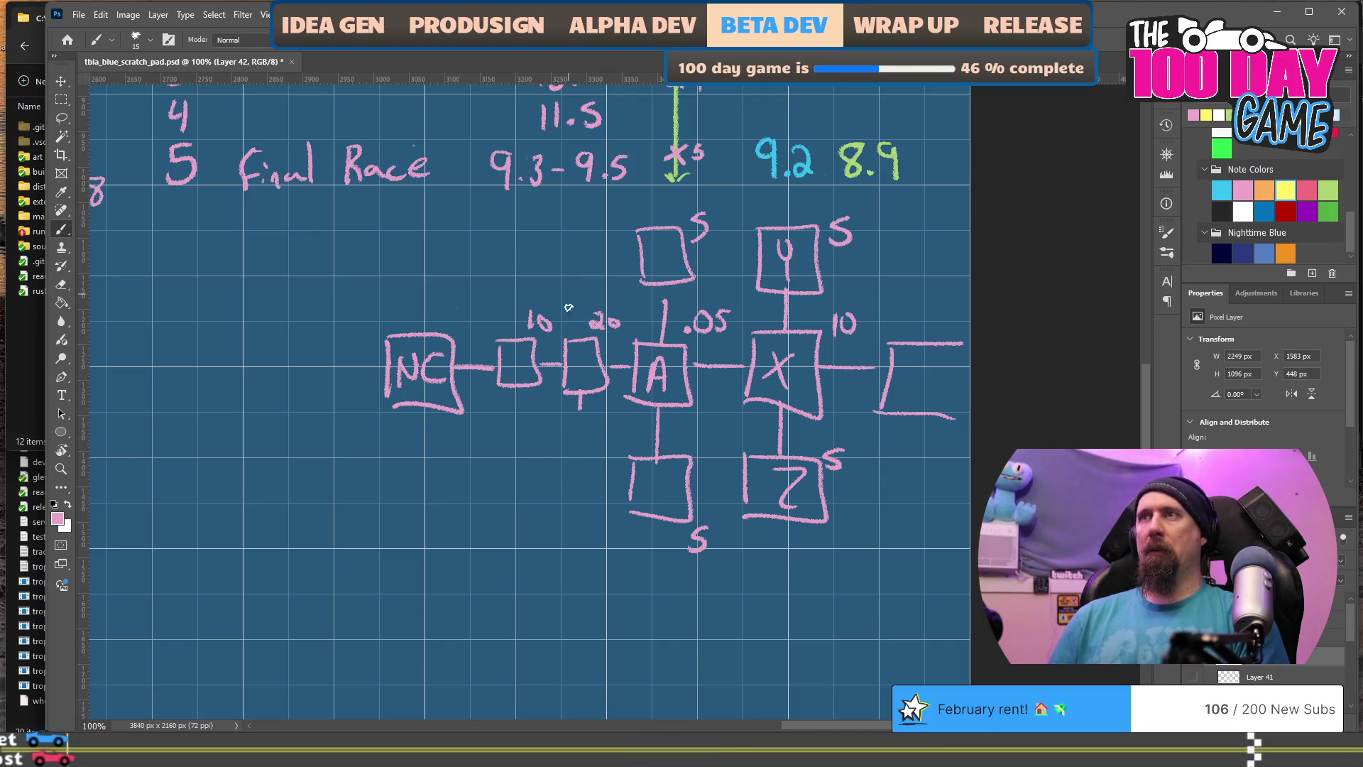
Step: Draw a box above the second node and write A in the box below the A node
drag(580, 335, 581, 291)
mouse_move(561, 242)
mouse_down()
mouse_move(562, 291)
mouse_move(561, 242)
mouse_move(588, 280)
mouse_move(585, 267)
mouse_up()
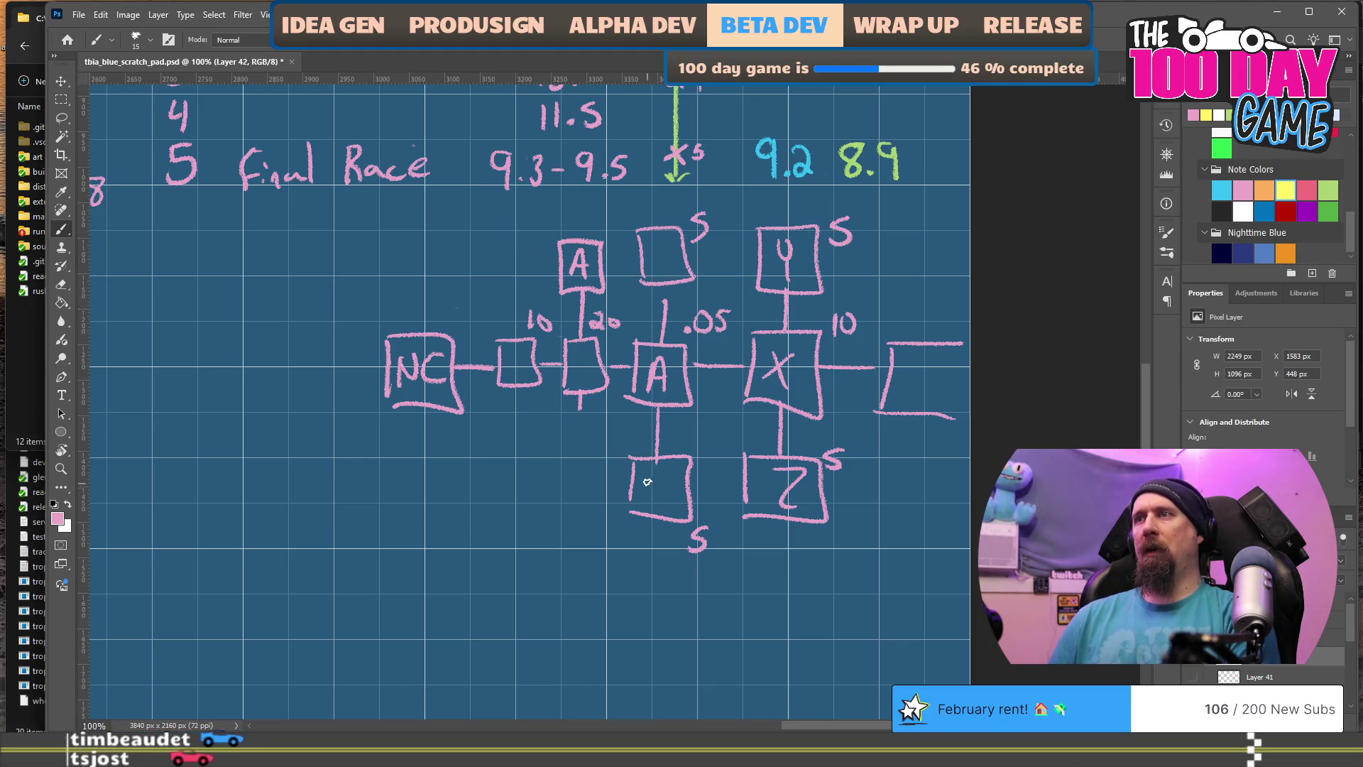
mouse_move(648, 506)
mouse_down()
mouse_move(670, 504)
mouse_move(667, 489)
mouse_up()
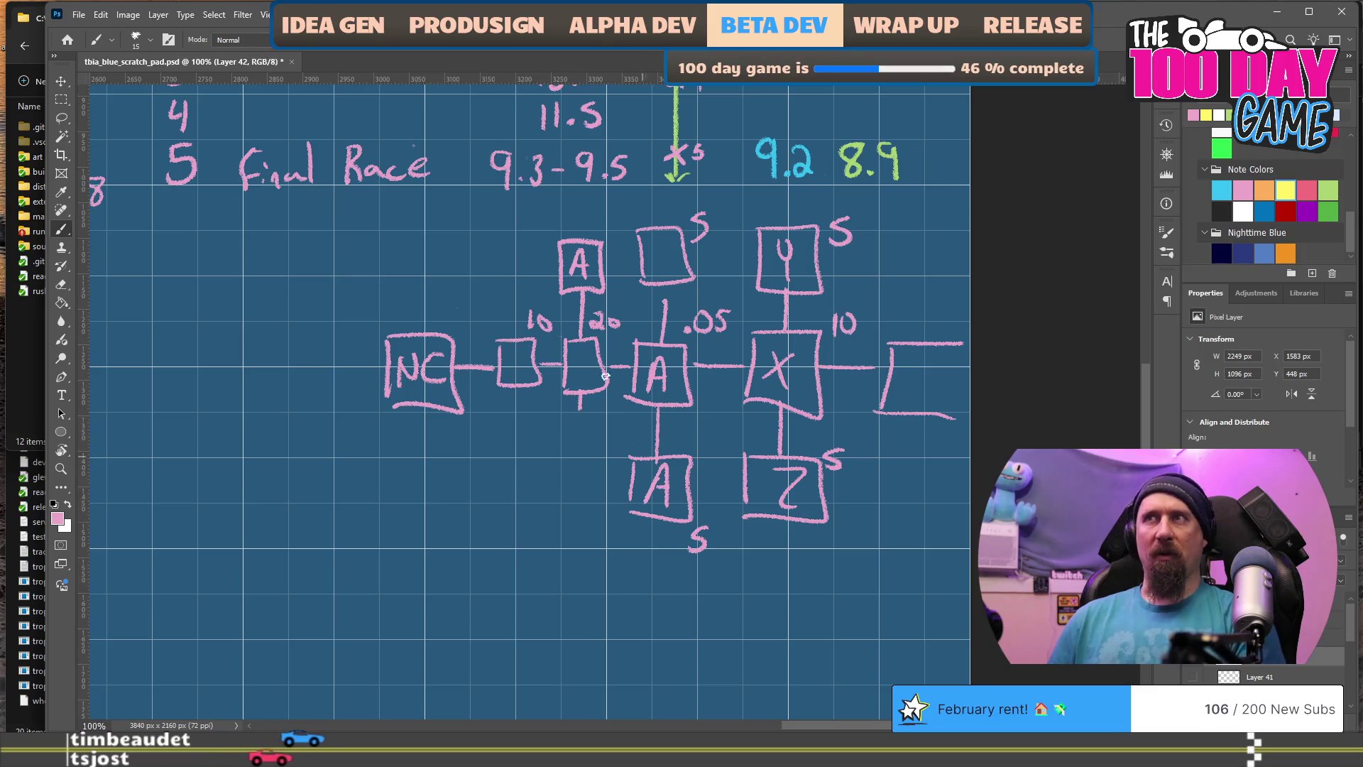
key(e)
drag(577, 252, 582, 269)
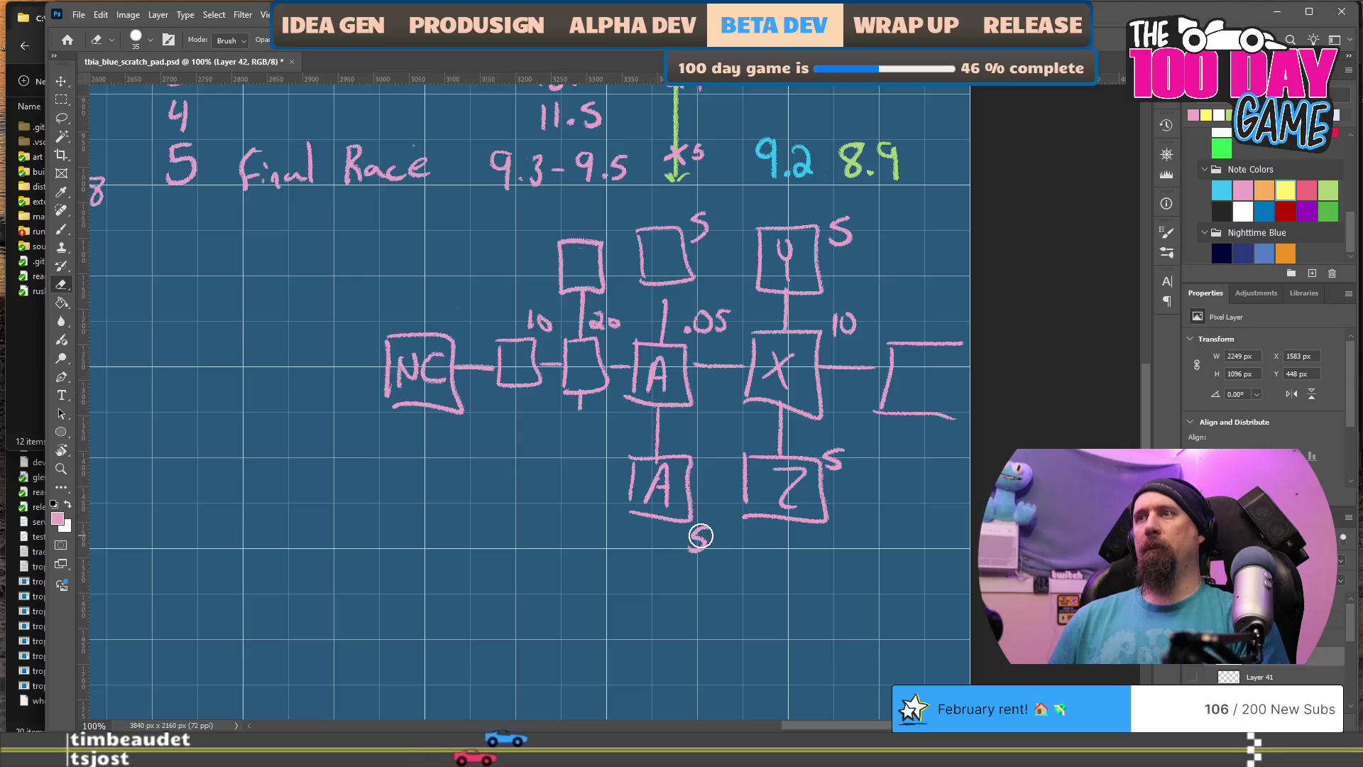
key(b)
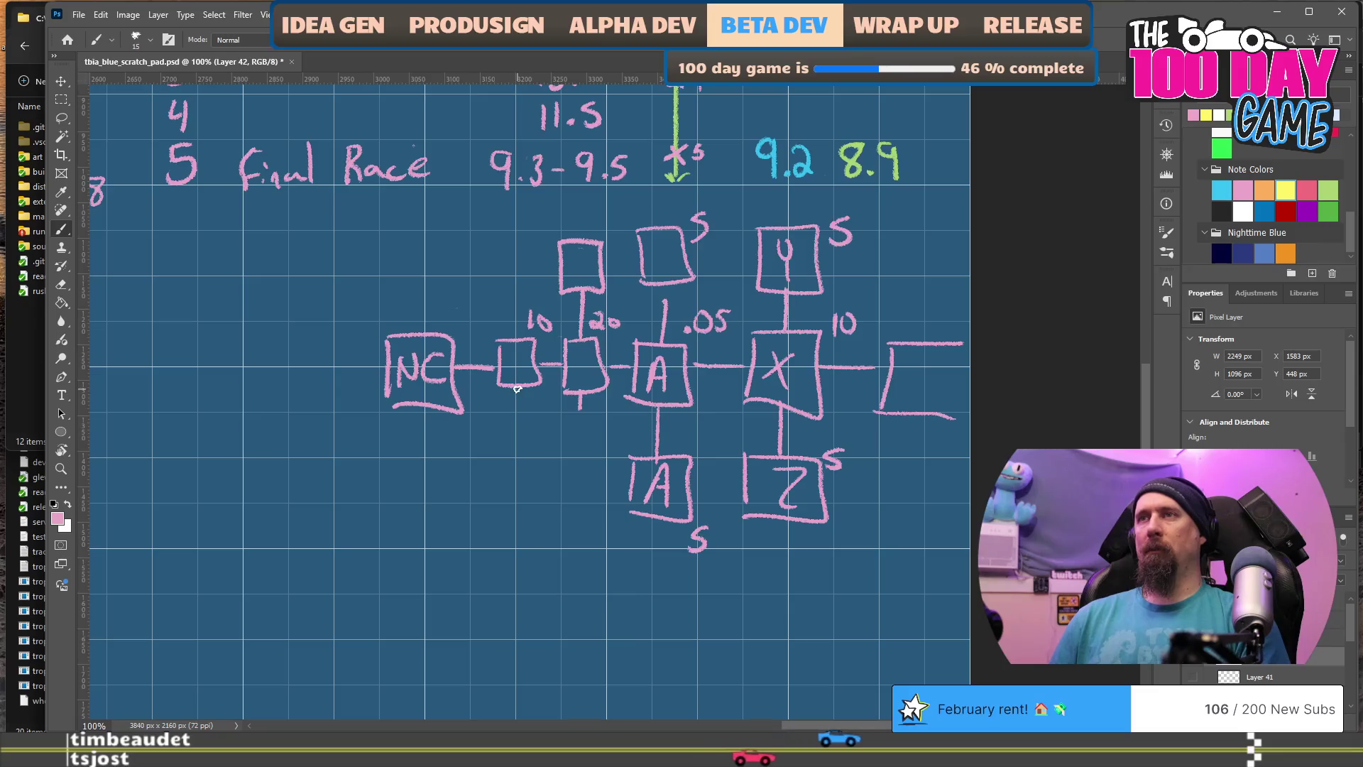
Step: Draw a connector below the first small node, undo the box sketched there, and close a box above it
drag(518, 391, 518, 426)
drag(503, 482, 541, 465)
key(ctrl+z)
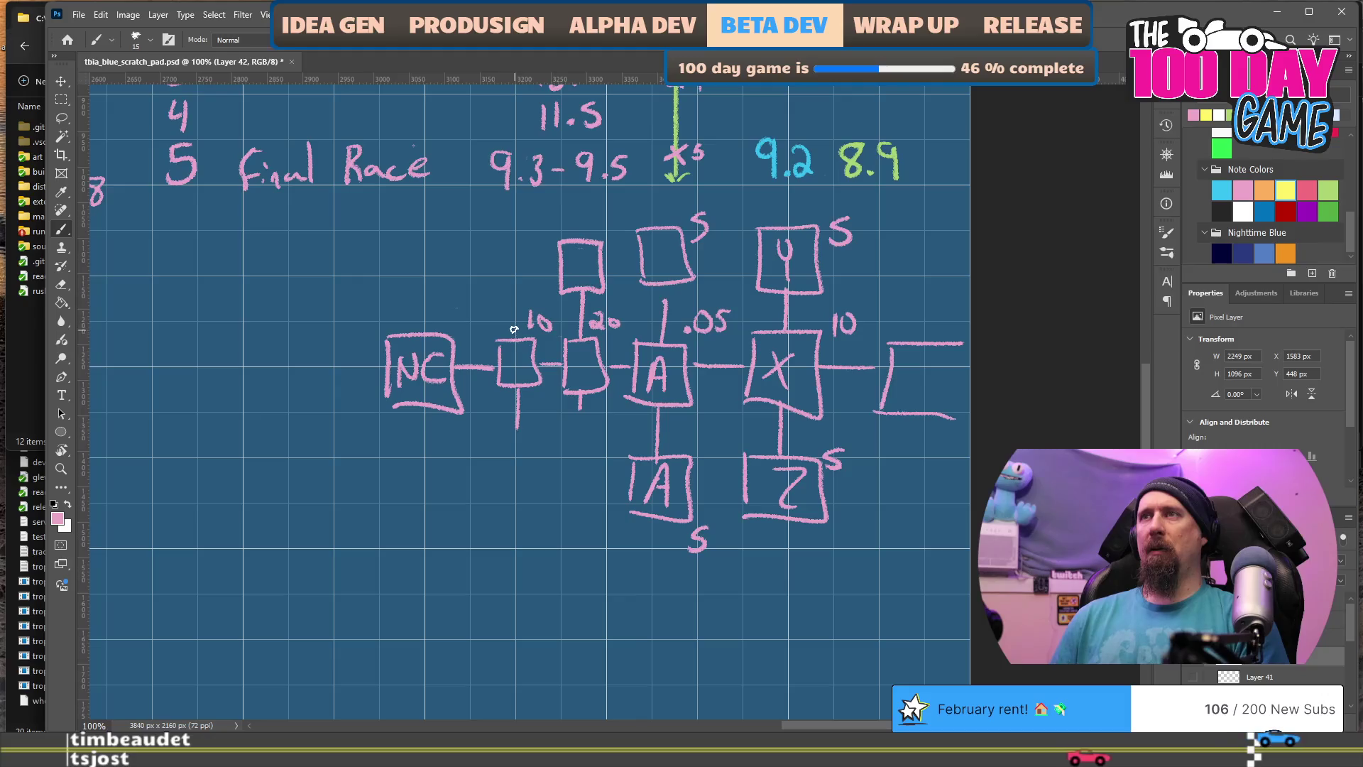
drag(525, 299, 494, 249)
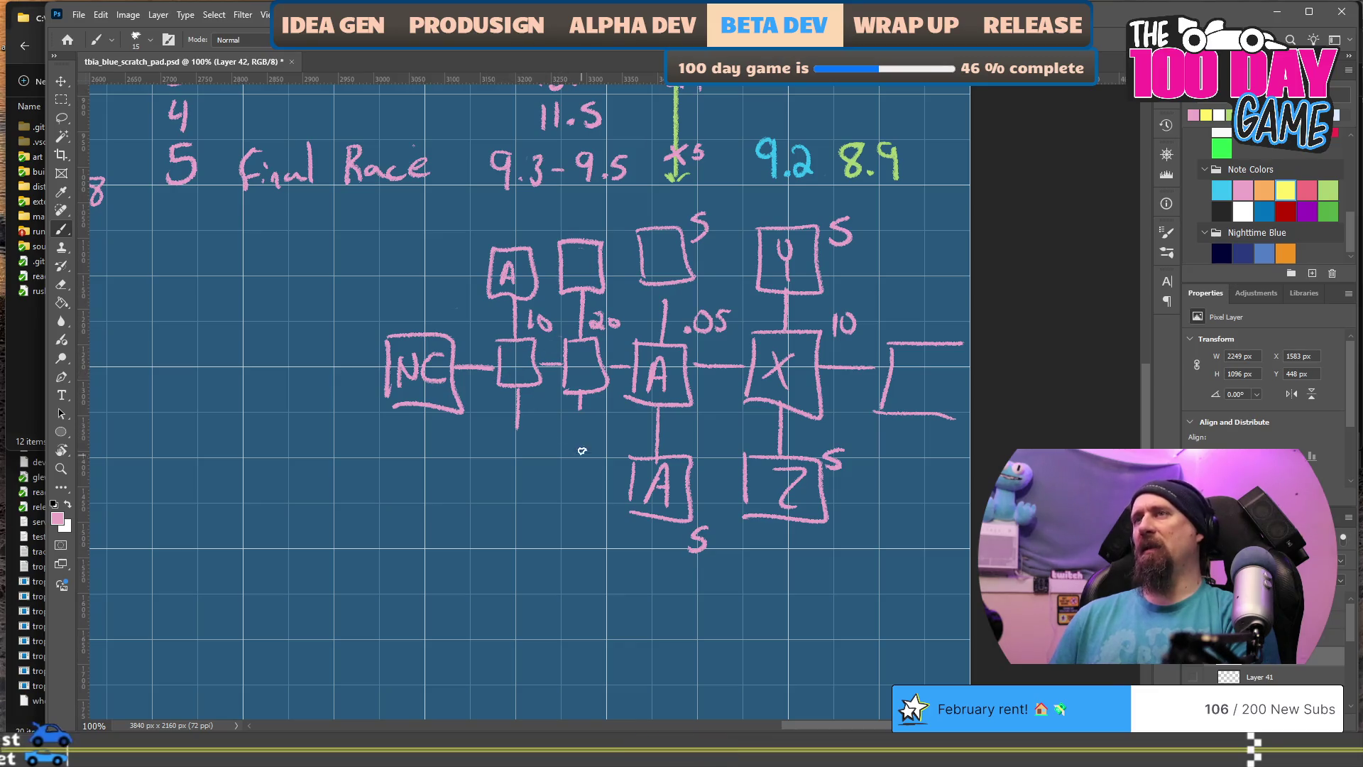
Step: Extend the second node's stem, draw a box beneath it, and write 5s beside and below the boxes
drag(616, 226, 615, 245)
drag(580, 409, 557, 498)
drag(561, 435, 604, 499)
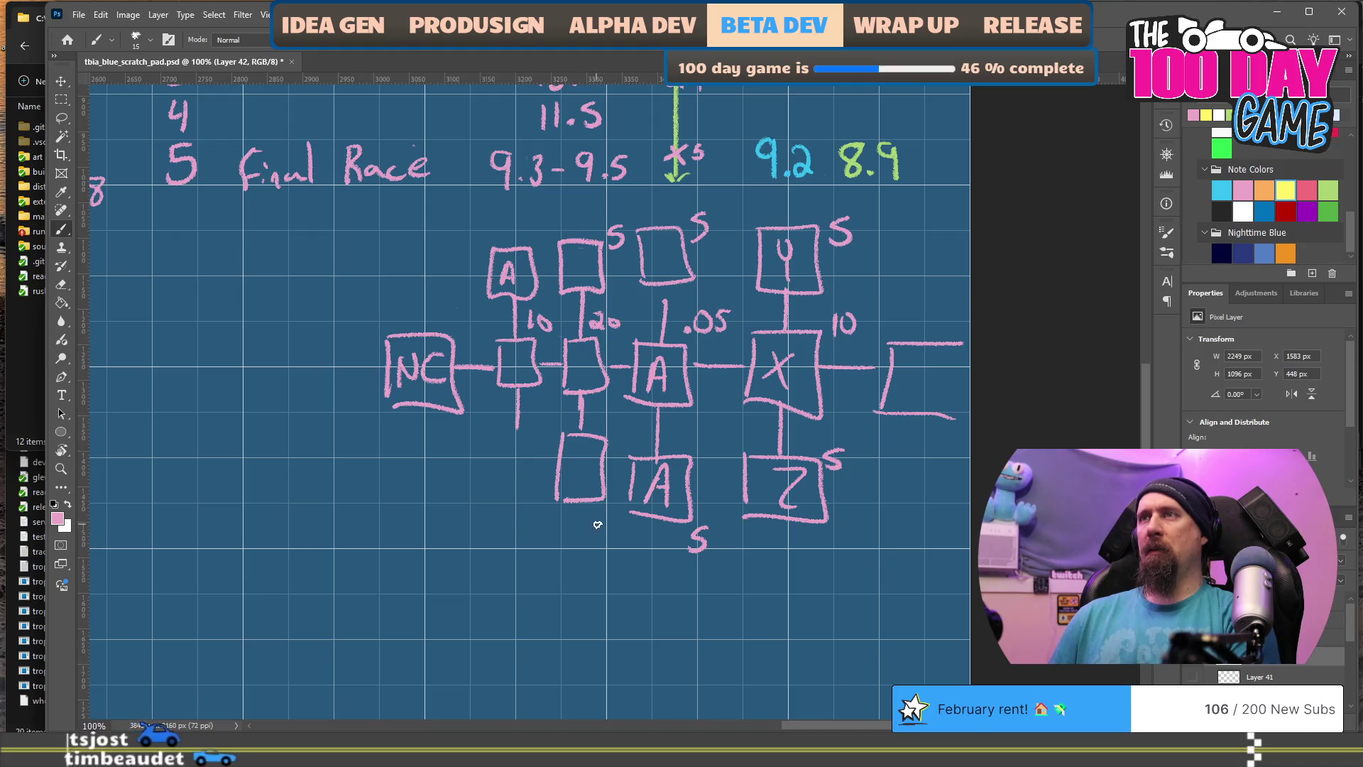
drag(588, 514, 582, 536)
drag(587, 513, 598, 512)
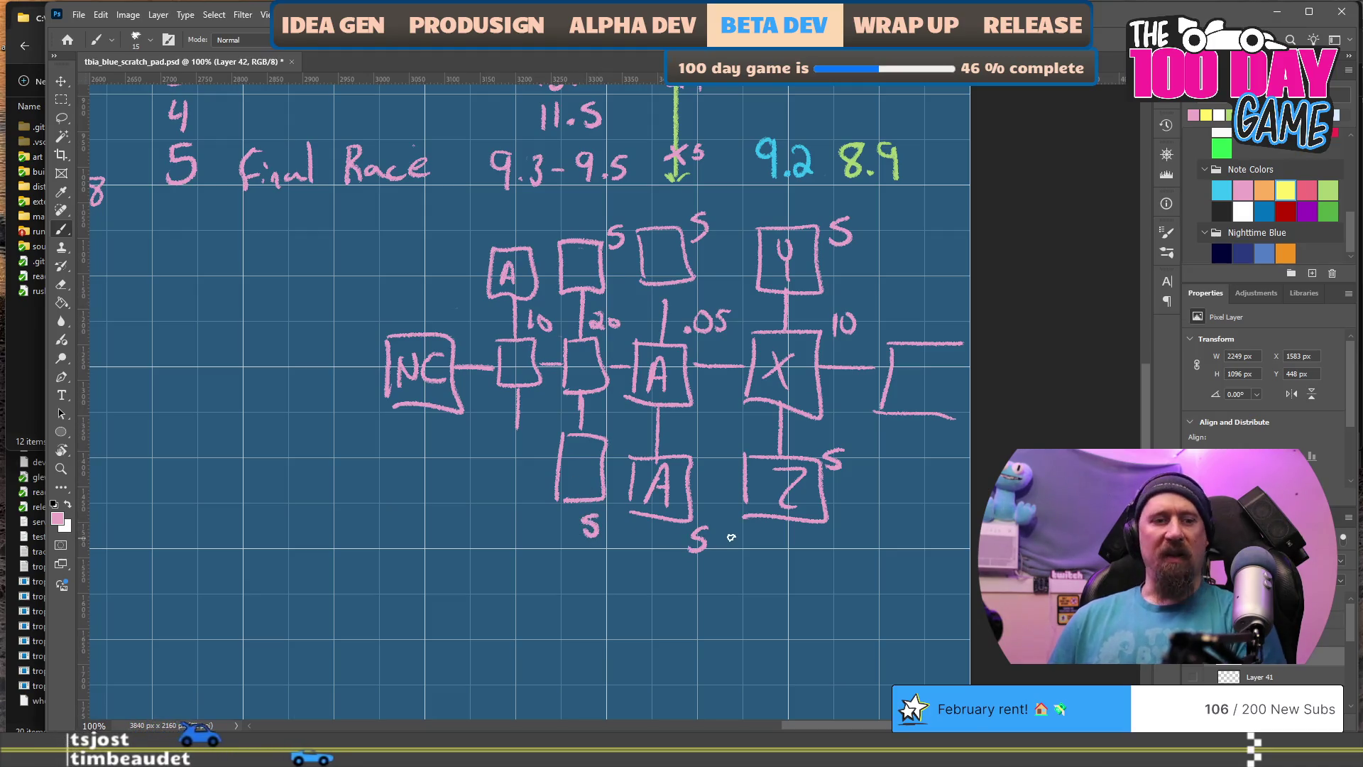
Step: Erase the 5 and the 10 beneath the lower A box
key(e)
mouse_move(700, 525)
mouse_down()
mouse_move(689, 552)
mouse_move(705, 538)
mouse_up()
key(b)
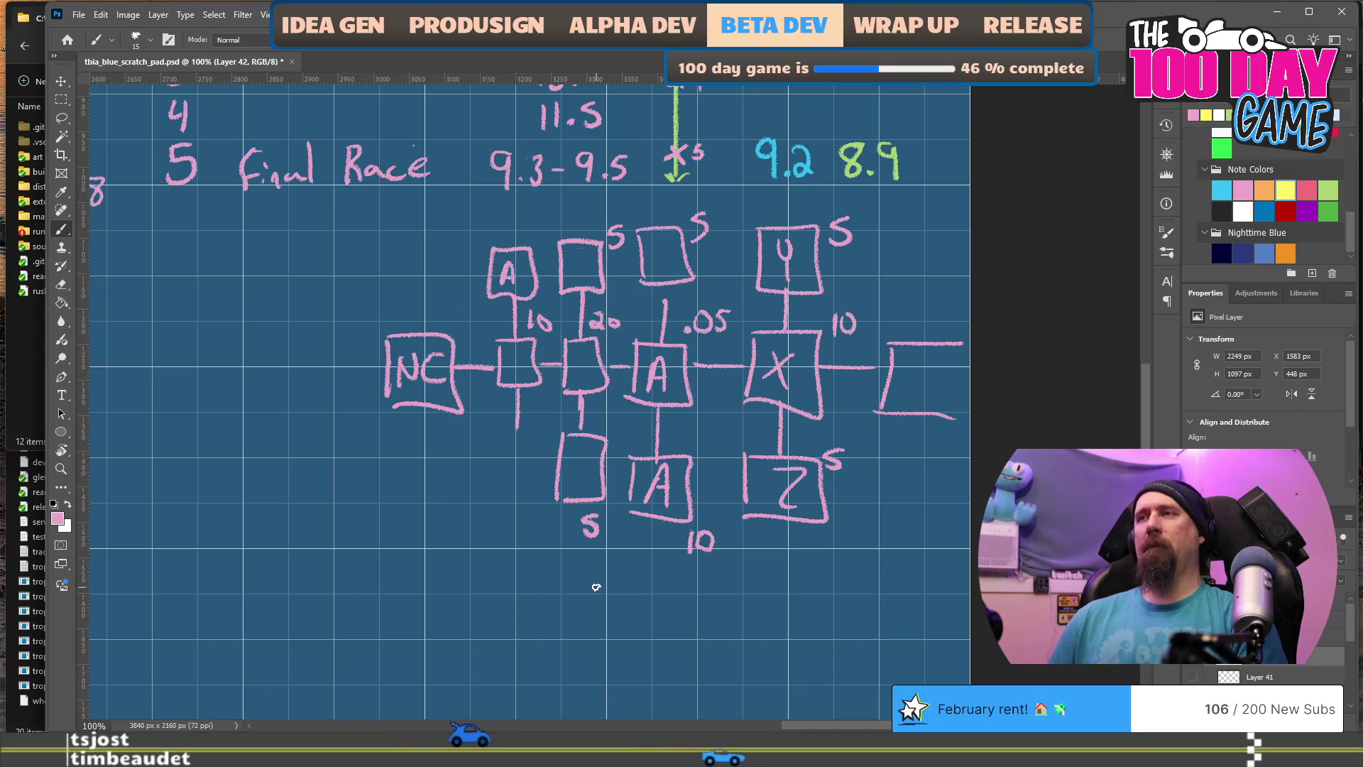
key(e)
mouse_move(700, 542)
mouse_down()
mouse_move(704, 529)
mouse_move(693, 547)
mouse_up()
key(b)
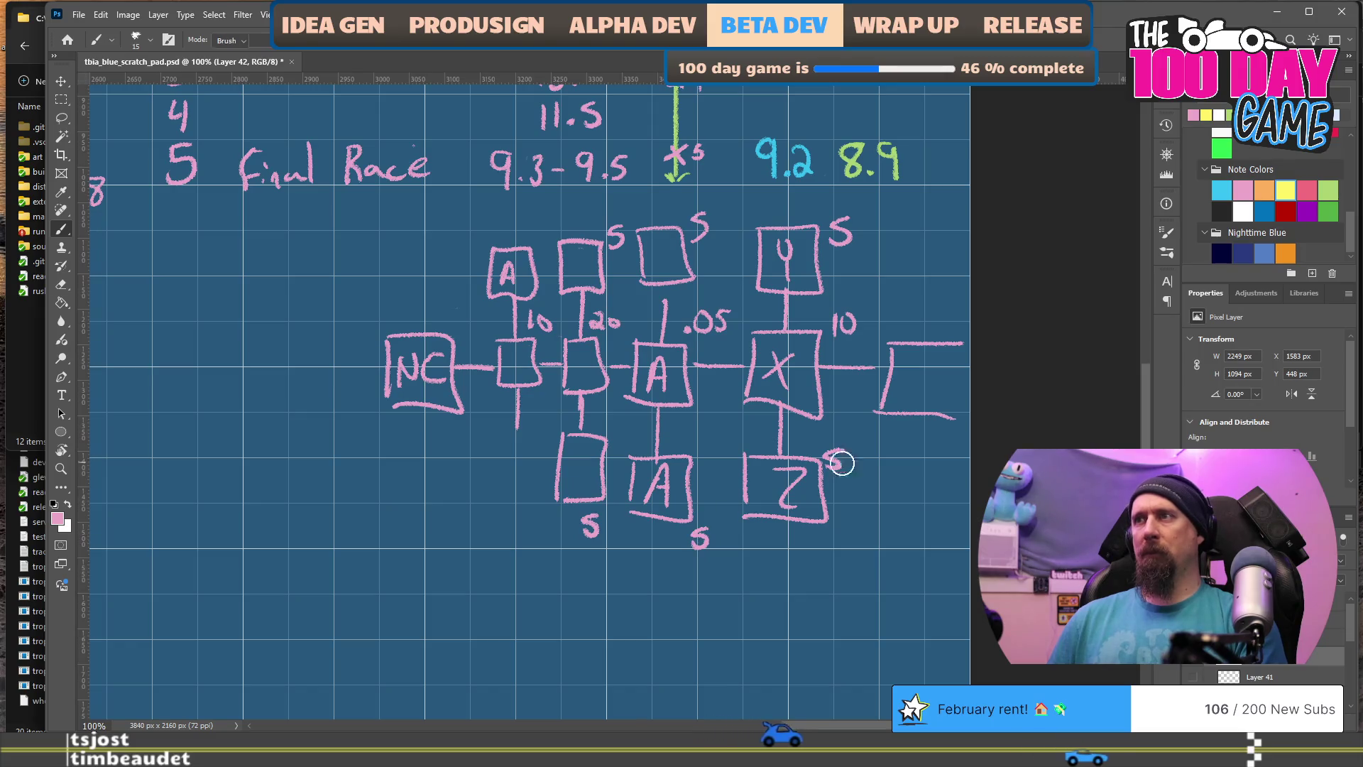
Step: Replace the 5 beside the Z box with a 10, then switch to VS Code
drag(841, 463, 837, 466)
key(b)
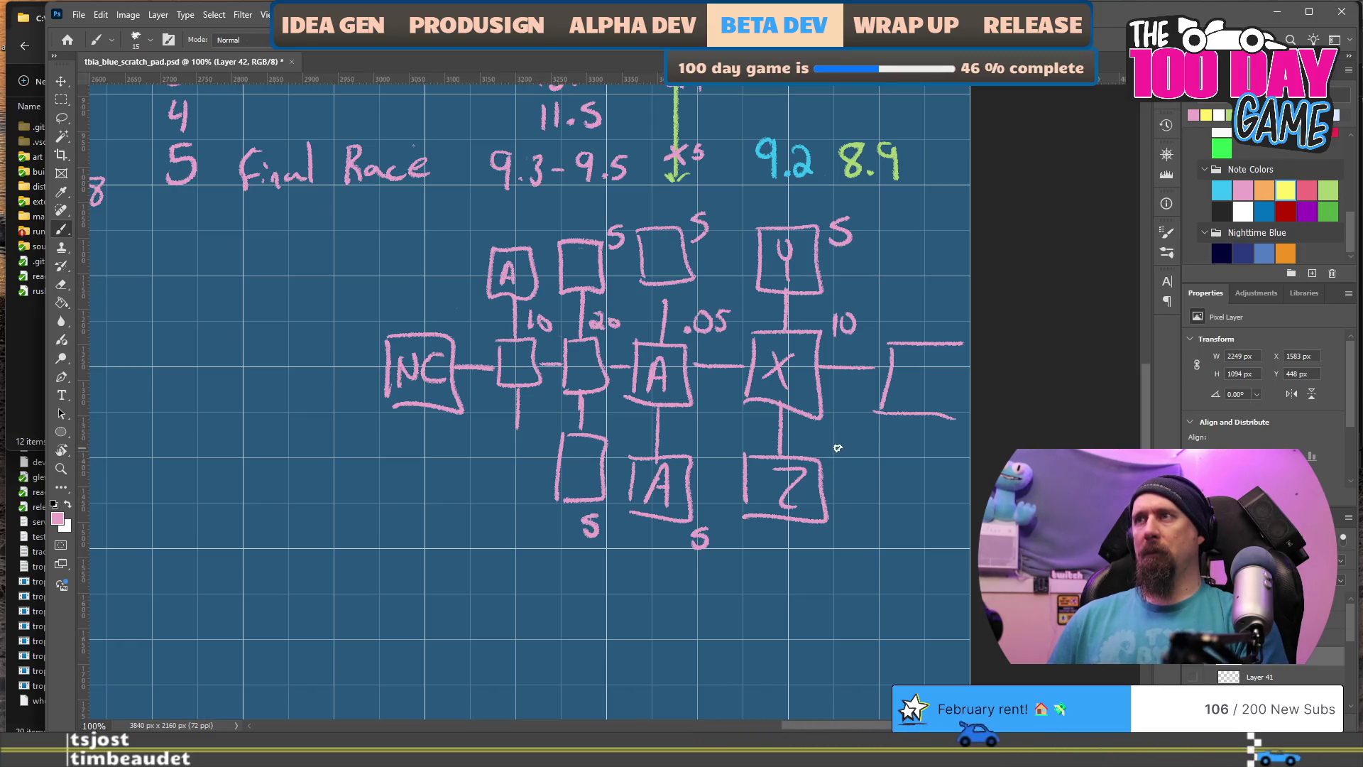
mouse_move(835, 447)
mouse_down()
mouse_move(833, 469)
mouse_move(851, 450)
mouse_up()
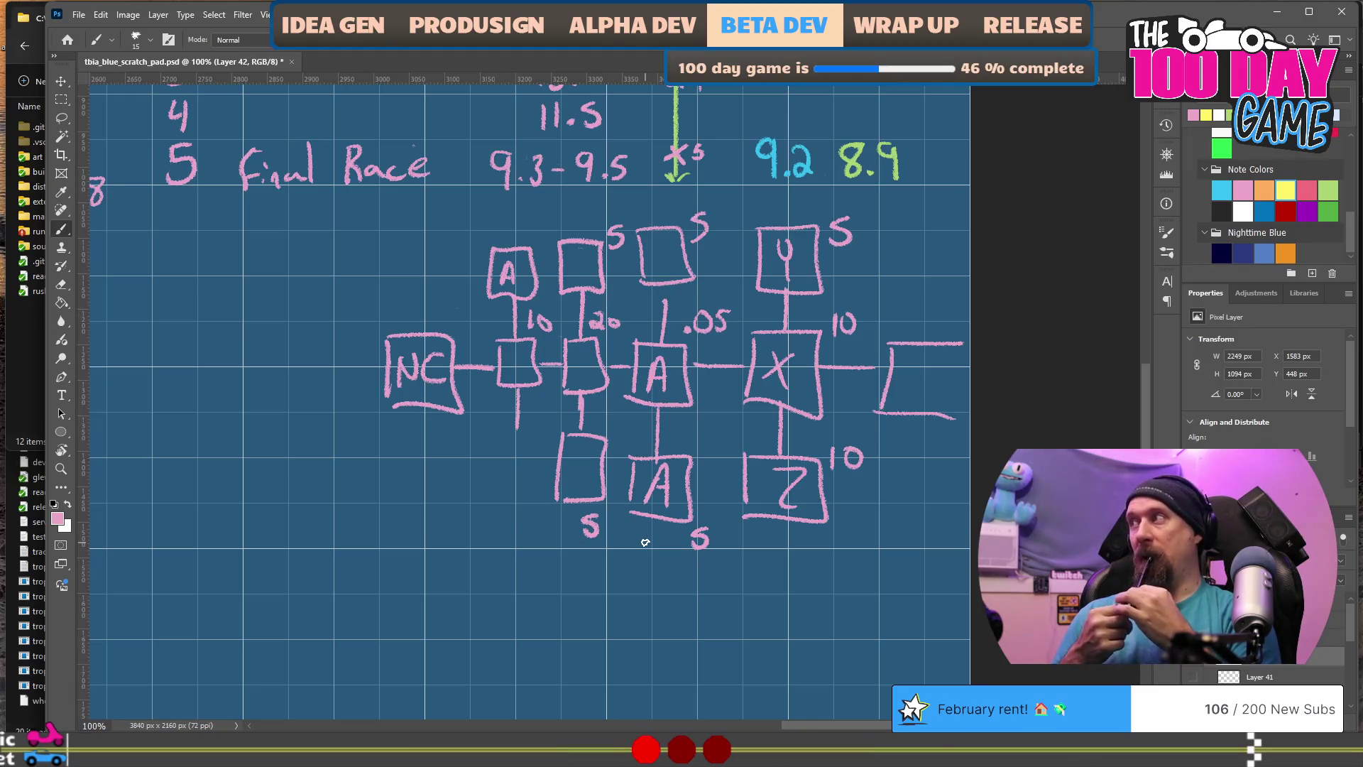
key(alt+Tab)
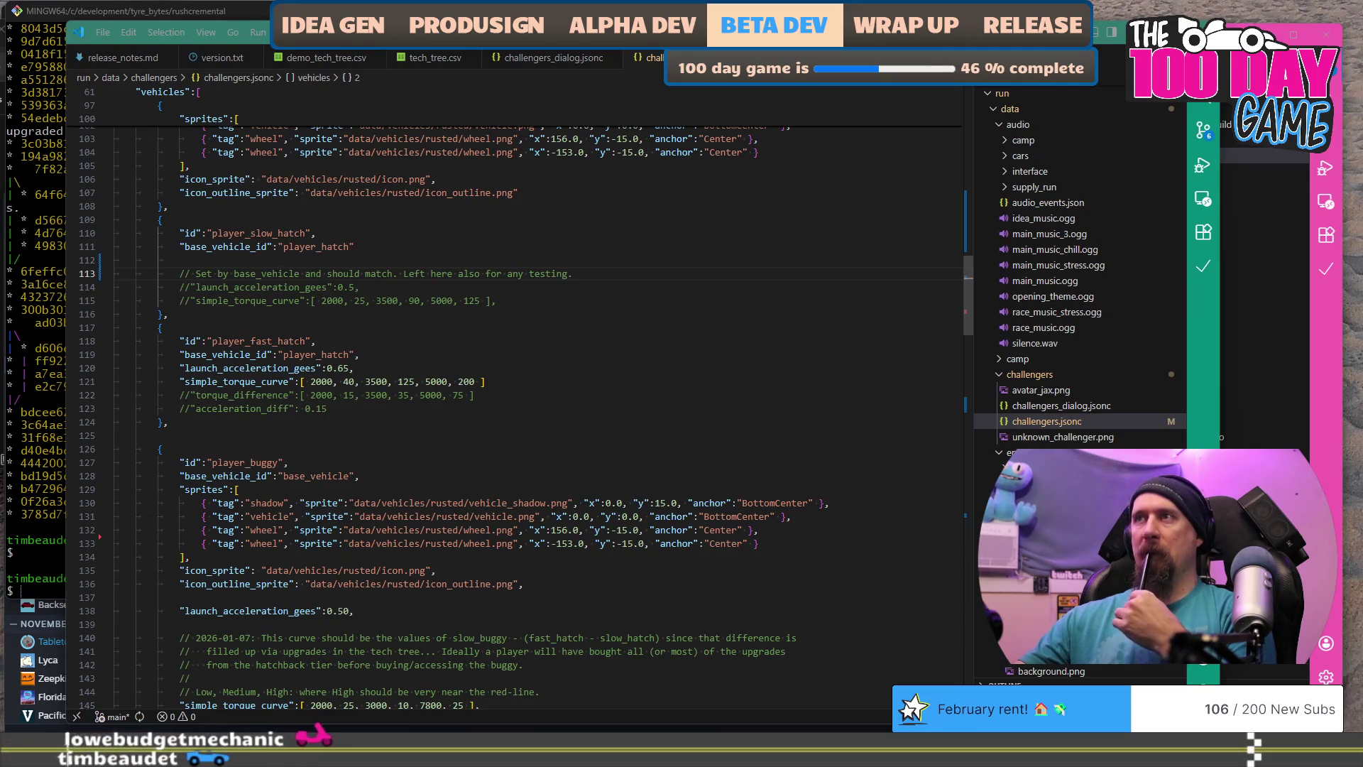
Step: After reviewing the torque entries in challengers.jsonc, return to the Photoshop scratch pad
key(alt+Tab)
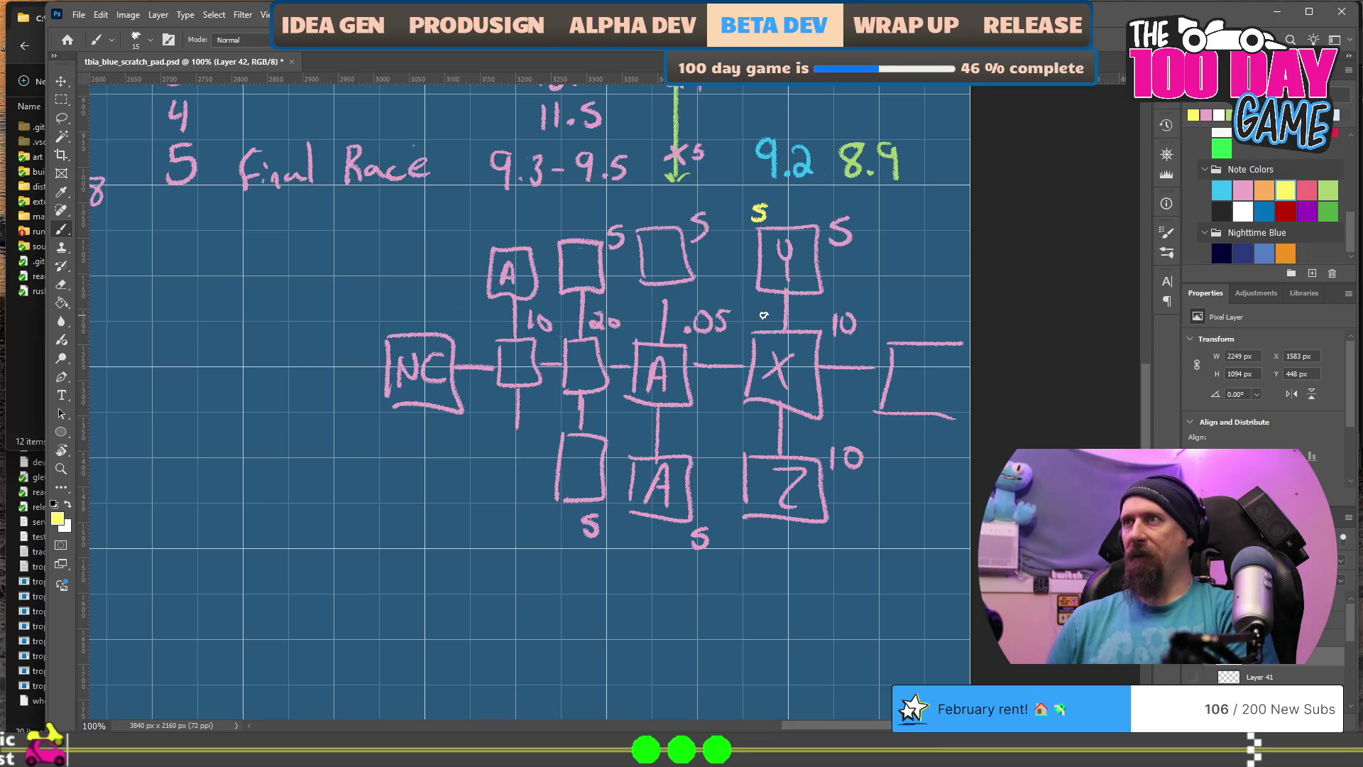
Step: Brush a yellow 5 beside the X node
drag(763, 311, 752, 317)
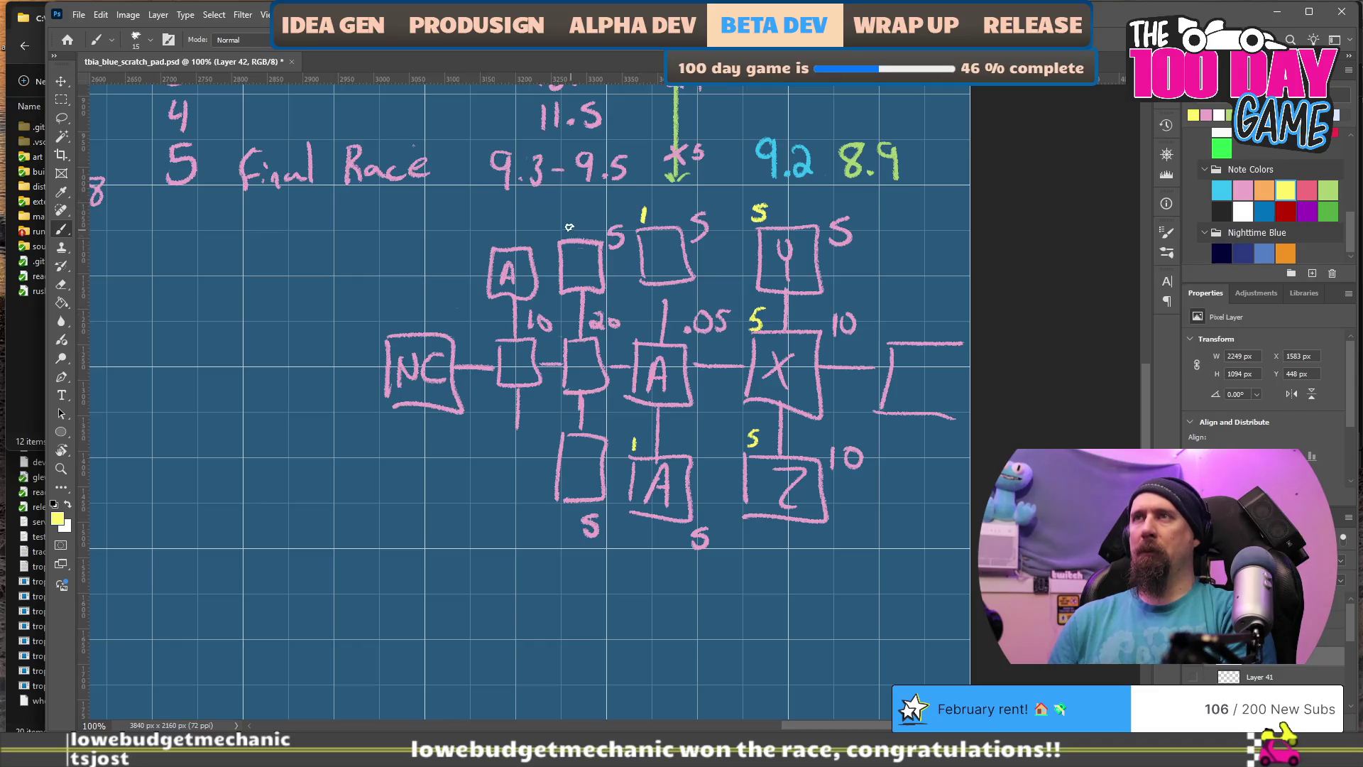
Step: Write a yellow 1 above the second top box, then erase the pink 5 and yellow 1 around the lower A box
drag(567, 222, 567, 238)
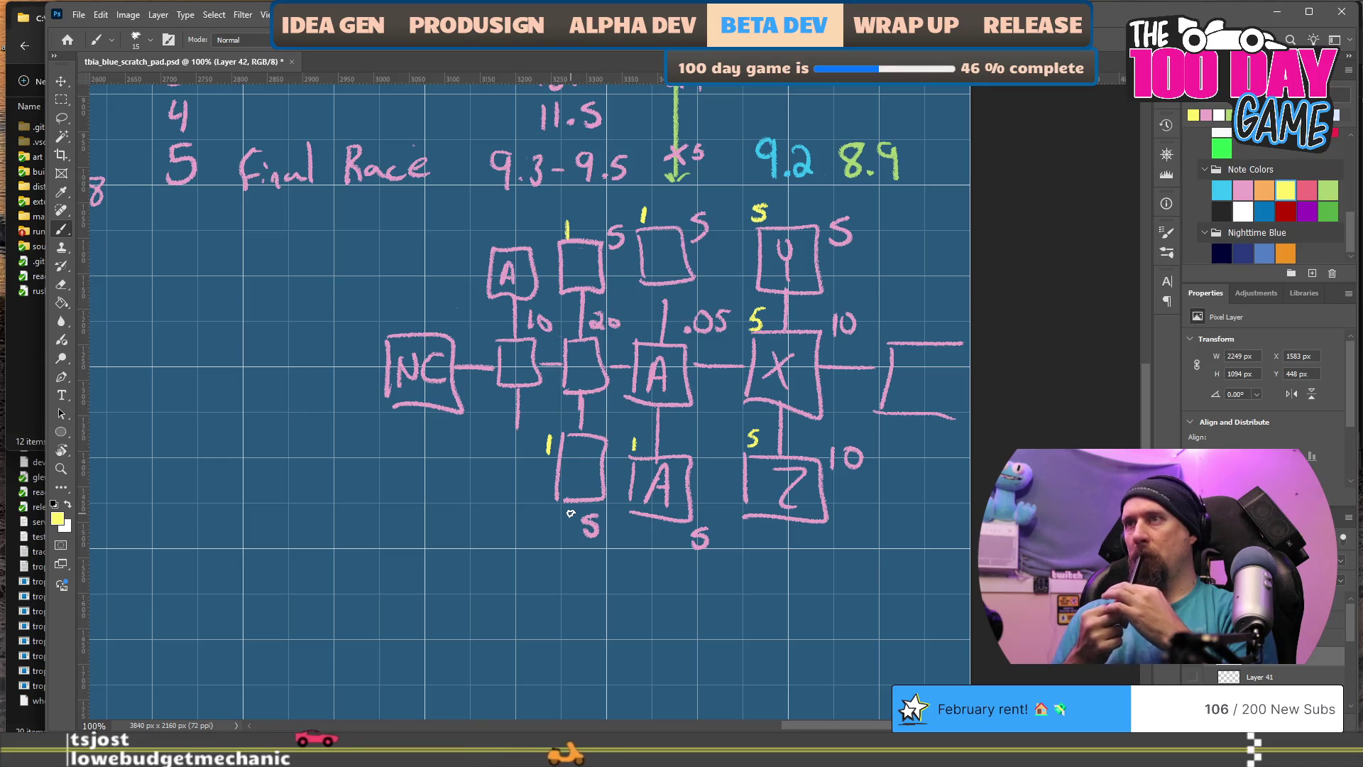
key(e)
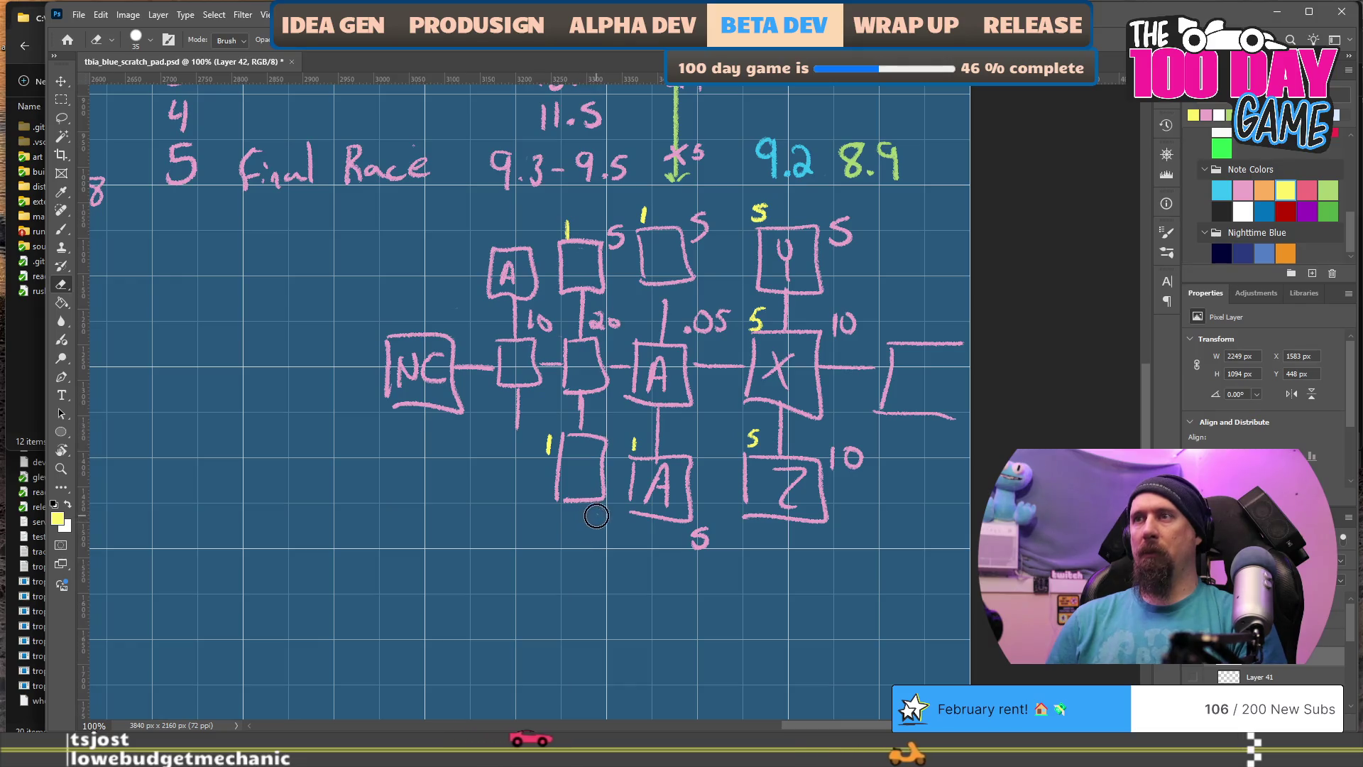
drag(690, 543, 702, 538)
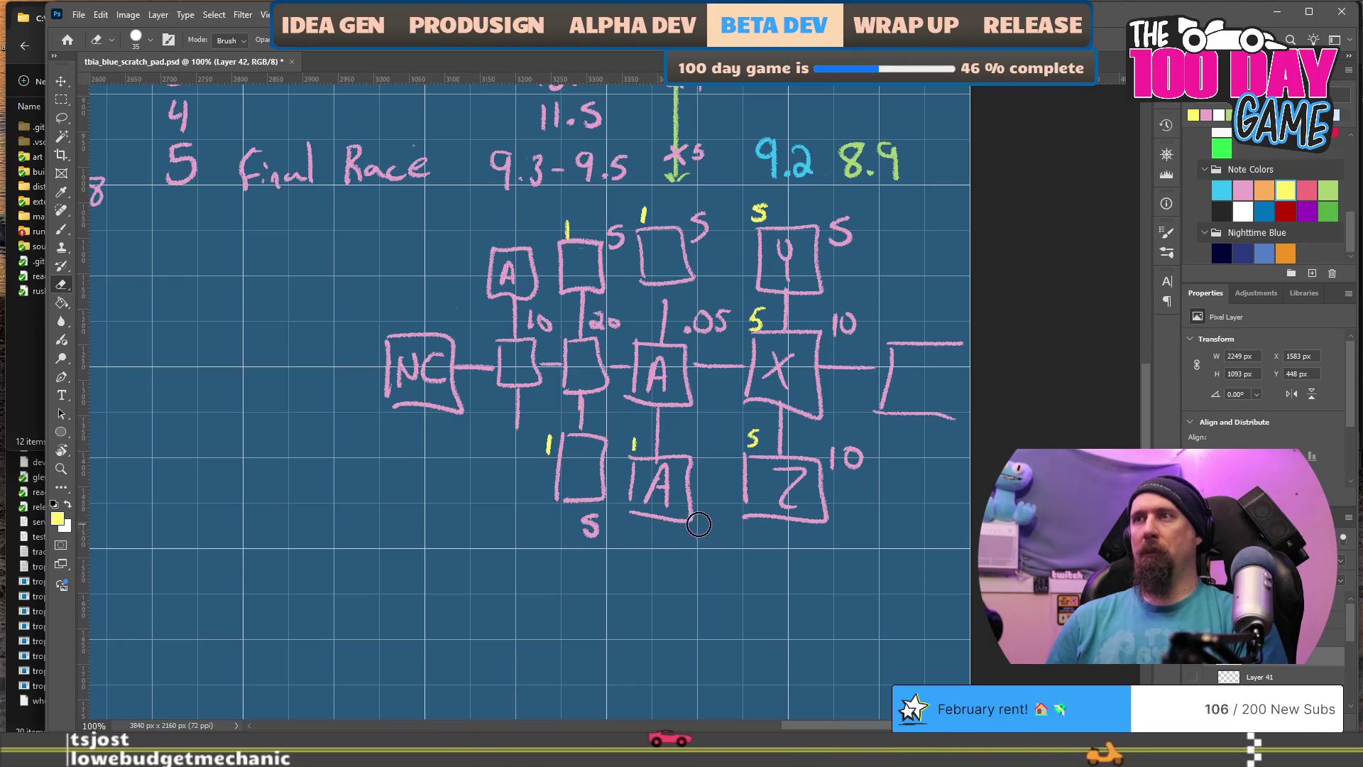
drag(637, 449, 631, 438)
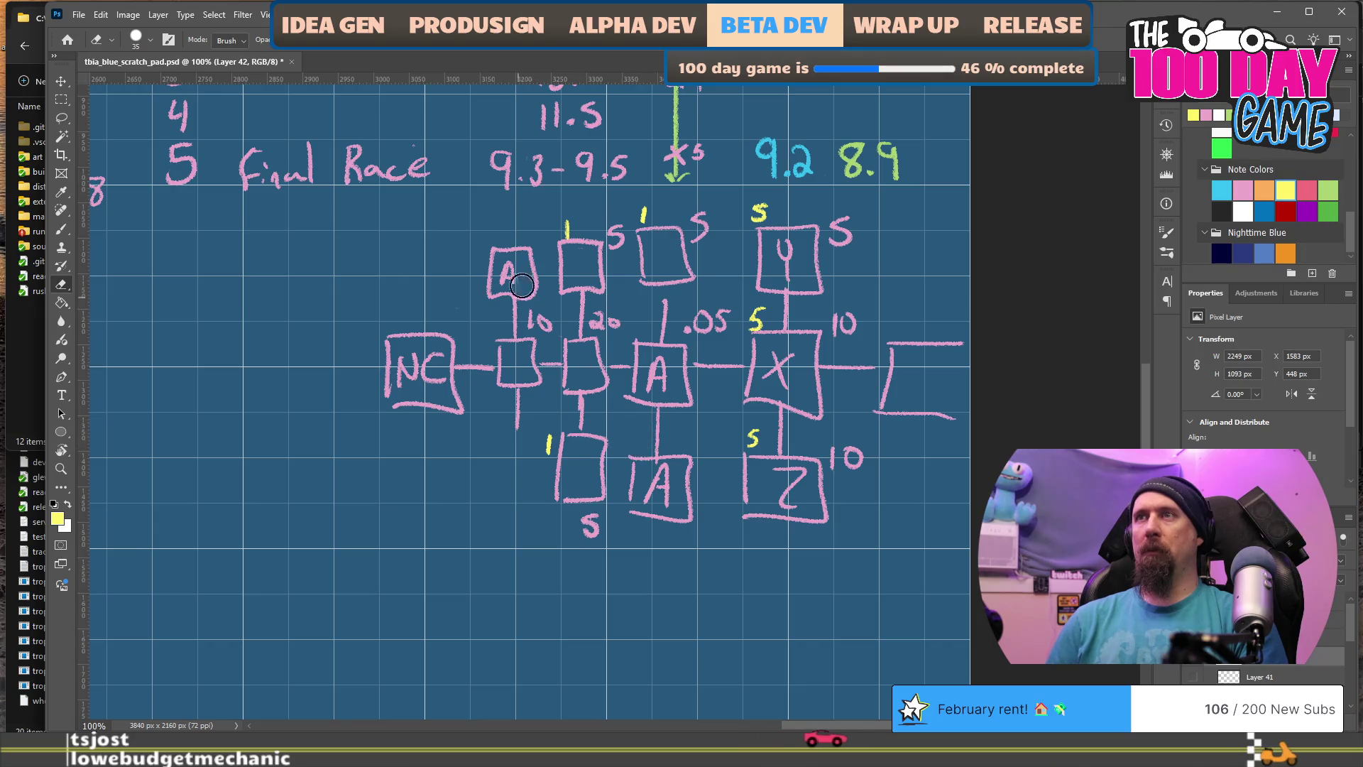
key(b)
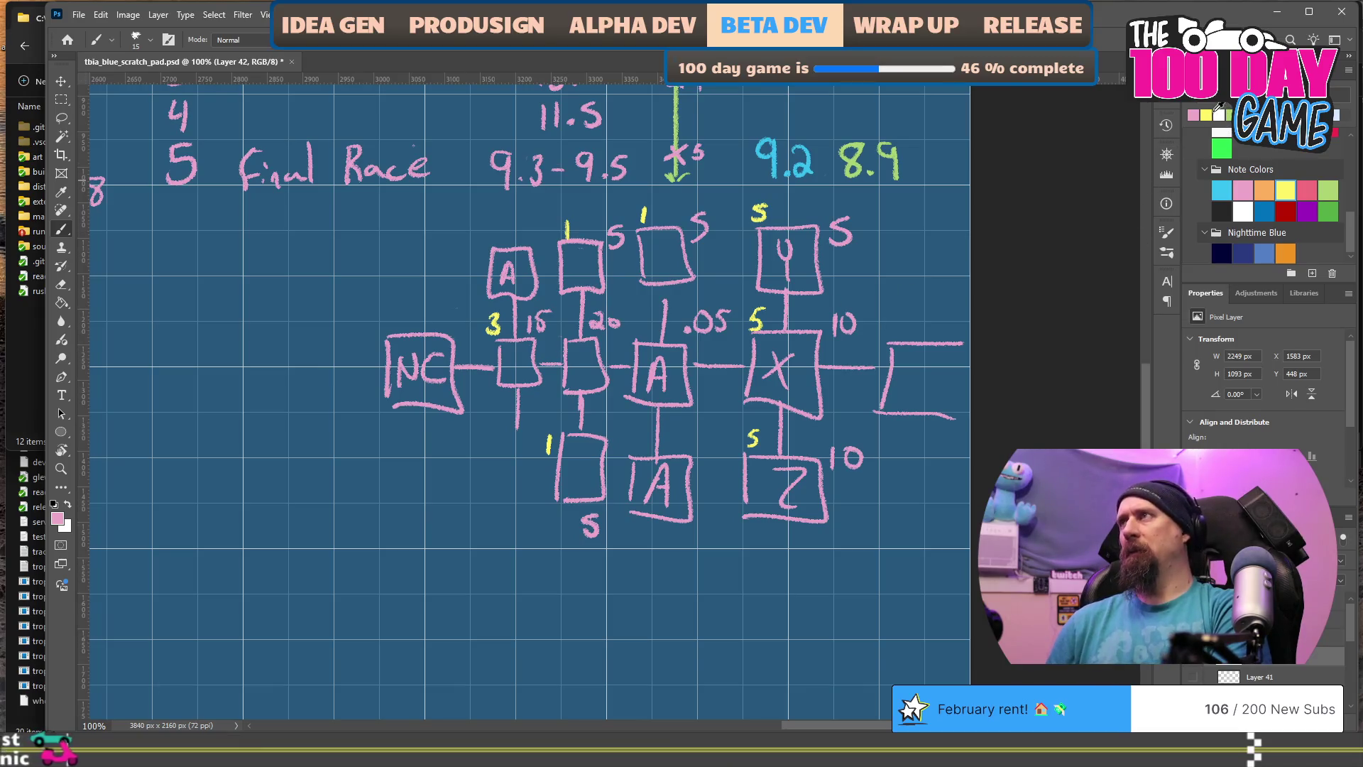
Step: In yellow, write a 5 between 15 and 20 and a 3 above each of the three A boxes
click(1207, 113)
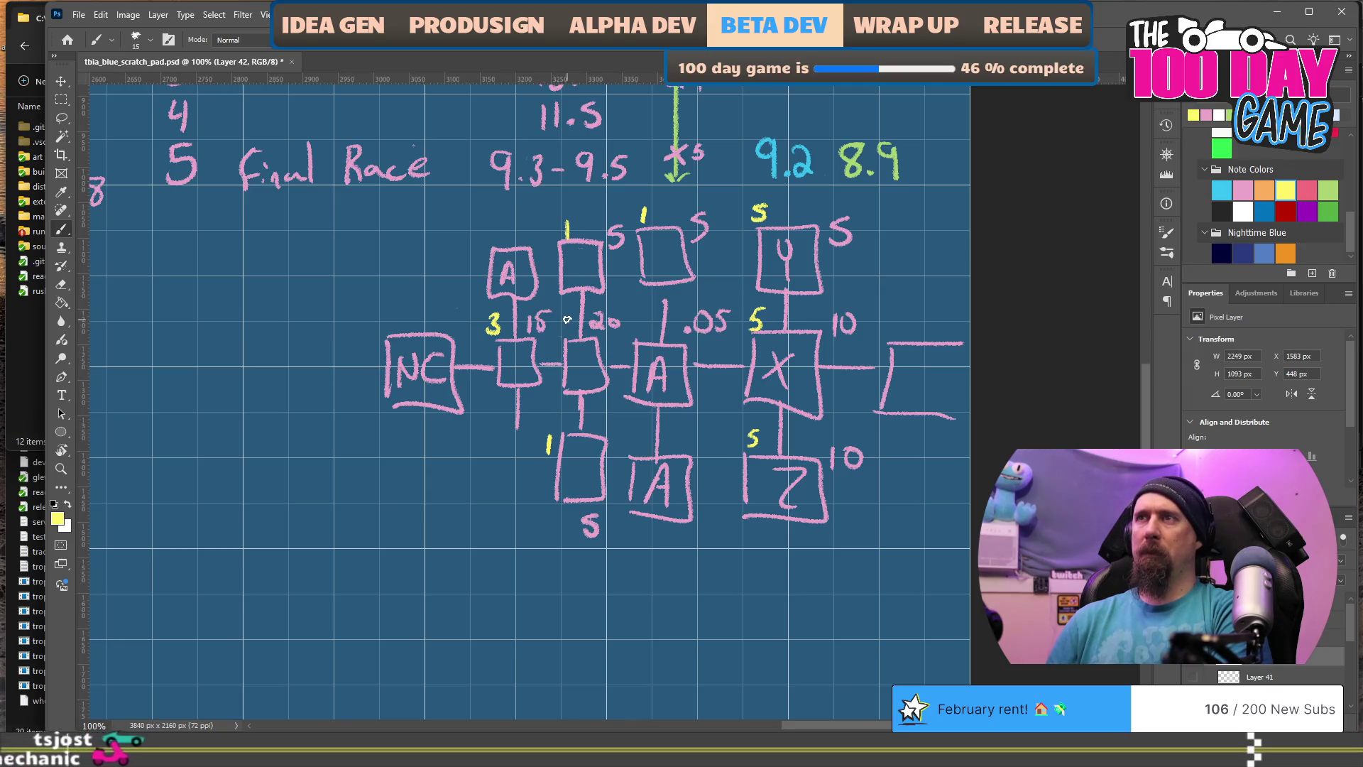
drag(566, 319, 557, 336)
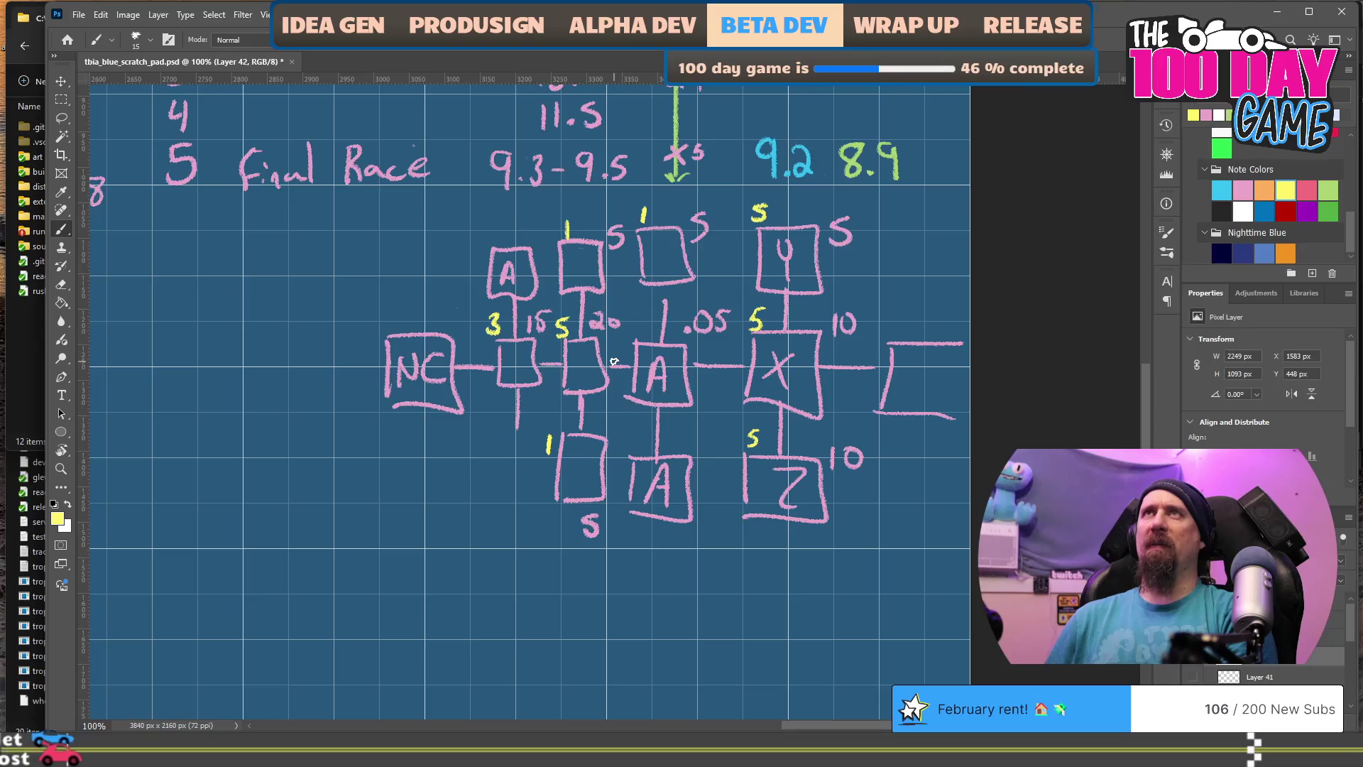
drag(639, 314, 639, 333)
drag(487, 226, 489, 247)
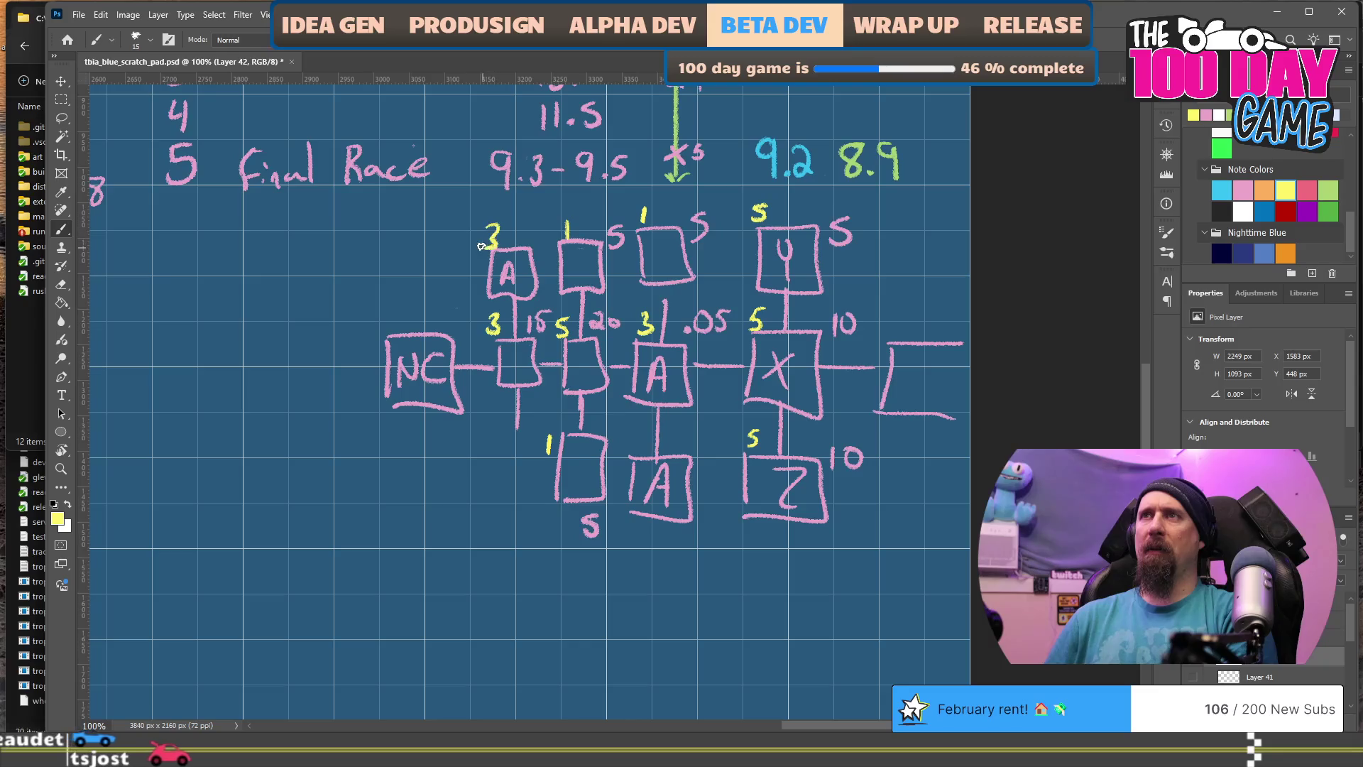
drag(630, 432, 630, 448)
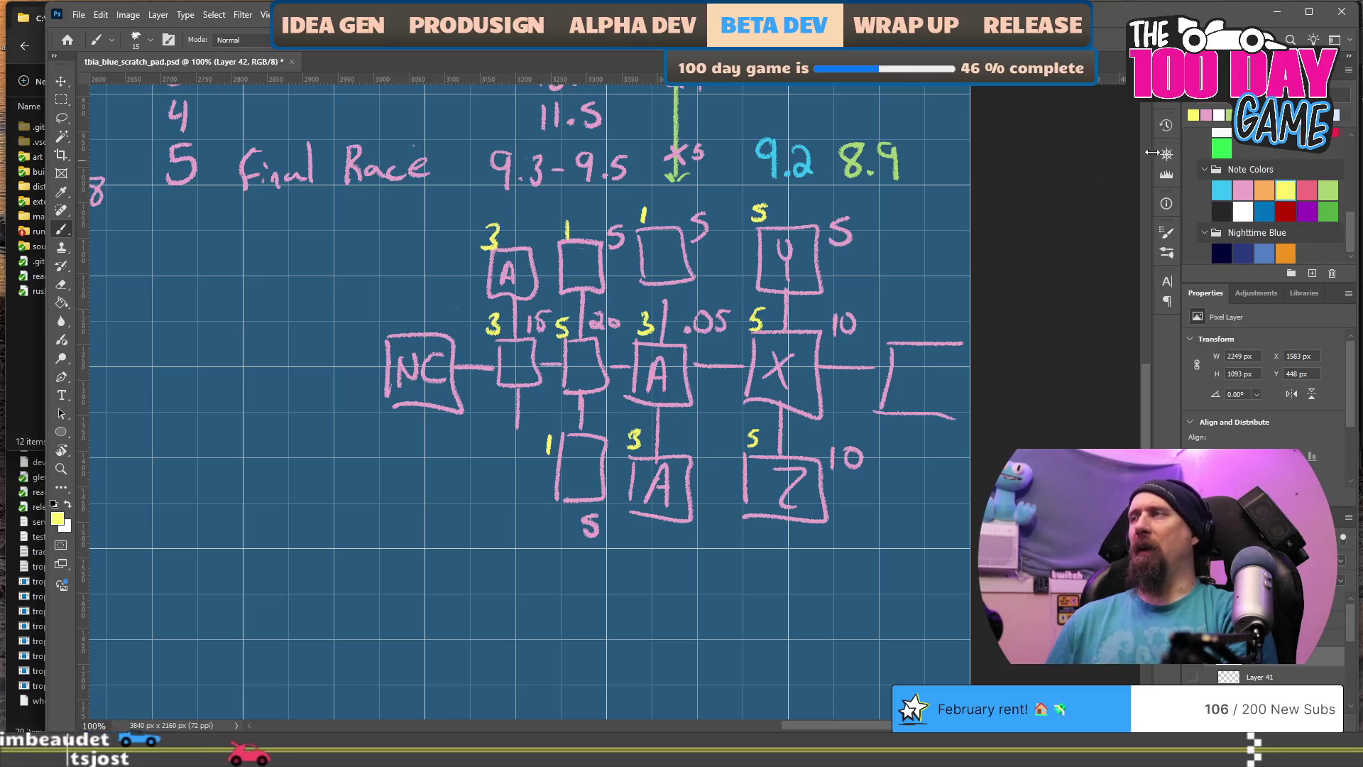
Step: In pink, write .05 beside the lower A's 3 and start one beside the top A's 3
click(1207, 115)
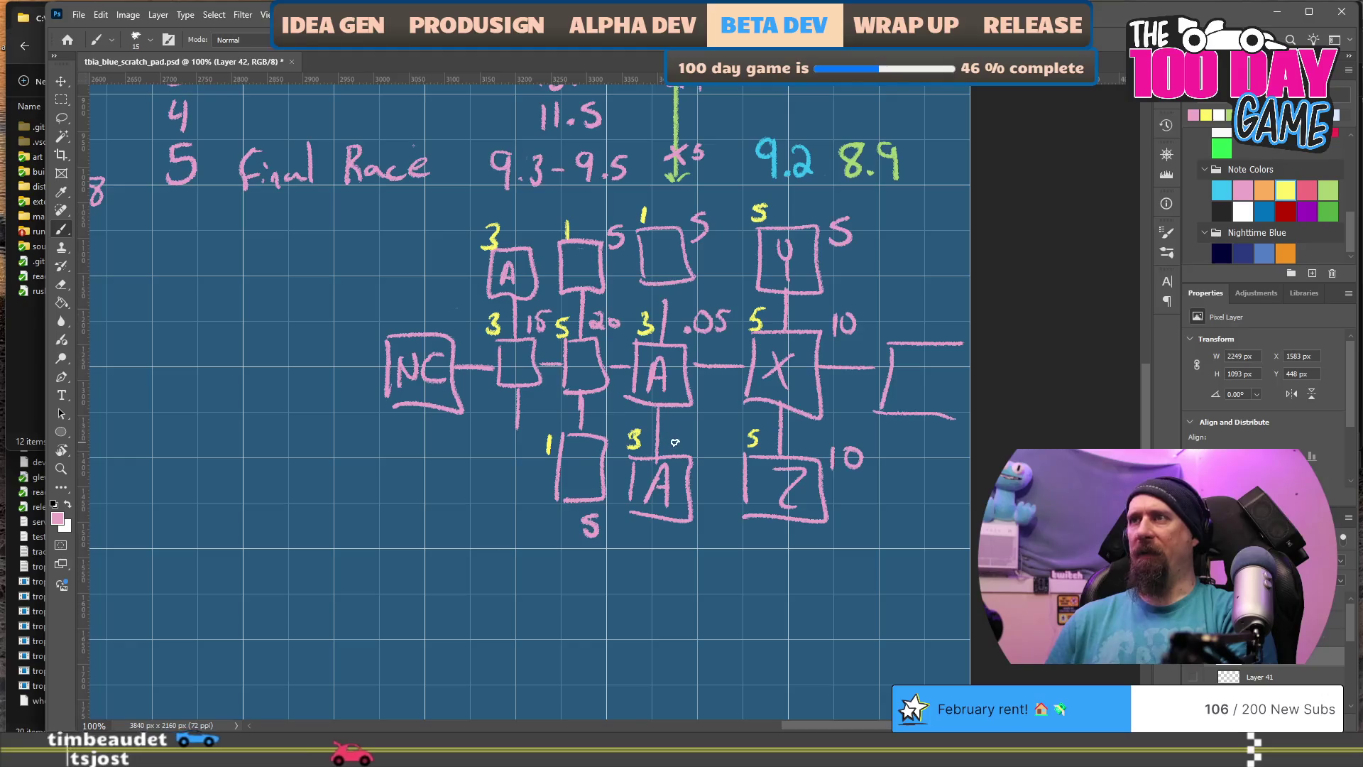
mouse_move(669, 443)
mouse_down()
mouse_move(677, 433)
mouse_move(683, 446)
mouse_up()
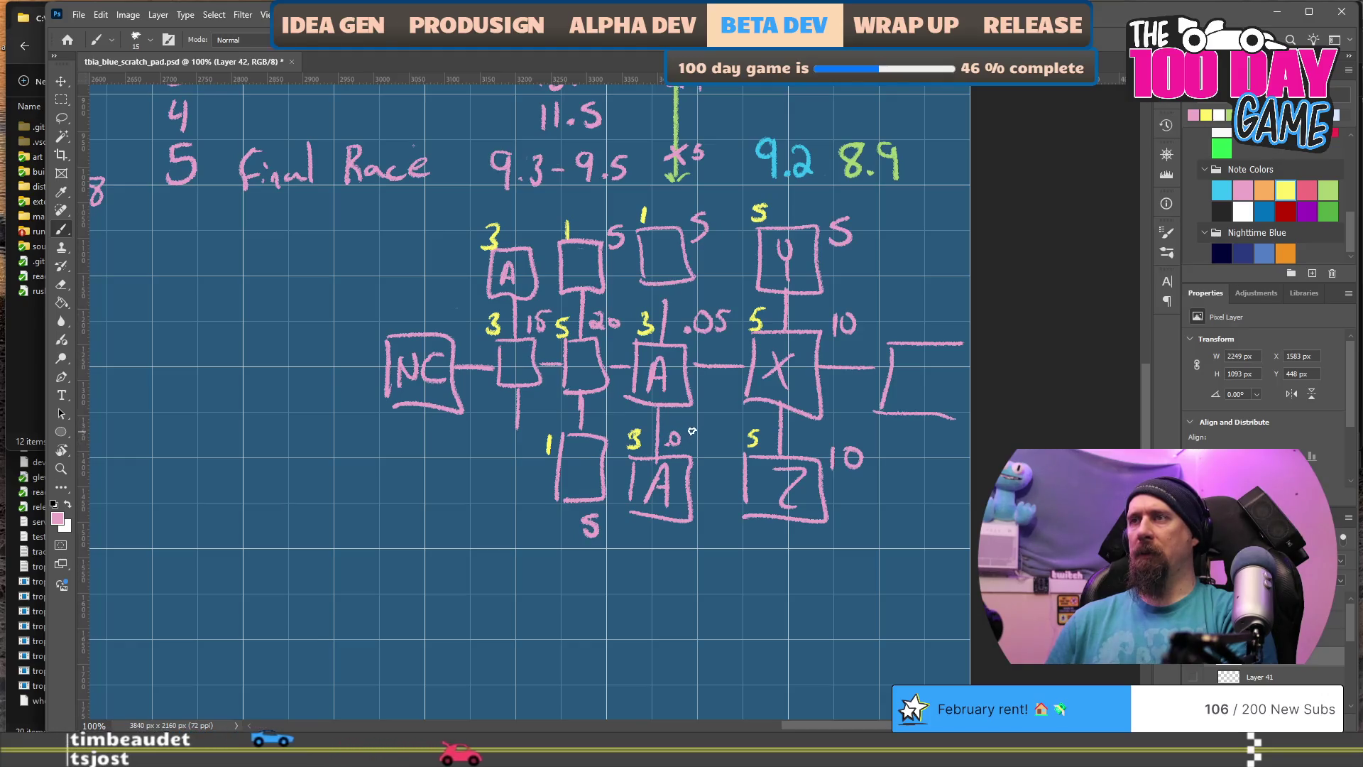
drag(515, 241, 533, 242)
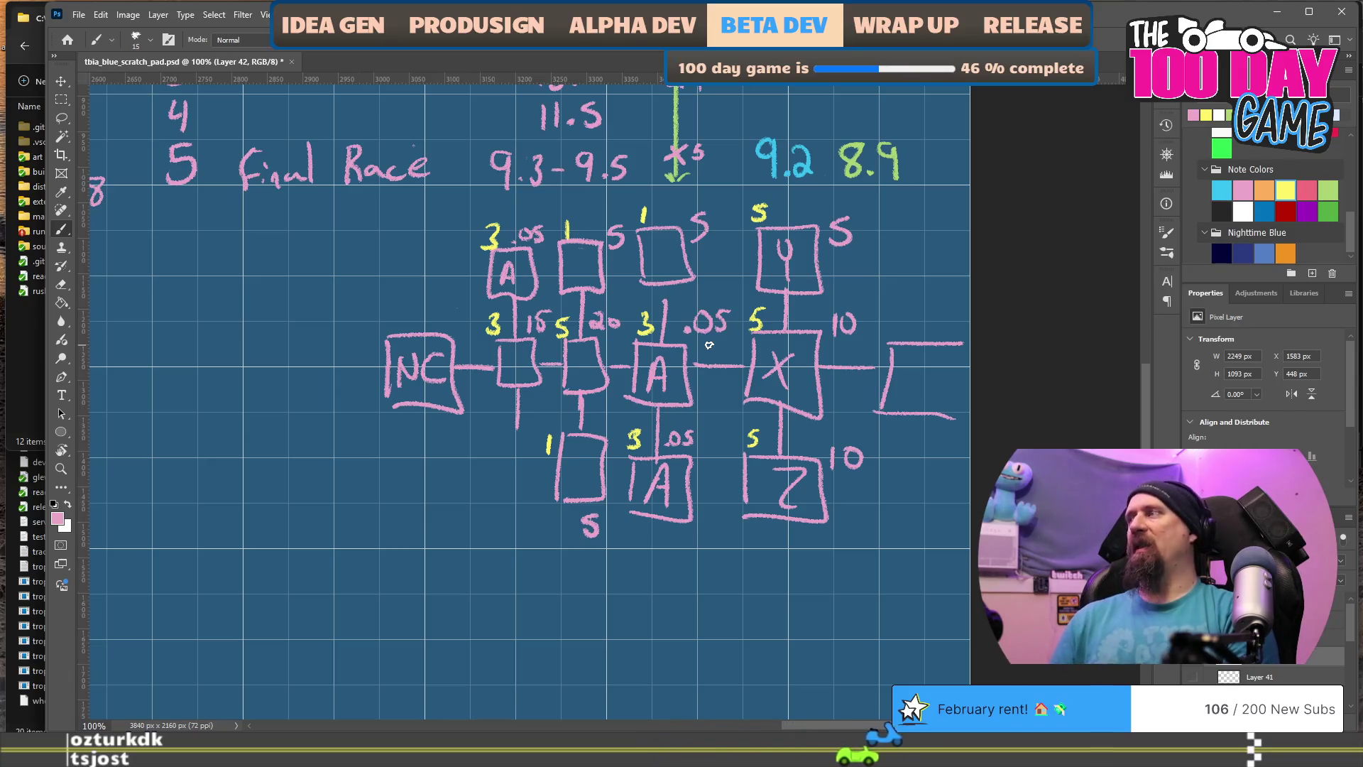
Step: Check the challengers vehicle config in VS Code, then return to the scratch pad
key(alt+Tab)
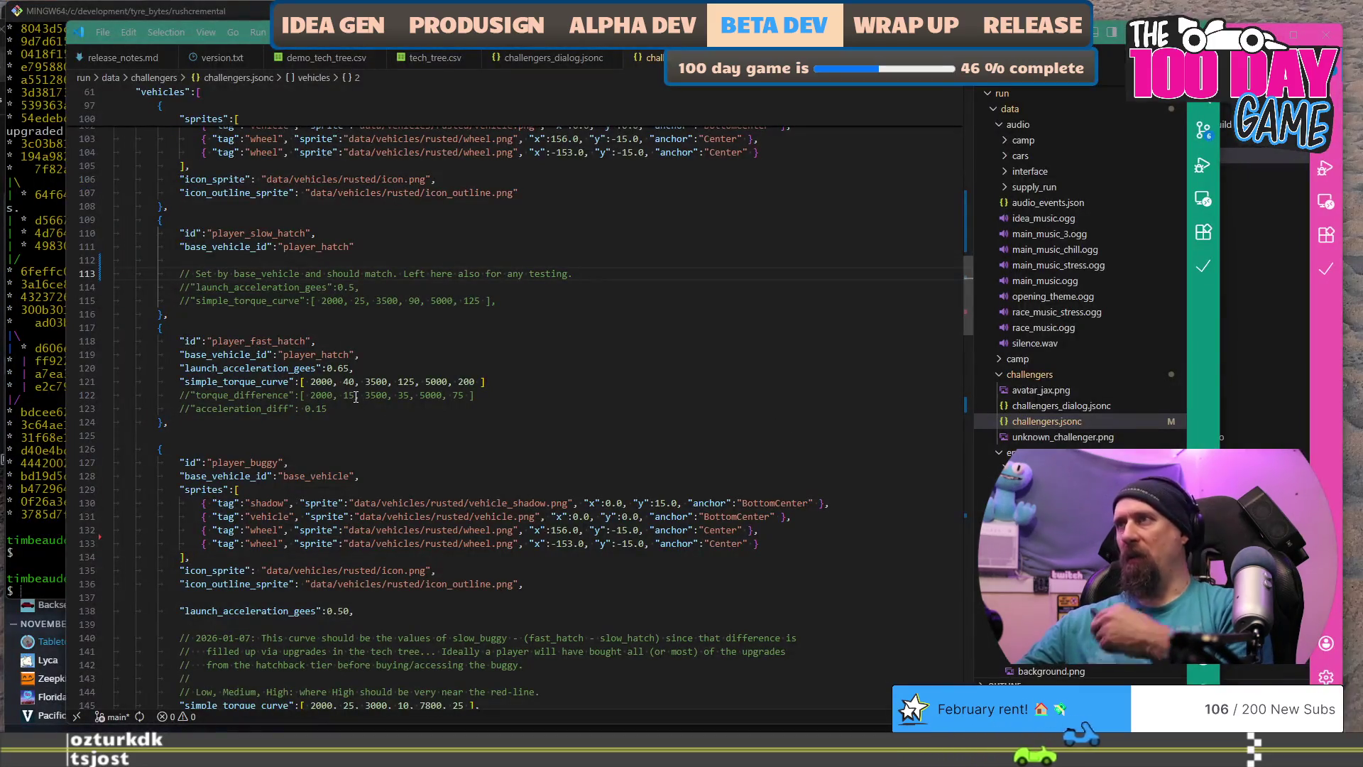
key(alt+Tab)
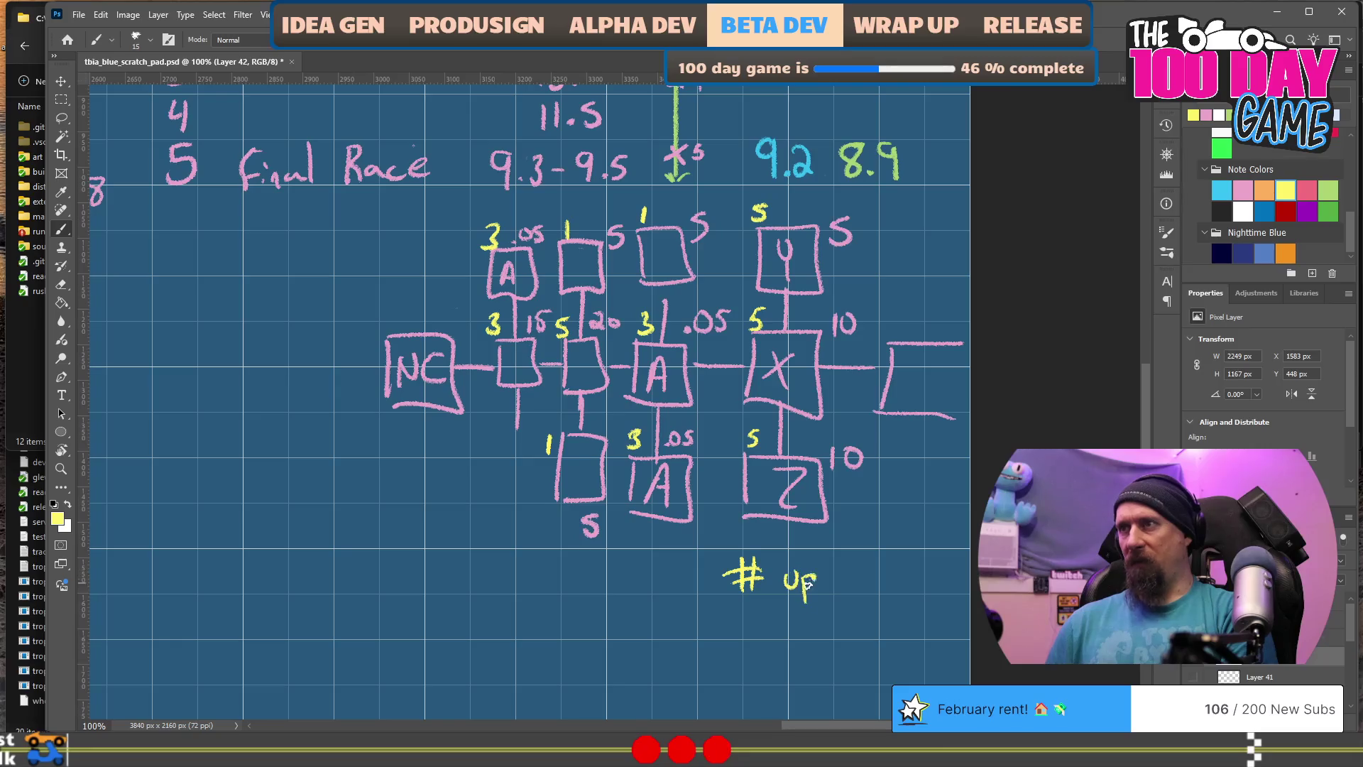
Step: Write a yellow '# up levels' heading with a pink 'Tst High Tq Add' line beneath it
drag(840, 566, 838, 590)
drag(845, 581, 913, 568)
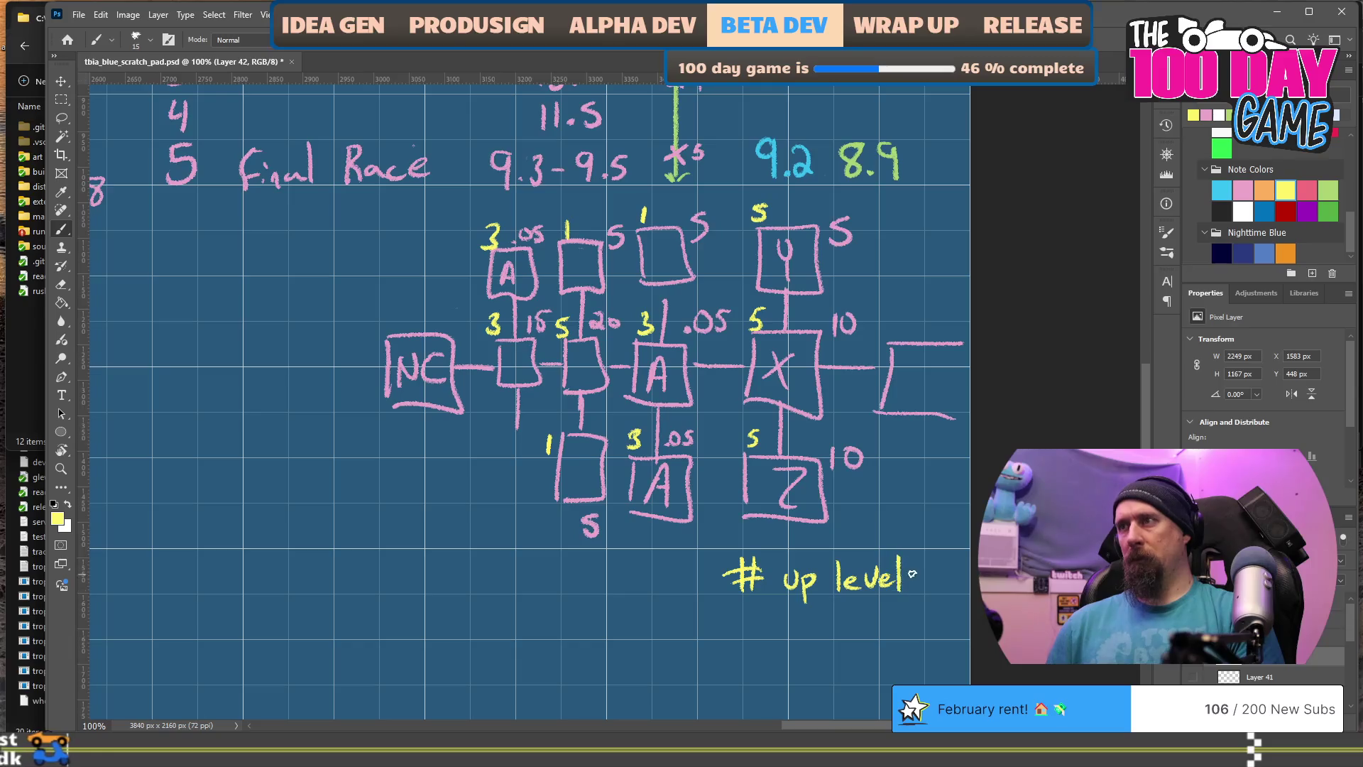
click(1206, 115)
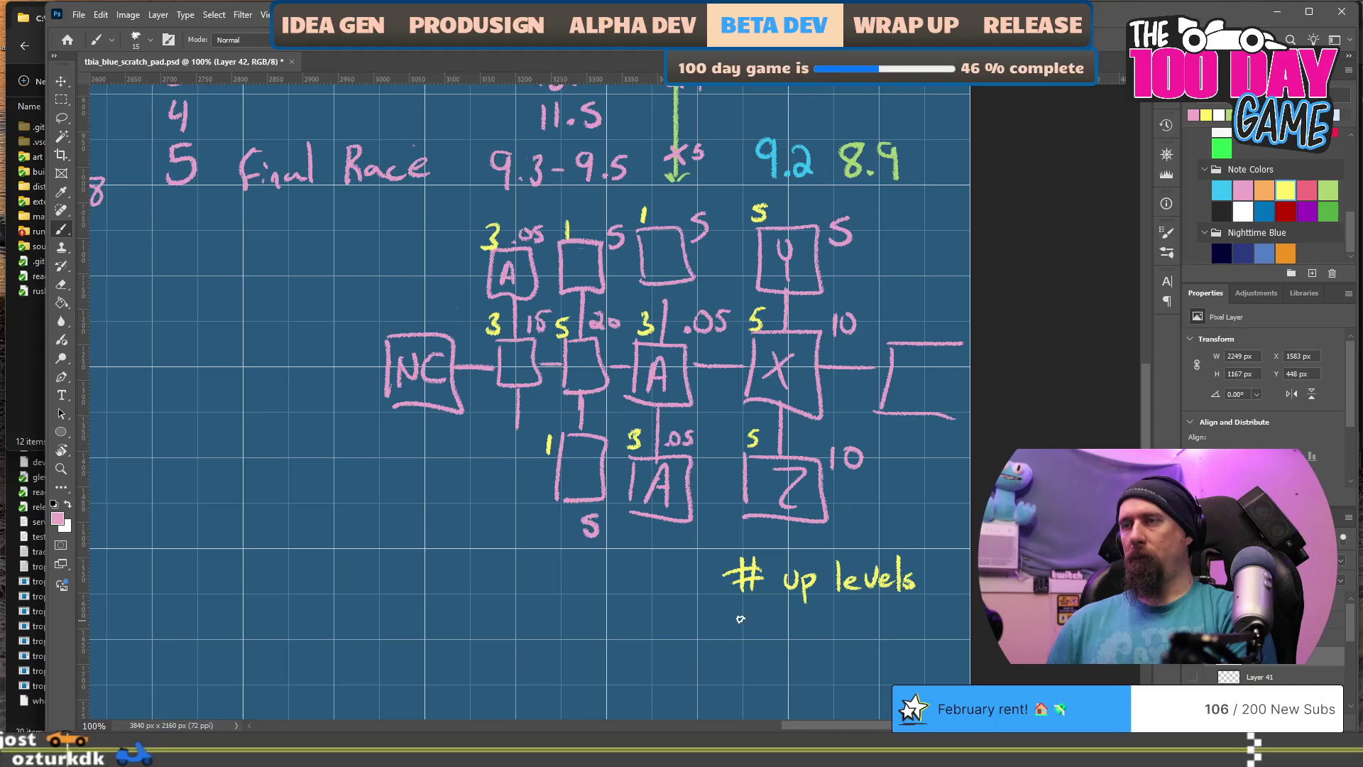
drag(727, 610, 745, 608)
drag(739, 609, 750, 631)
mouse_move(768, 607)
mouse_down()
mouse_move(771, 631)
mouse_move(776, 615)
mouse_up()
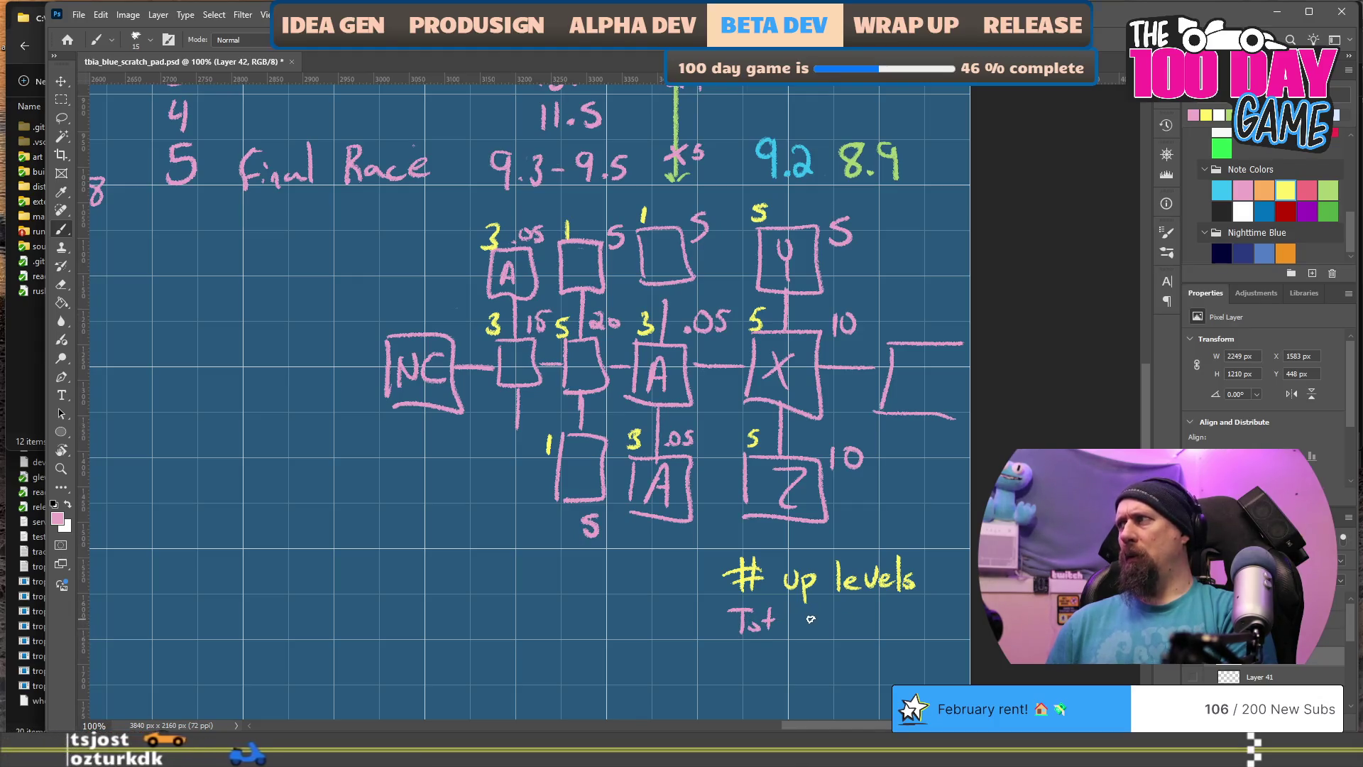
mouse_move(810, 611)
mouse_down()
mouse_move(824, 645)
mouse_move(896, 631)
mouse_move(916, 602)
mouse_move(932, 626)
mouse_move(937, 612)
mouse_up()
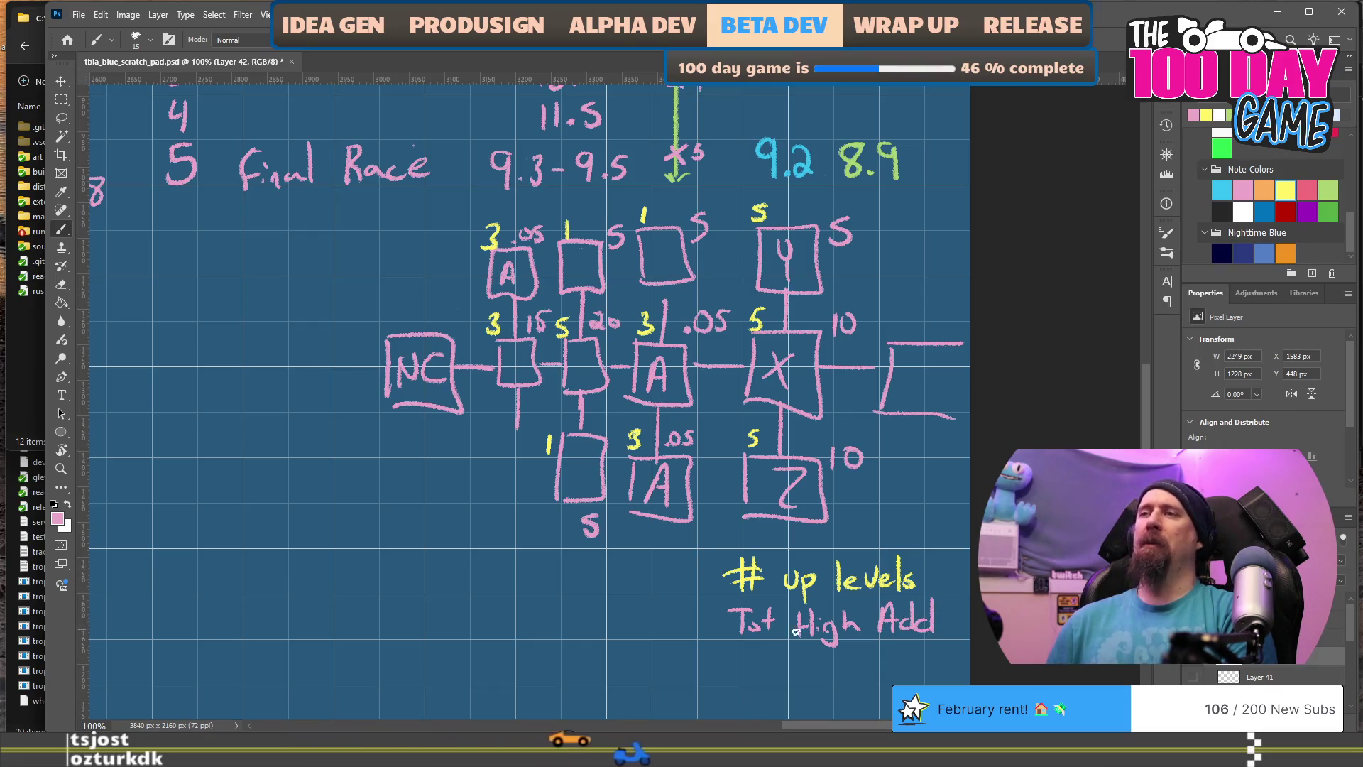
drag(862, 606, 867, 619)
drag(871, 608, 883, 609)
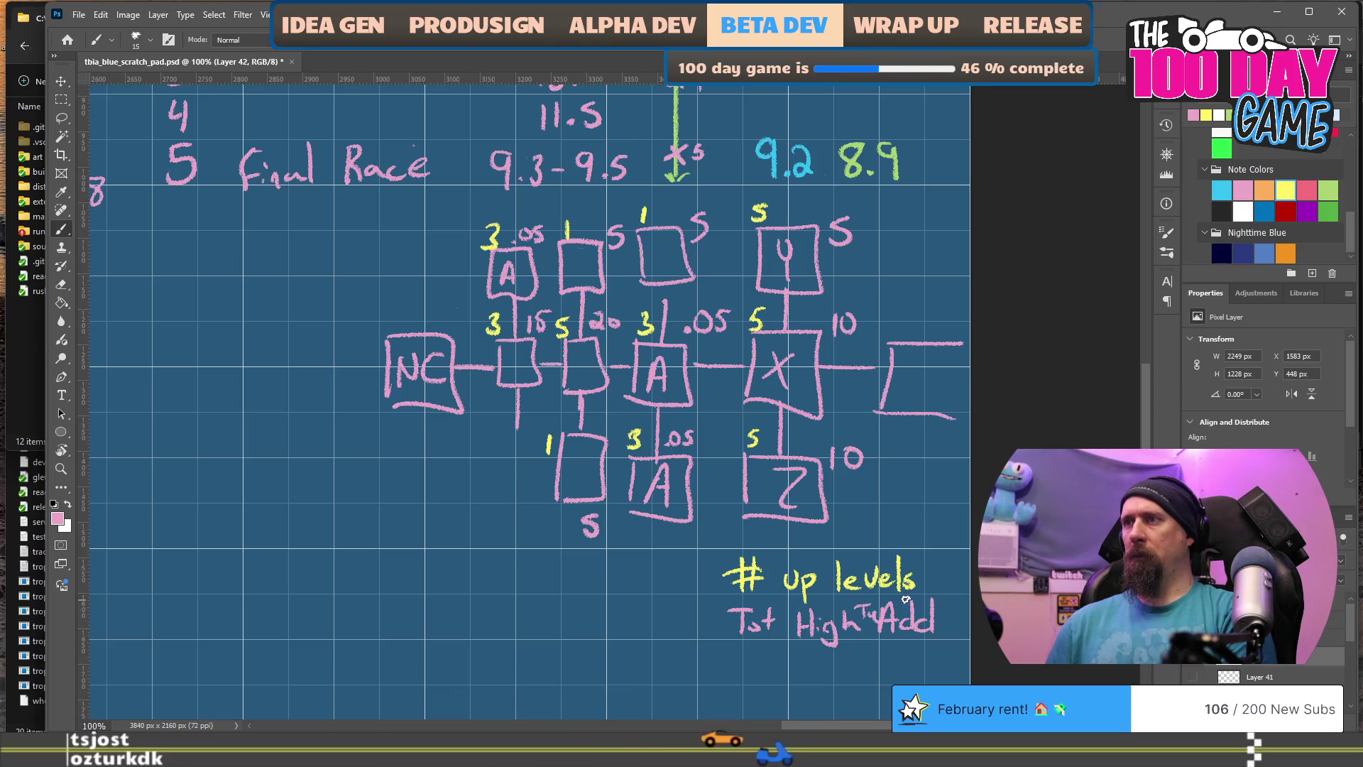
Step: Add a 'Tst Mid Tq Add' line in a darker rose
mouse_move(649, 609)
mouse_down()
mouse_move(624, 523)
mouse_move(563, 568)
mouse_move(573, 552)
mouse_up()
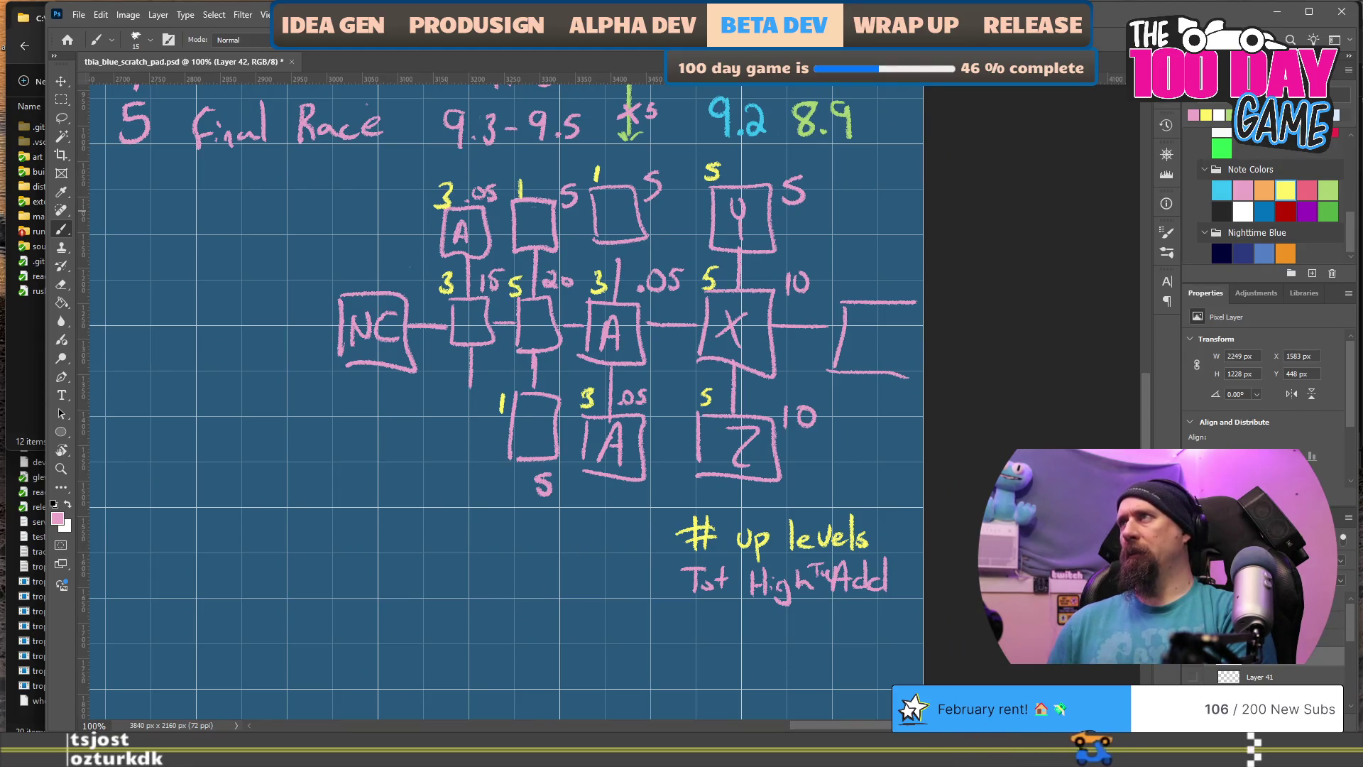
click(1308, 190)
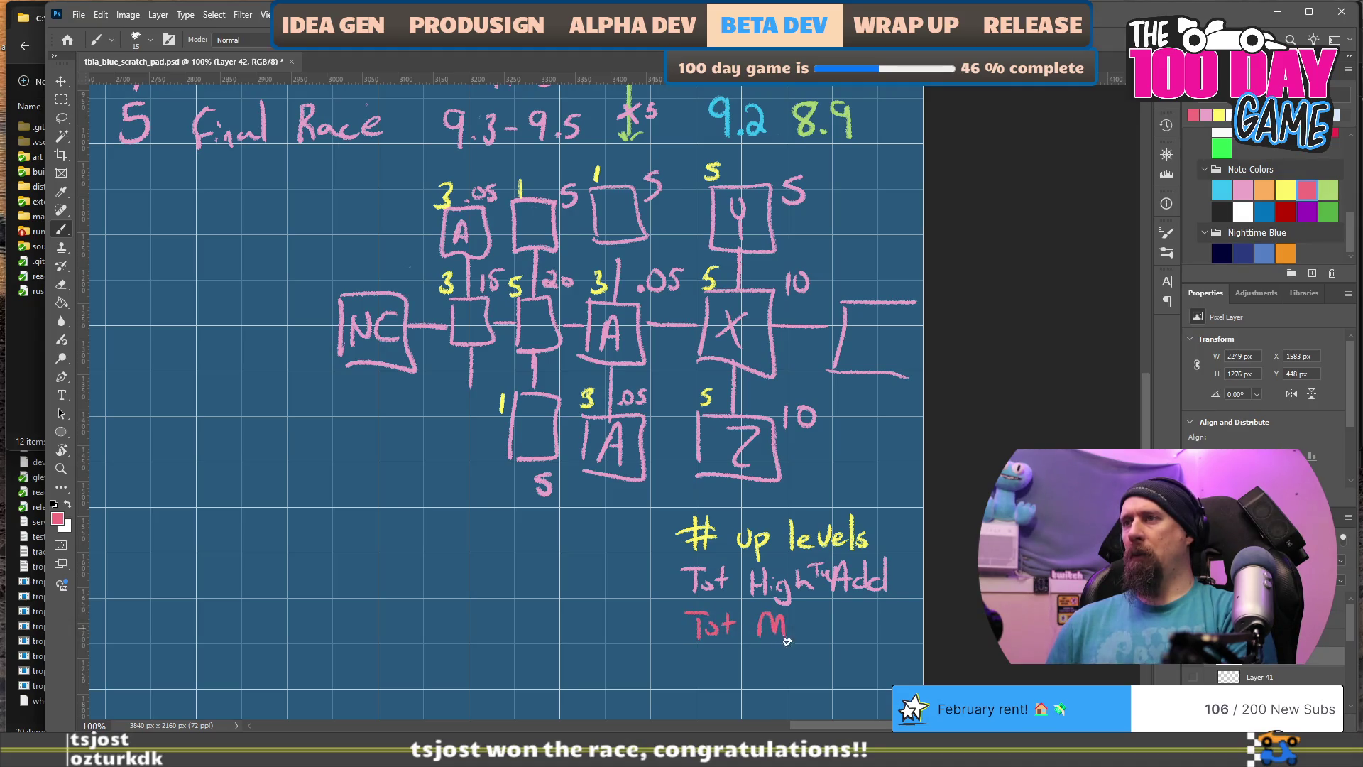
drag(841, 619, 842, 641)
drag(828, 618, 849, 620)
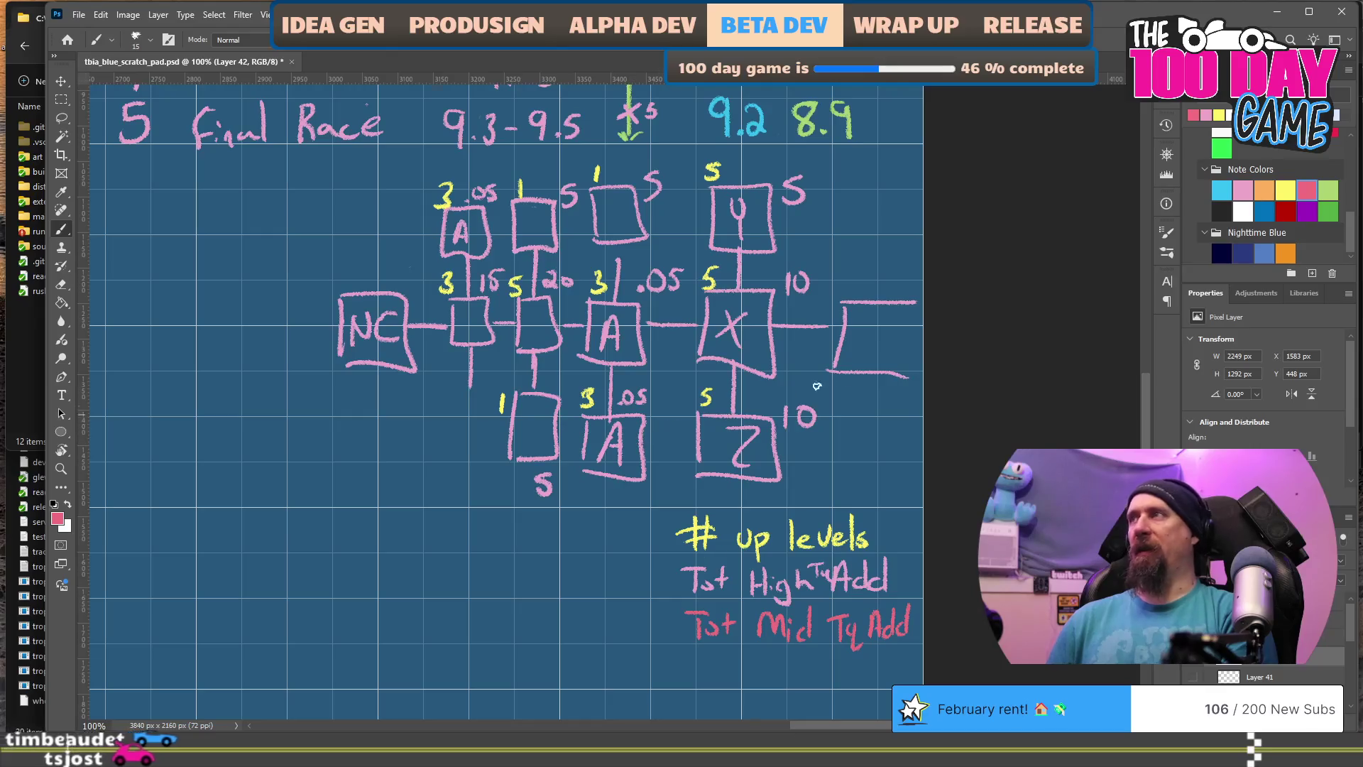
Step: Add a 'Tst Acc Add' line in white below the others
click(1246, 212)
mouse_move(690, 680)
mouse_down()
mouse_move(646, 596)
mouse_move(674, 609)
mouse_move(666, 637)
mouse_move(686, 639)
mouse_up()
drag(679, 623, 734, 641)
mouse_move(721, 631)
mouse_down()
mouse_move(772, 646)
mouse_move(798, 615)
mouse_move(817, 642)
mouse_up()
drag(823, 610, 832, 643)
drag(840, 607, 842, 643)
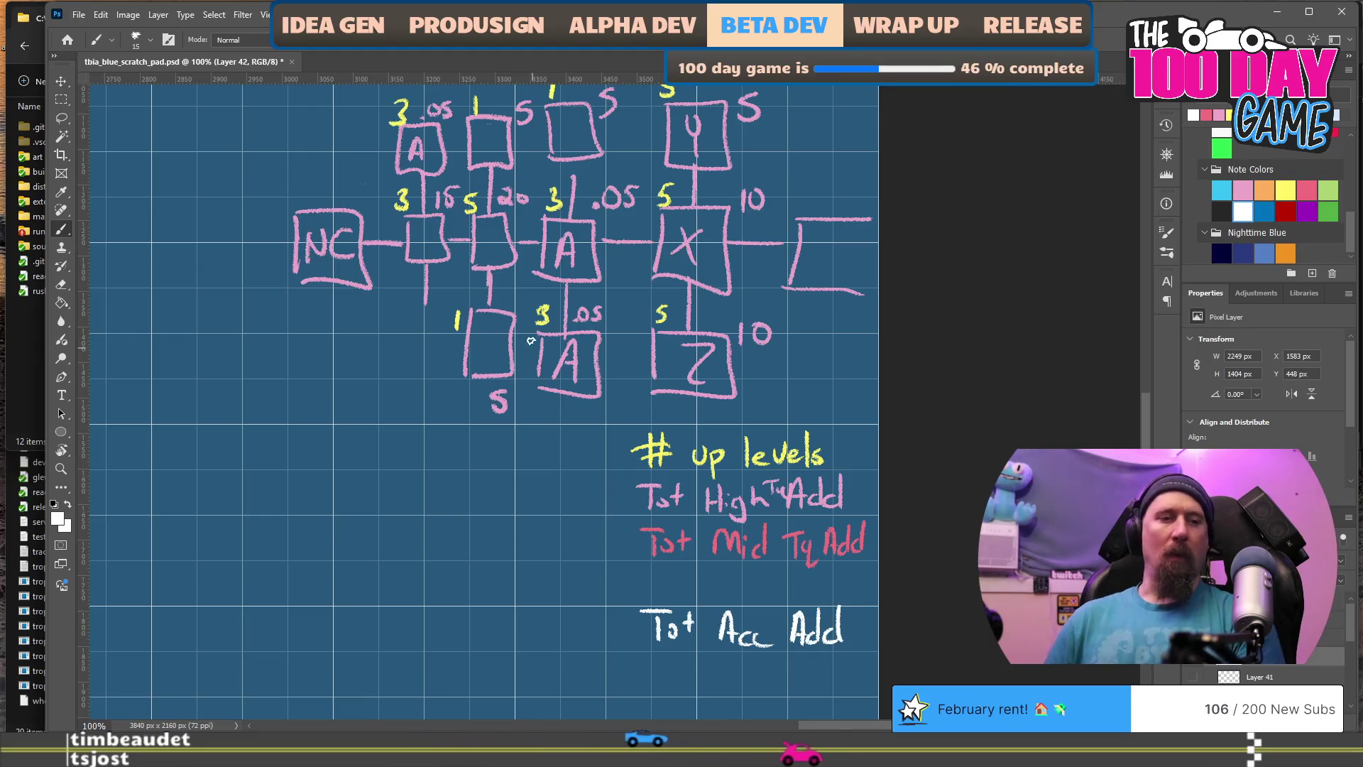
Step: Erase the .05 labels beside all three A nodes' yellow 3s and bring the Final Race row into view
key(e)
drag(579, 314, 588, 310)
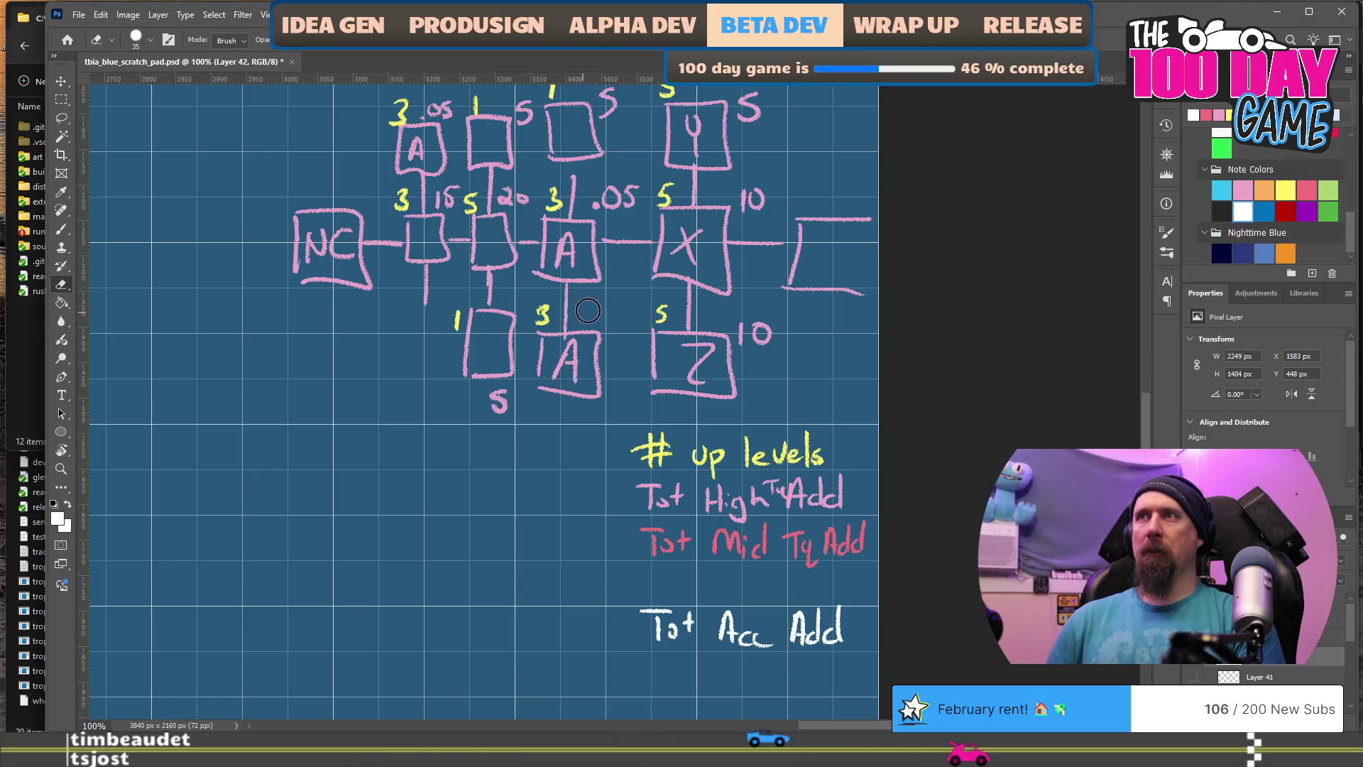
drag(595, 198, 639, 199)
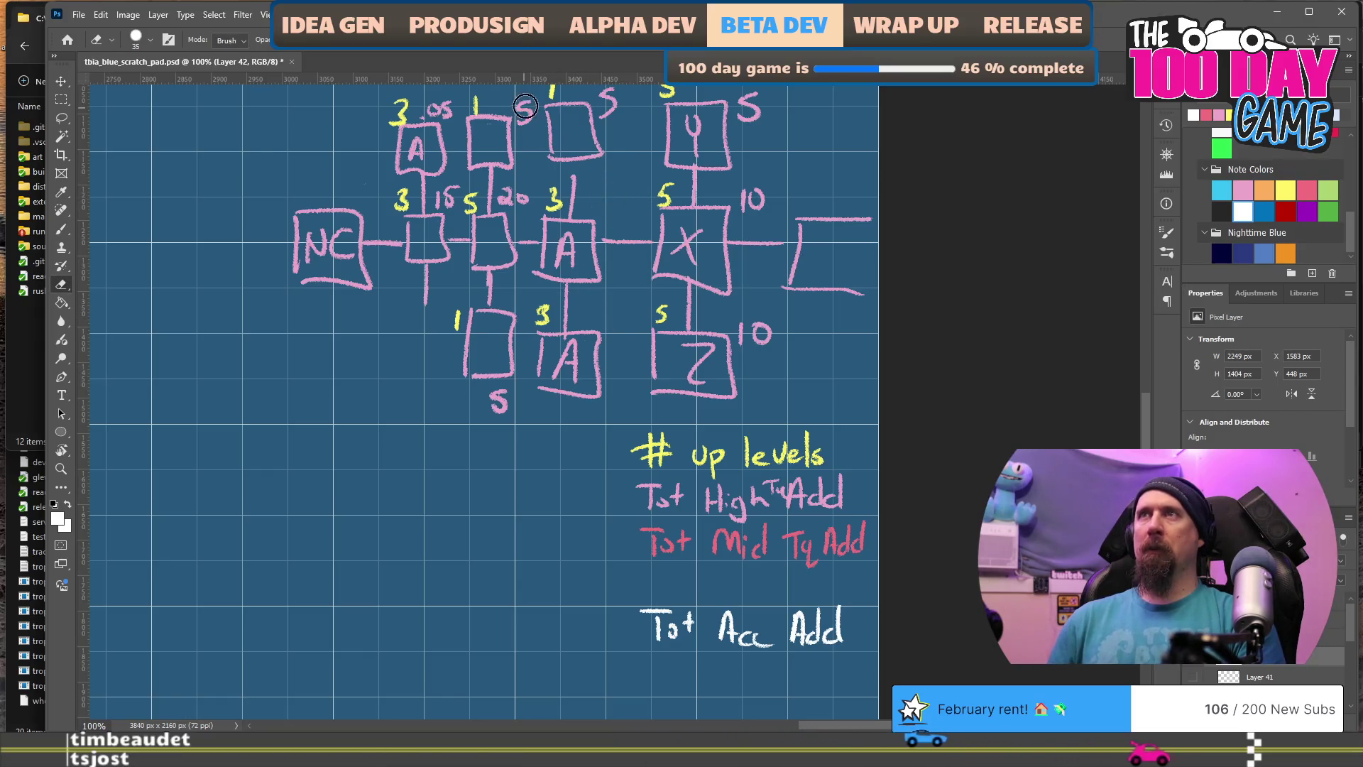
drag(455, 110, 433, 112)
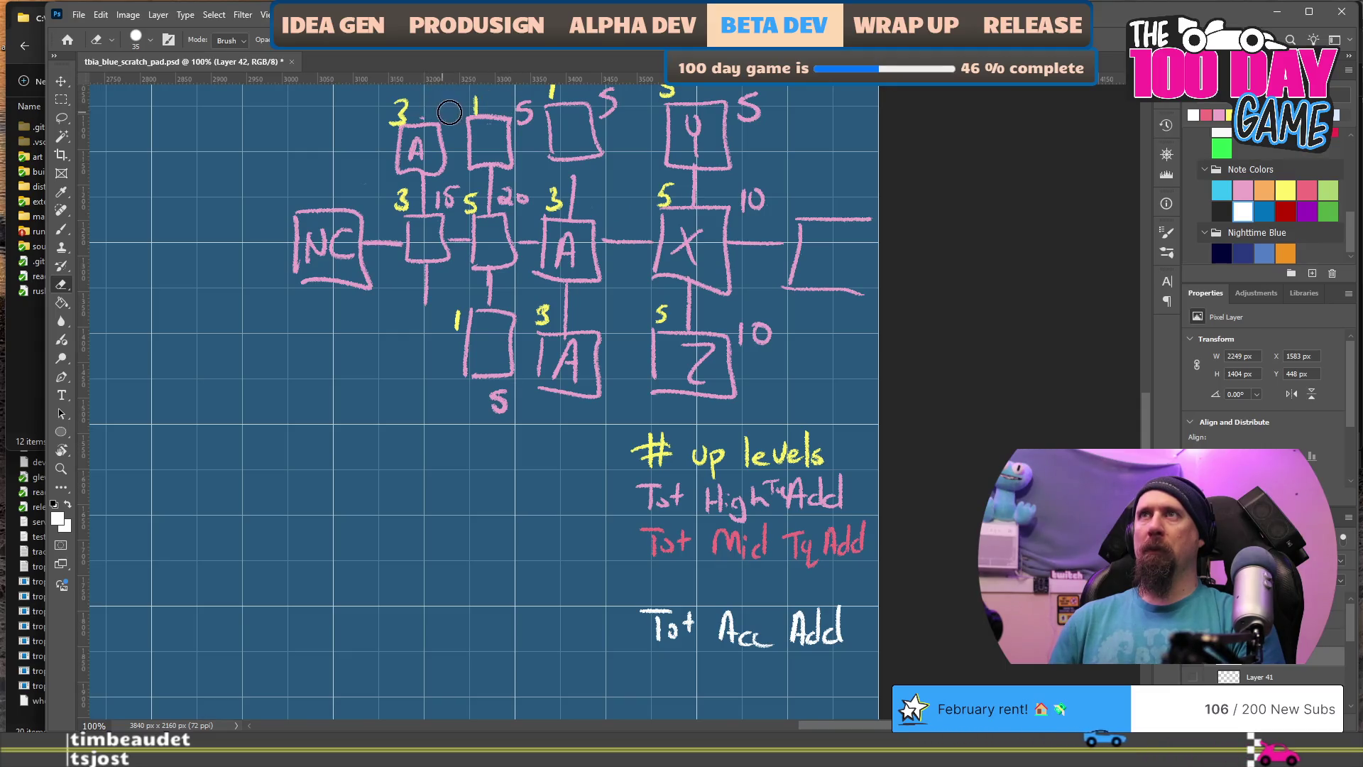
key(b)
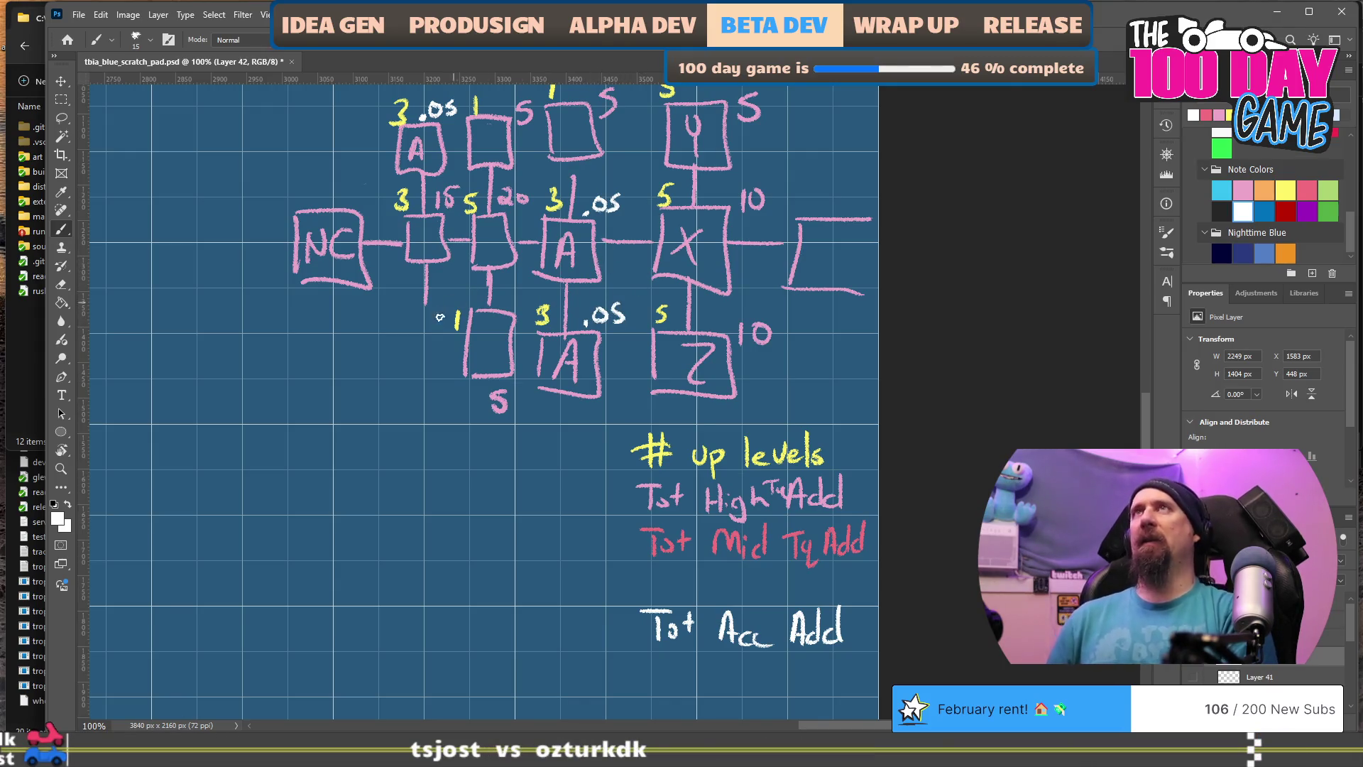
drag(391, 377, 356, 487)
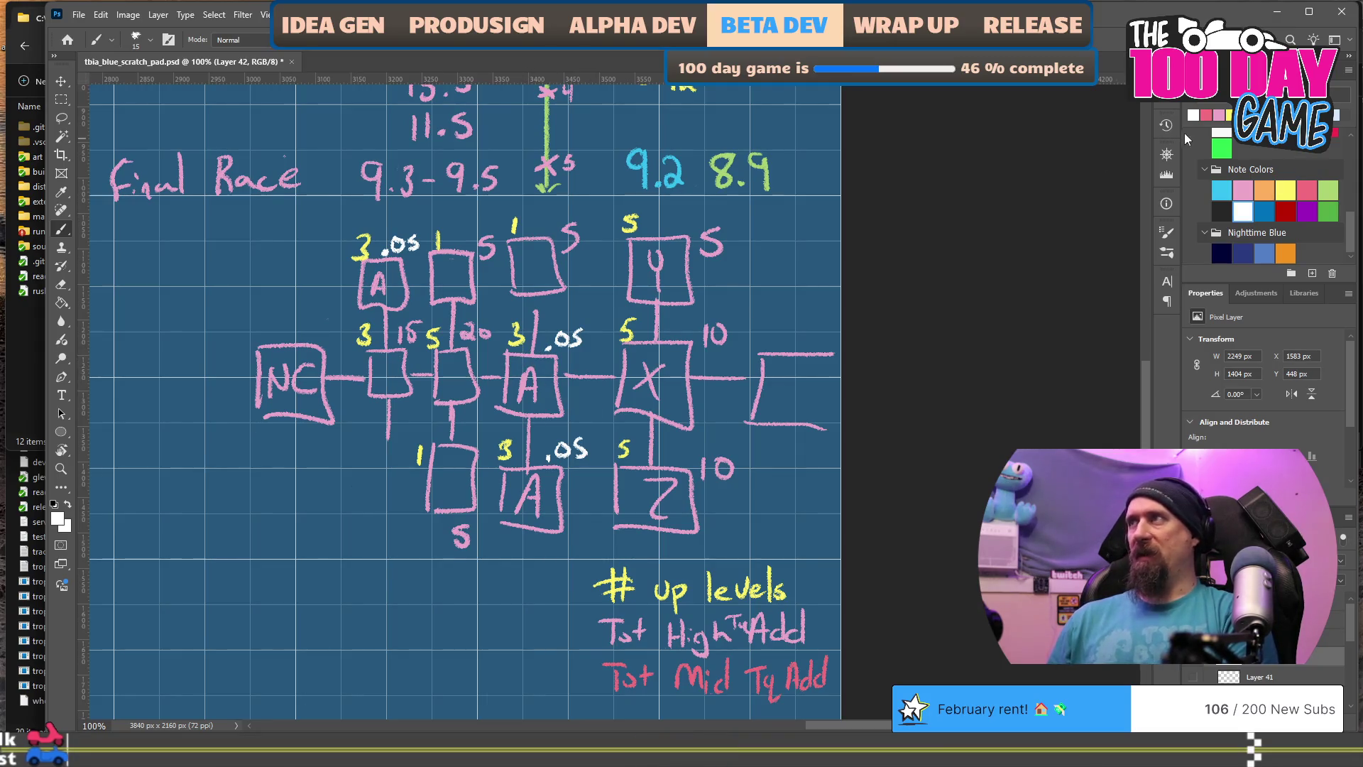
Step: Replace a mistaken green 5 with a pink 5 below the 10 beside the X node
click(1328, 190)
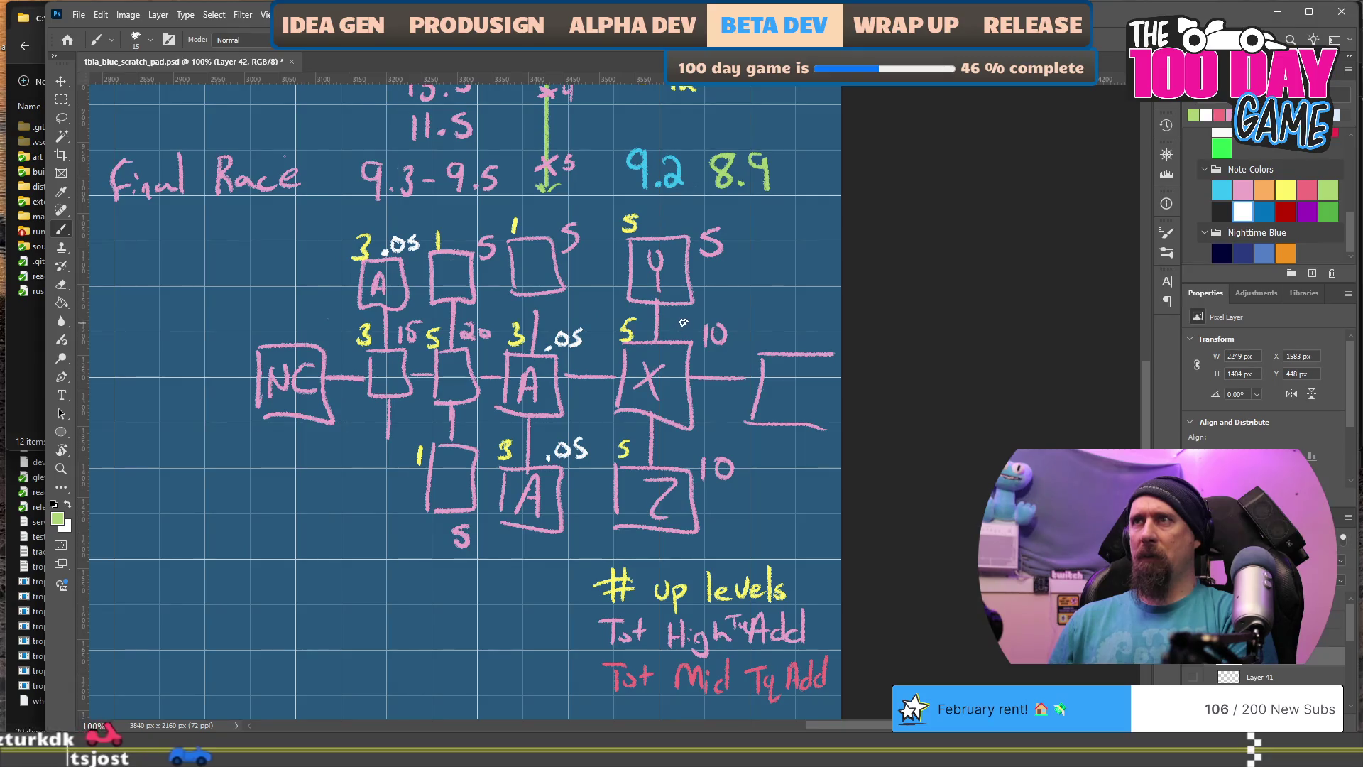
drag(684, 318, 667, 342)
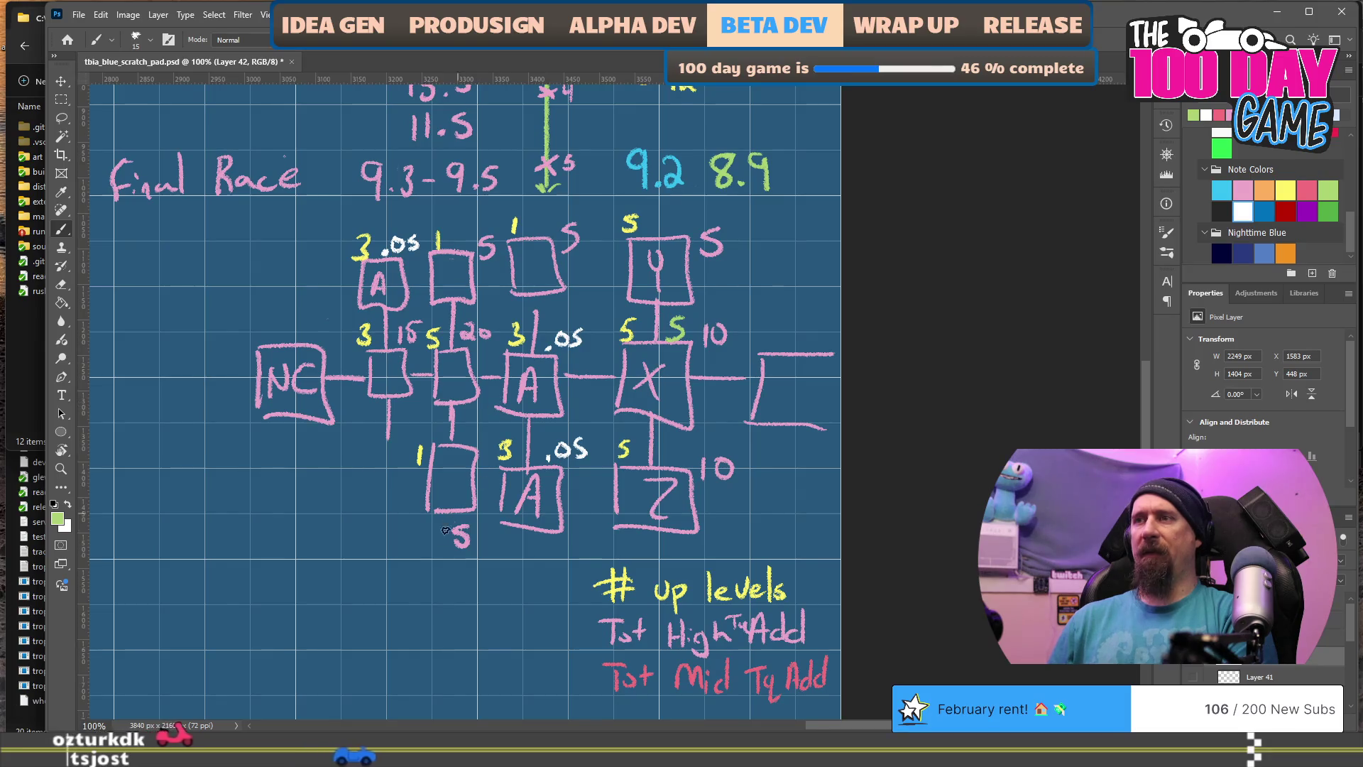
scroll(478, 624, down, 2)
key(ctrl+z)
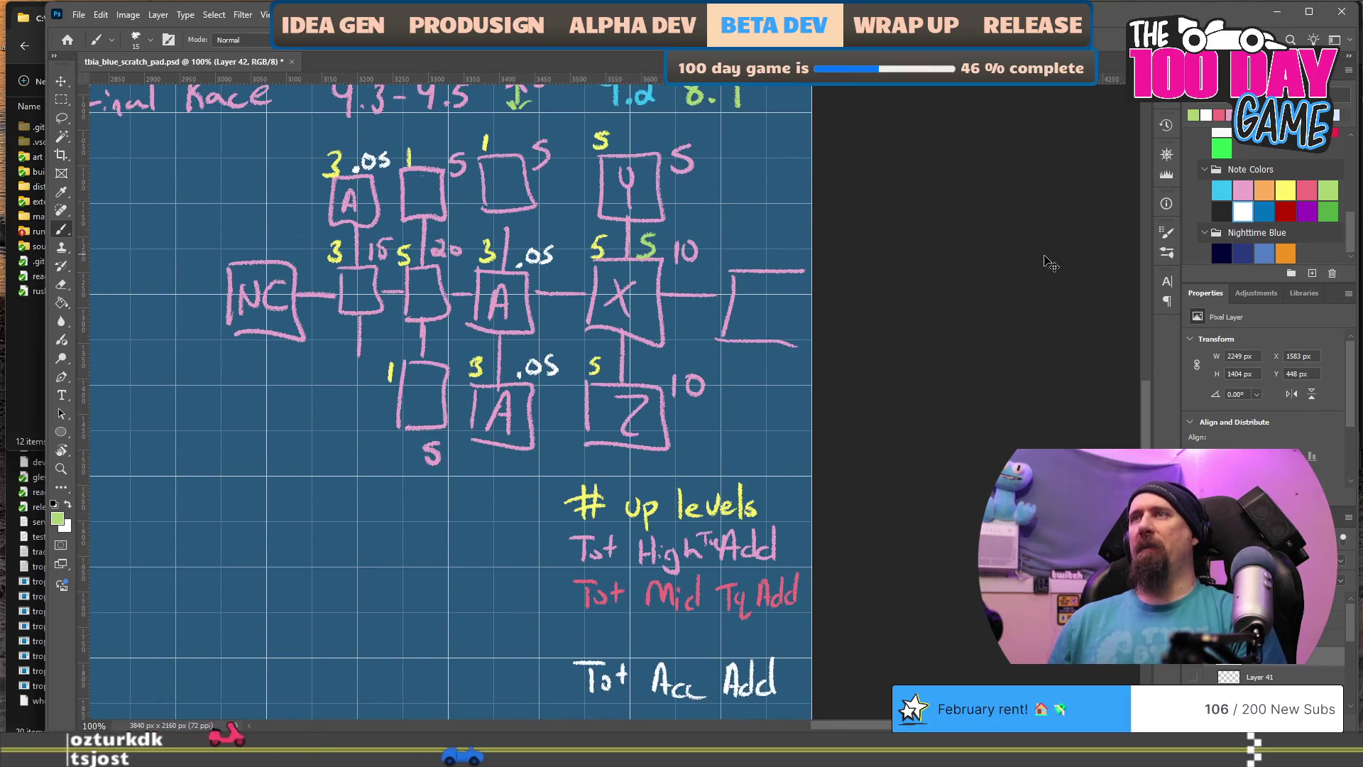
click(1224, 113)
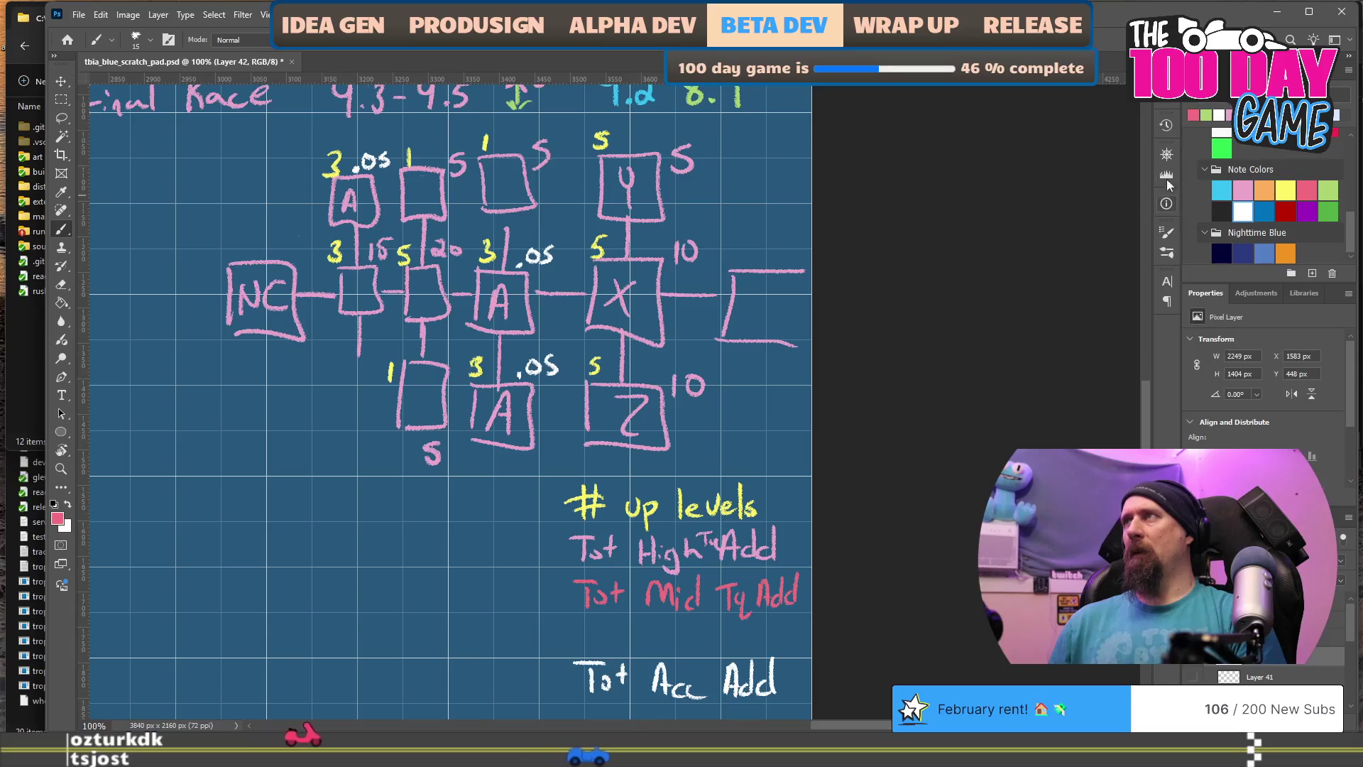
drag(686, 270, 673, 286)
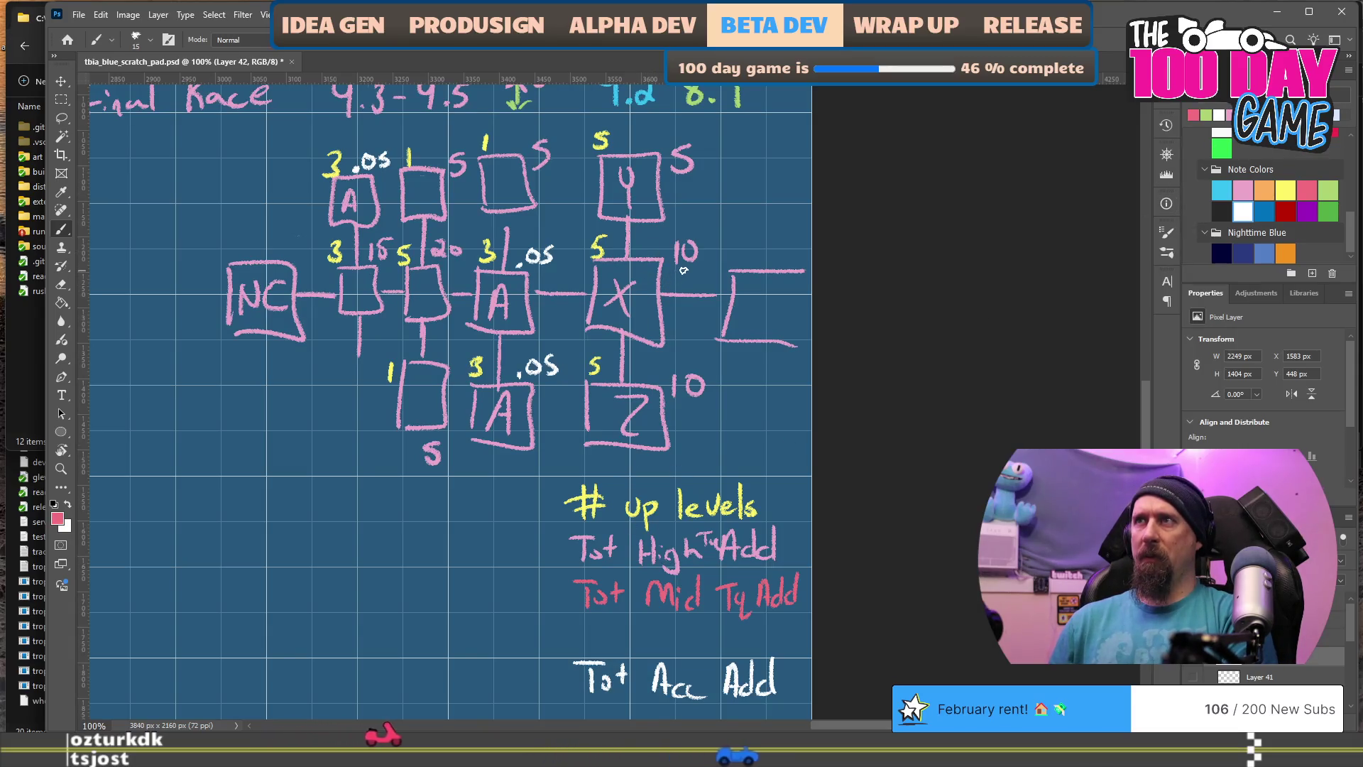
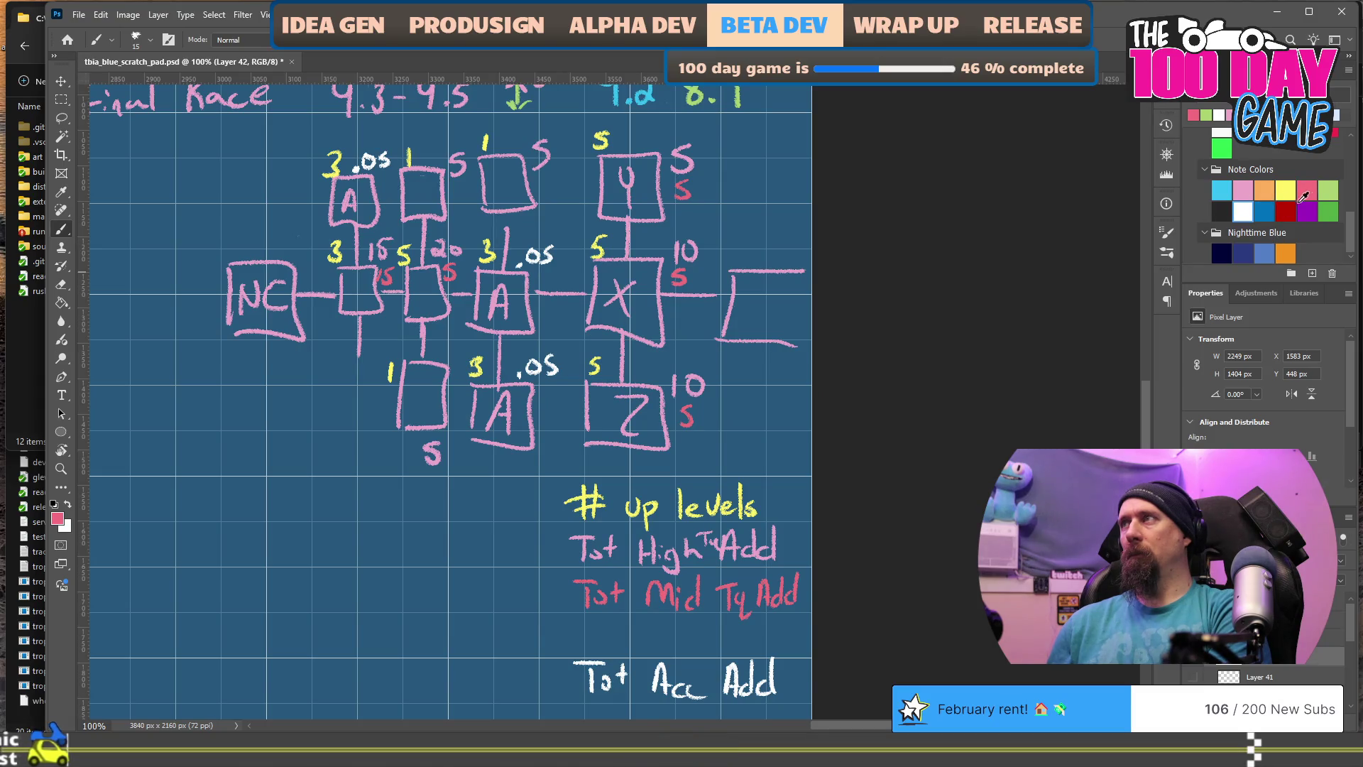
Step: In cyan, hand-write 'Tot Low Tq Add' below the Mid line and a 5 right of the X box
click(1328, 190)
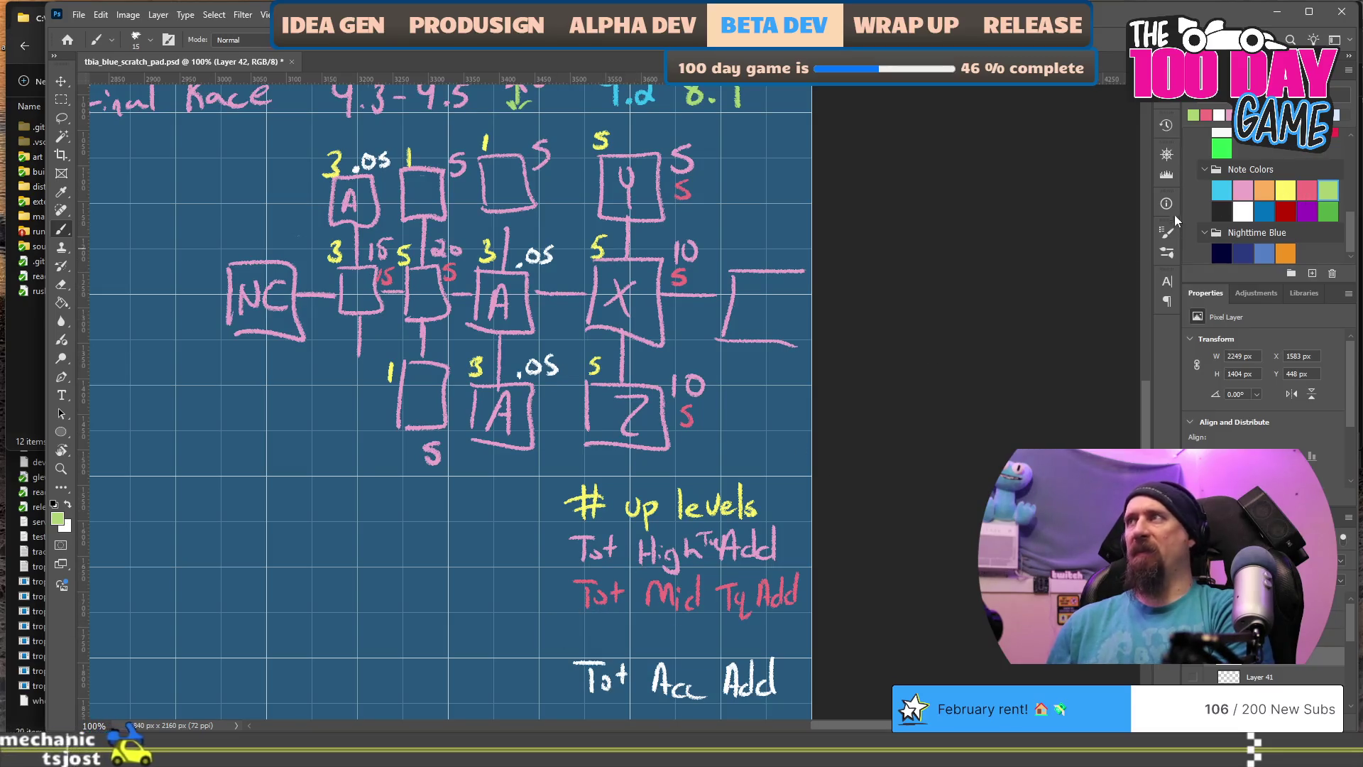
click(1222, 186)
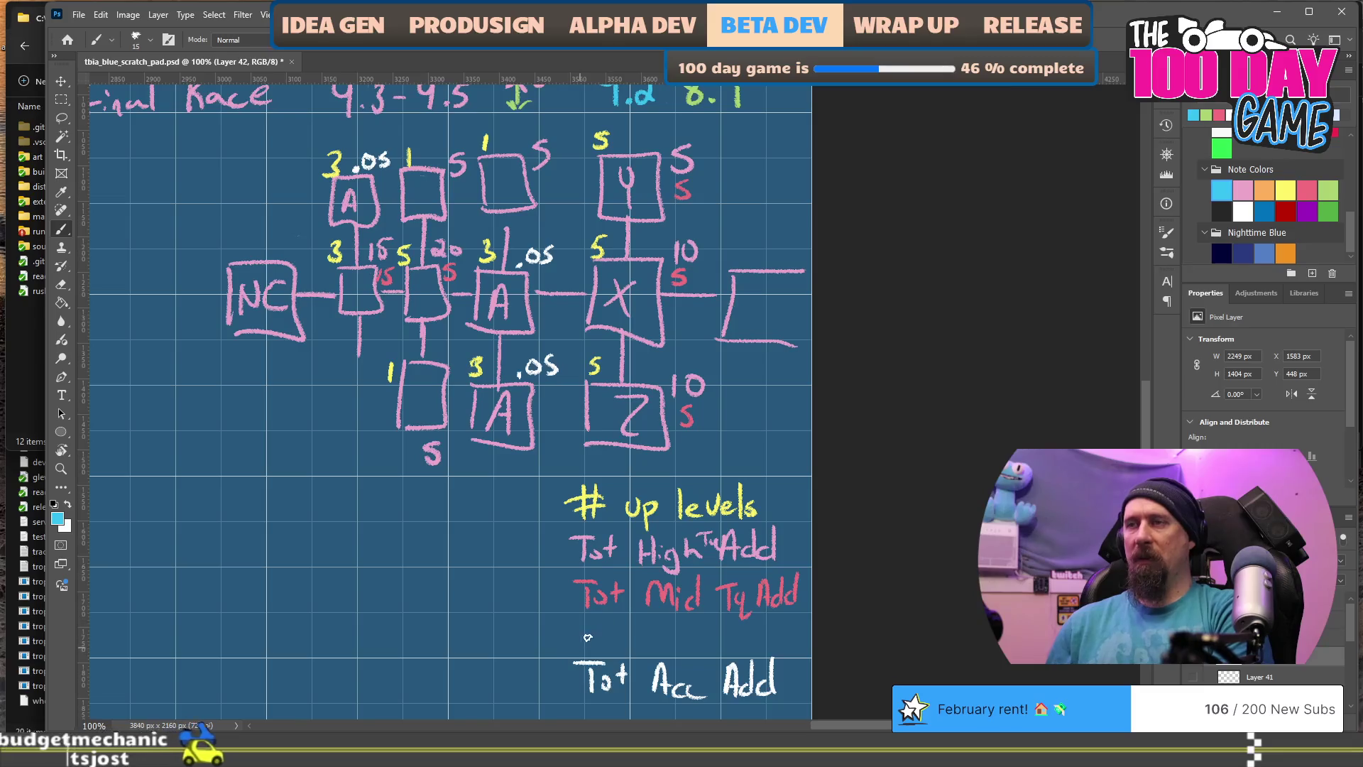
drag(568, 617, 604, 615)
mouse_move(588, 617)
mouse_down()
mouse_move(587, 643)
mouse_move(604, 629)
mouse_move(621, 642)
mouse_up()
drag(613, 628, 632, 622)
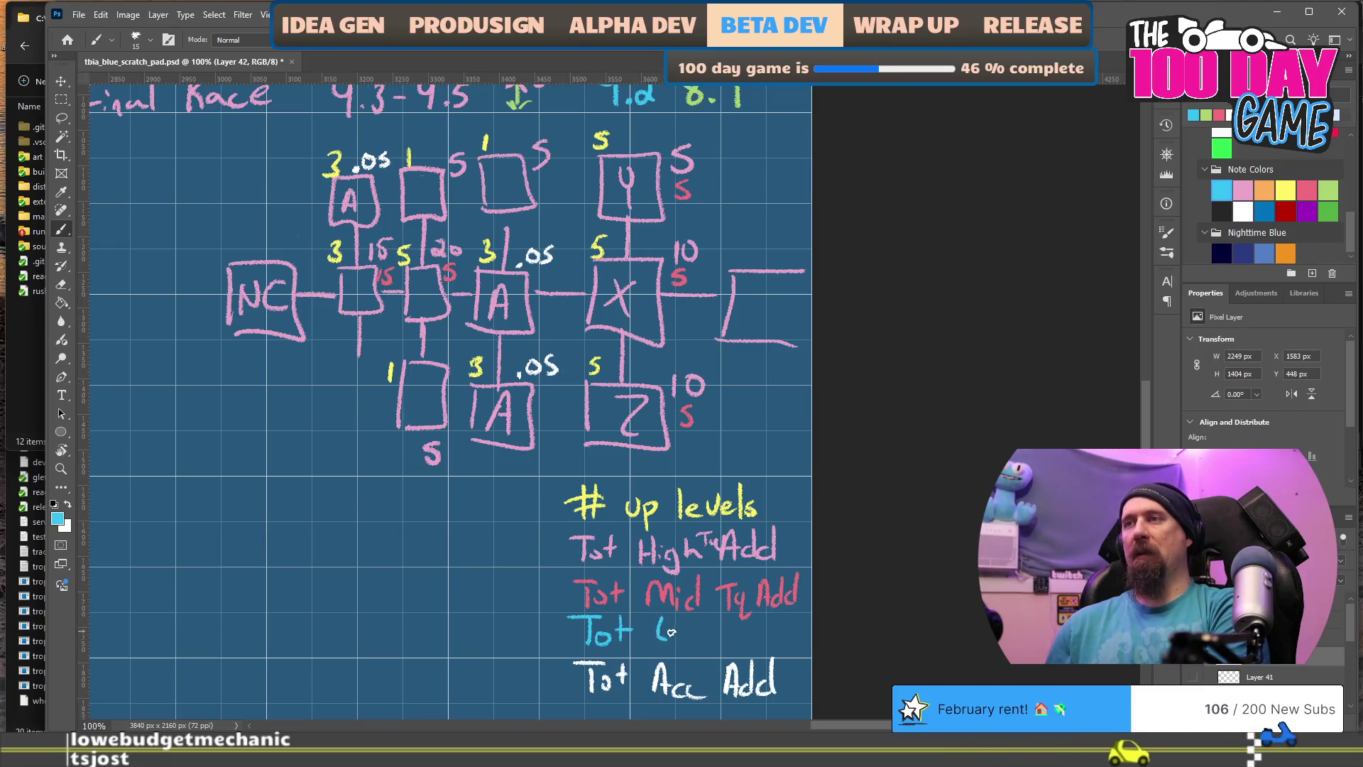
drag(744, 633, 745, 635)
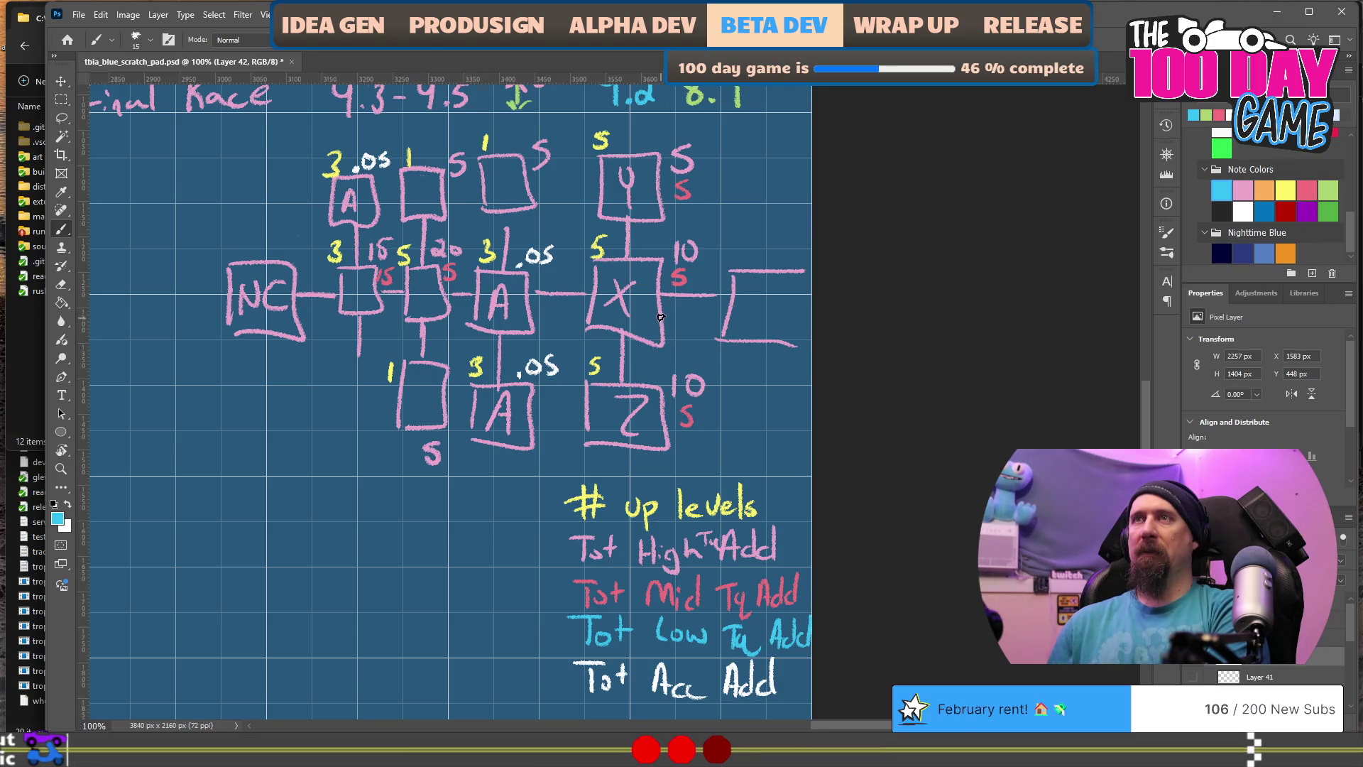
drag(679, 309, 665, 332)
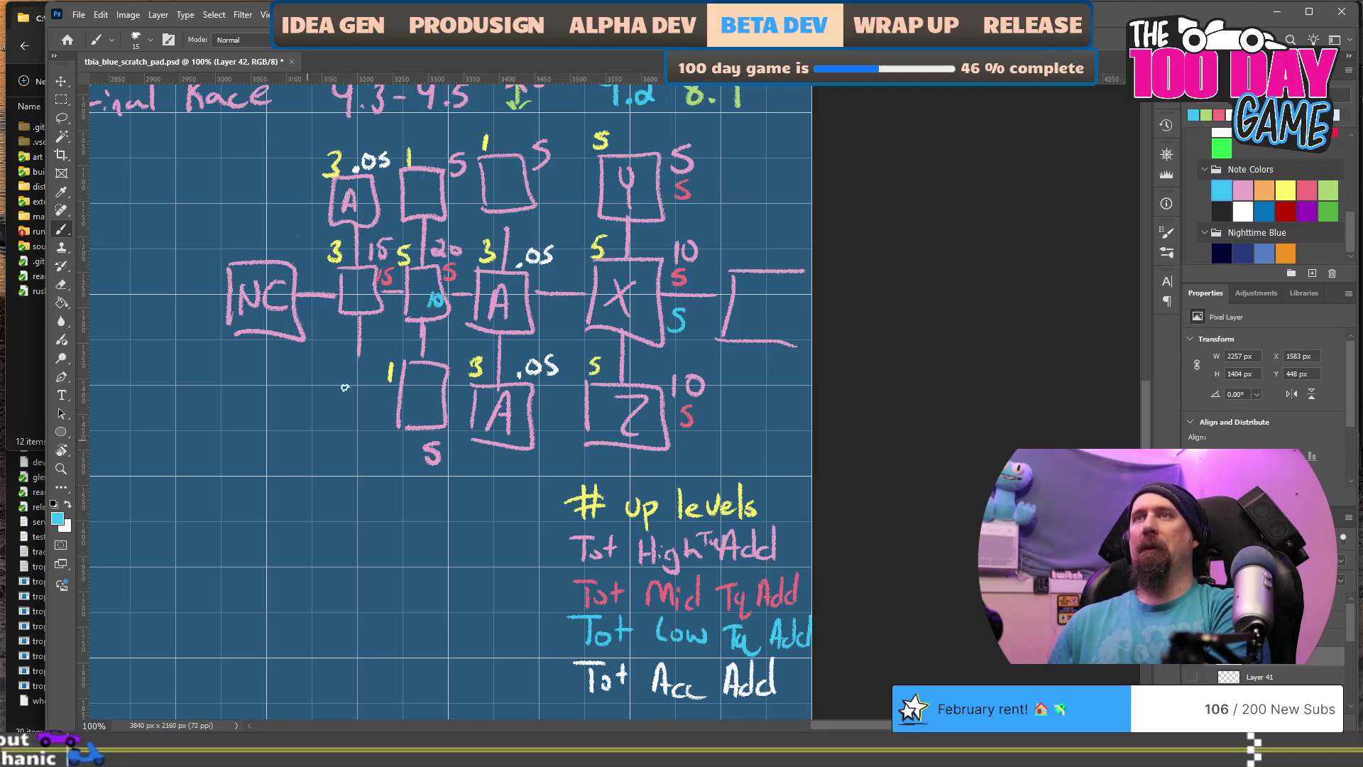
Step: Undo the cyan 10 and the cyan 5 by the Y box, marking a cyan value beside NC
key(ctrl+z)
drag(368, 294, 377, 310)
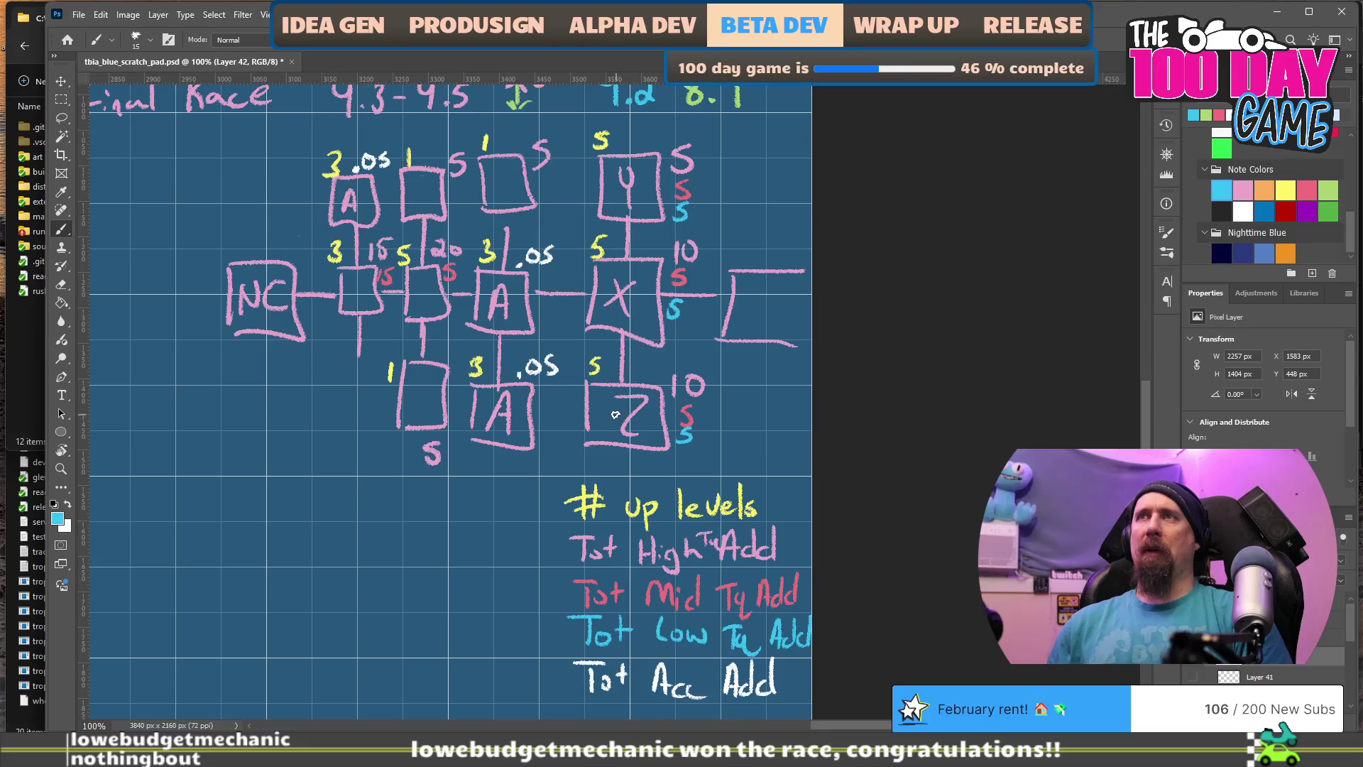
key(ctrl+z)
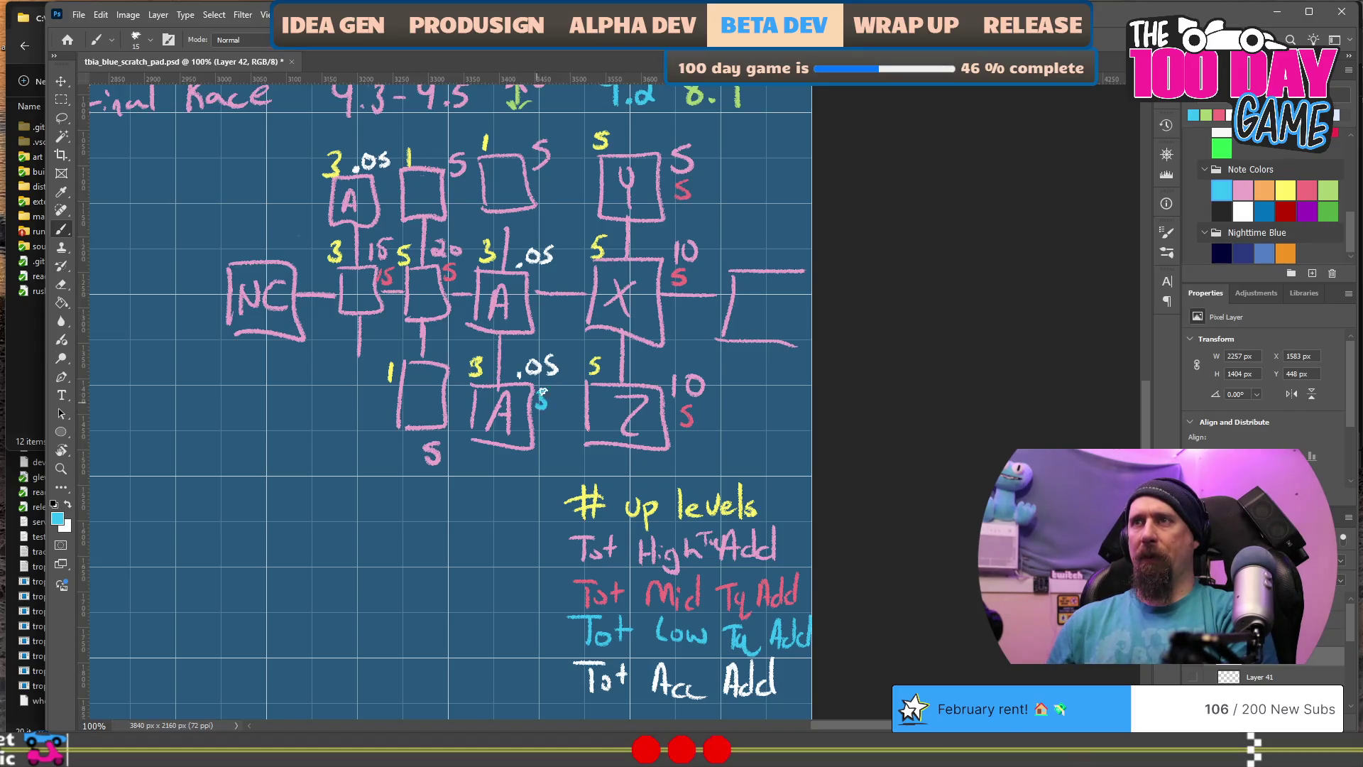
Step: Write a cyan 3 beside the .05 value, then move the Photoshop window aside
drag(541, 269, 546, 279)
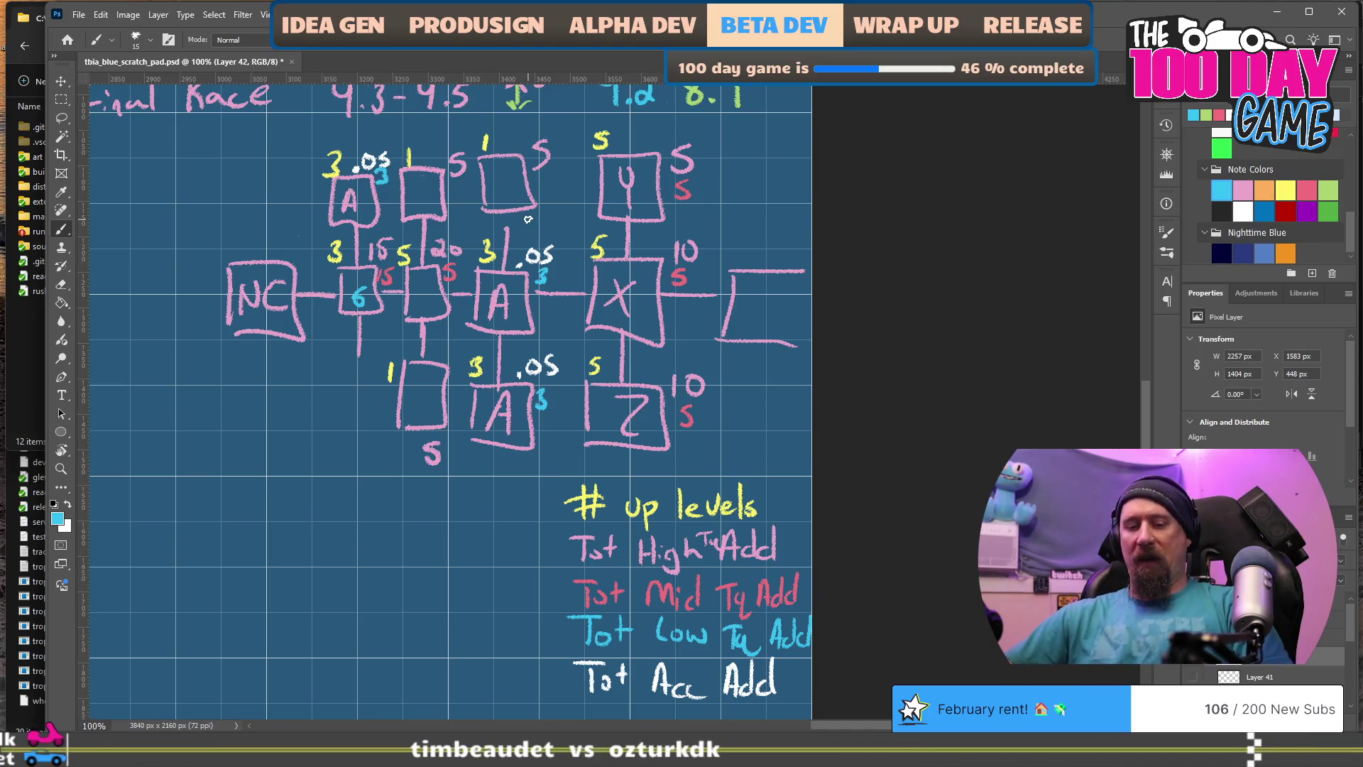
mouse_move(710, 14)
mouse_down()
mouse_move(663, 21)
mouse_move(1036, 19)
mouse_up()
Step: Build and launch the game from Visual Studio and open the upgrade editor via the dev console
click(617, 264)
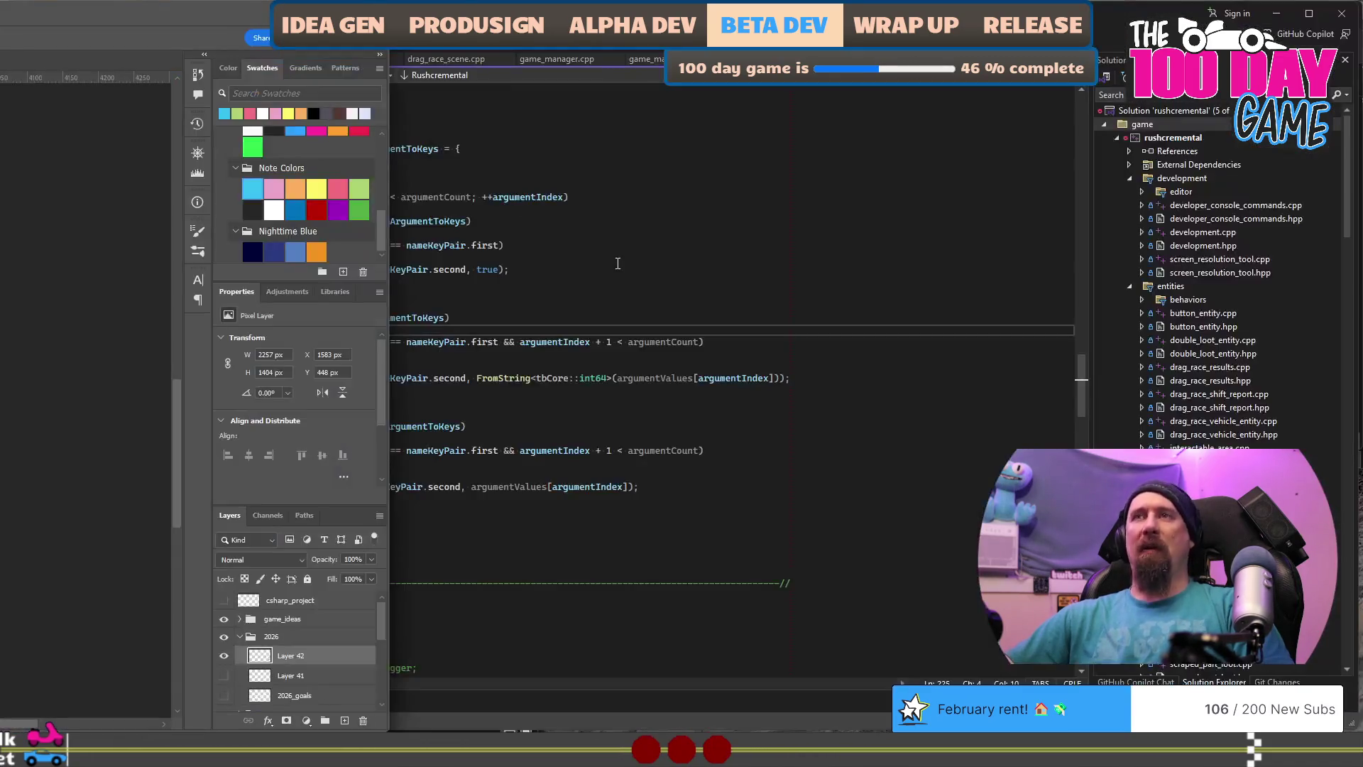
click(729, 289)
key(F5)
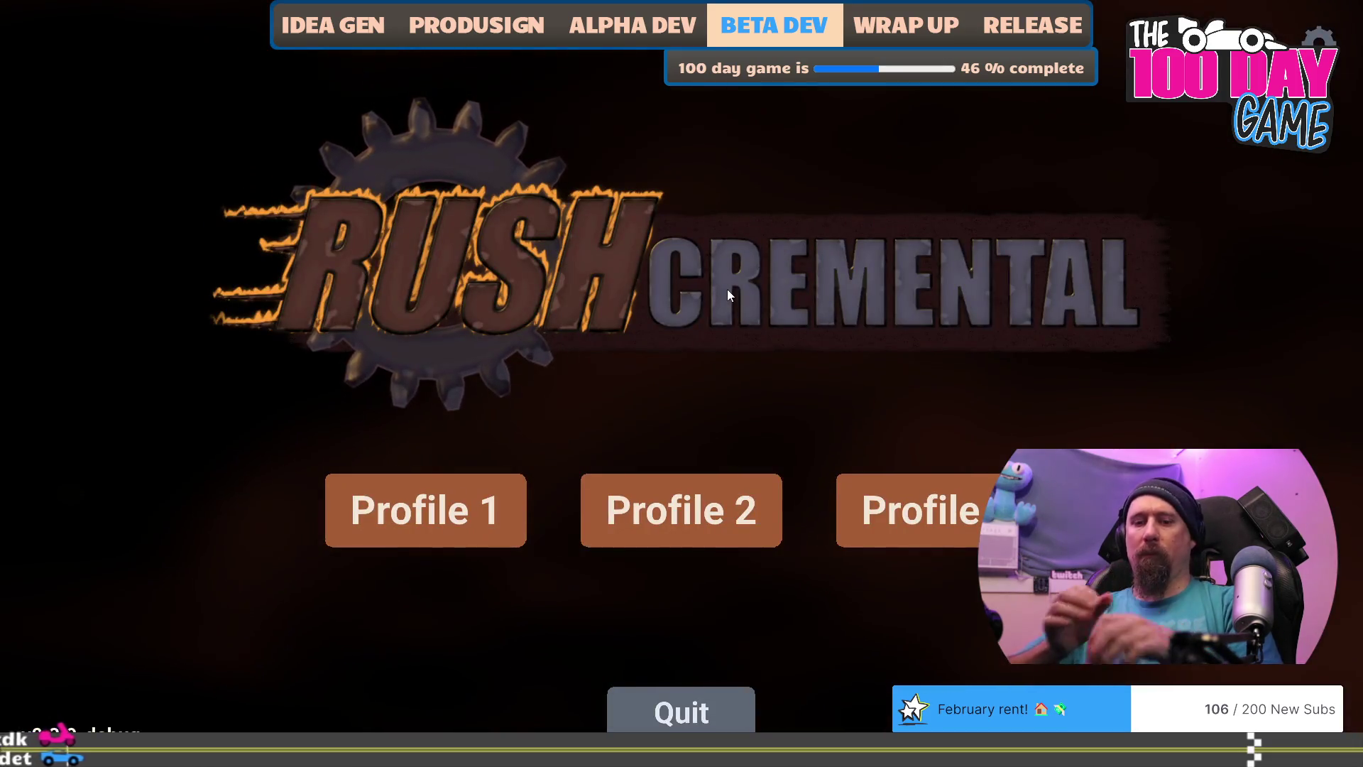
key(grave)
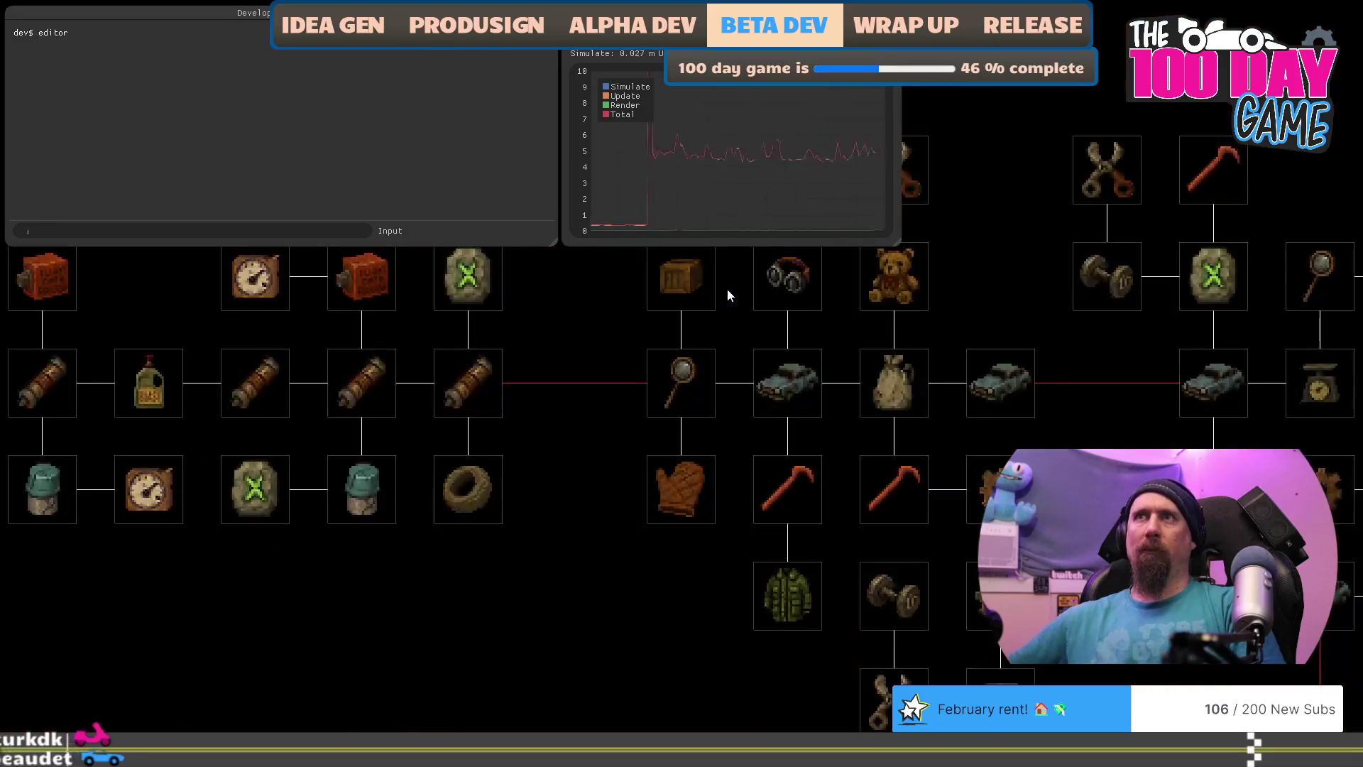
key(grave)
Step: Pan the upgrade tree and inspect the two green rune upgrades
mouse_move(486, 639)
mouse_down()
mouse_move(638, 628)
mouse_move(661, 600)
mouse_move(704, 599)
mouse_up()
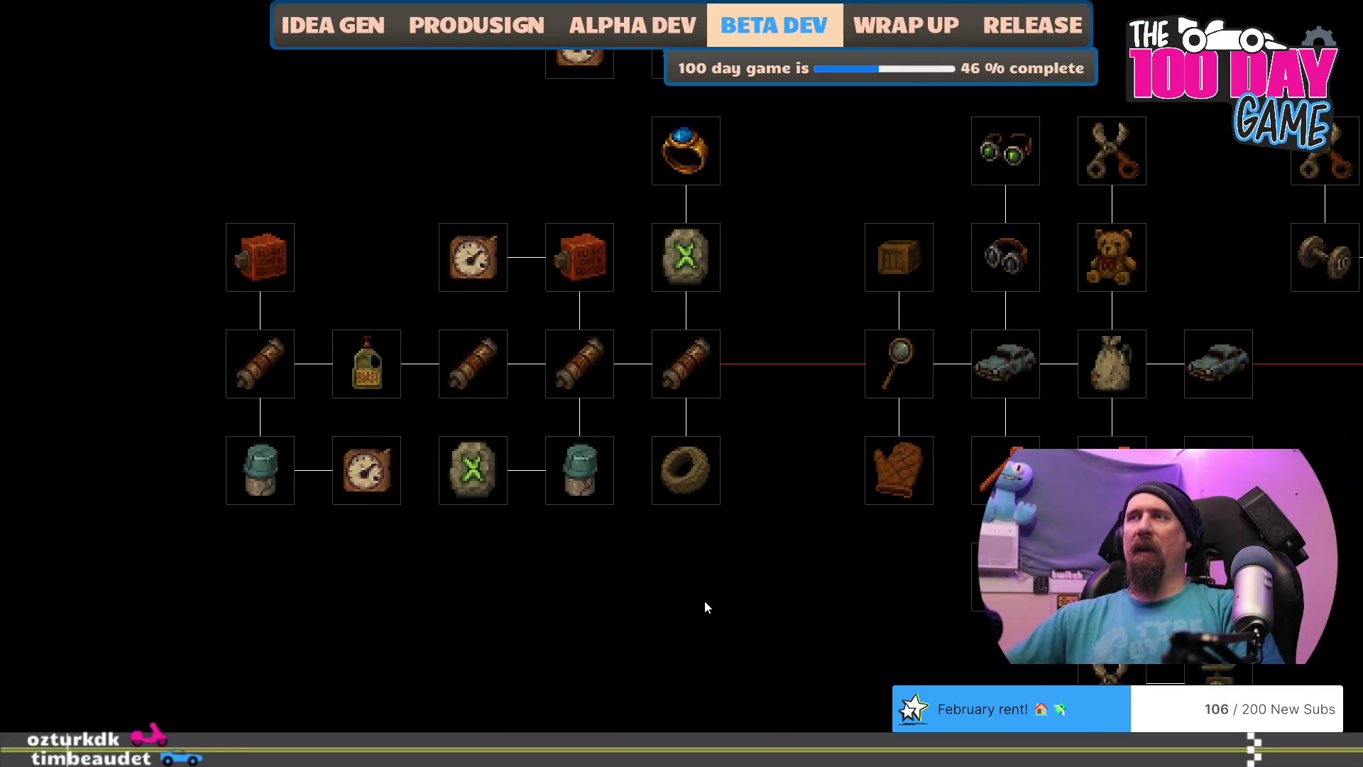
click(679, 277)
click(441, 488)
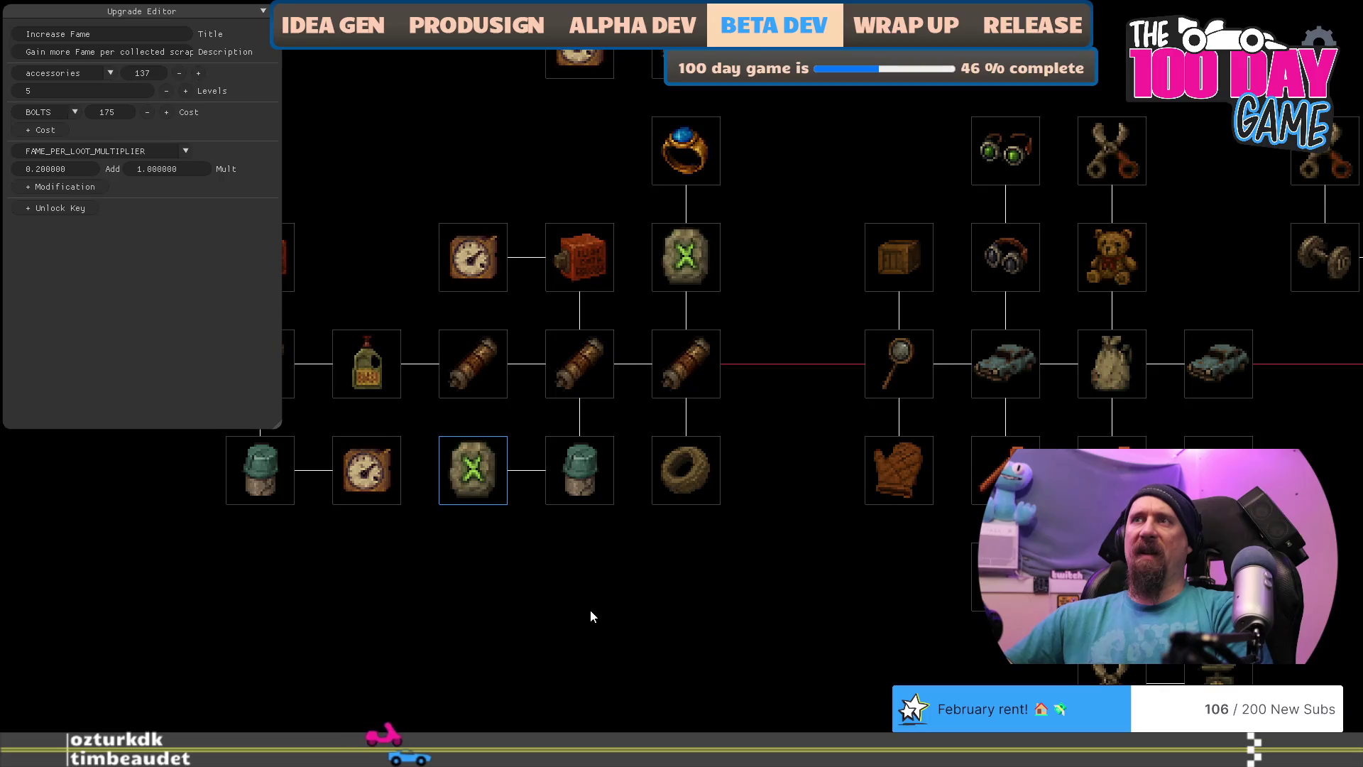
drag(599, 607, 713, 590)
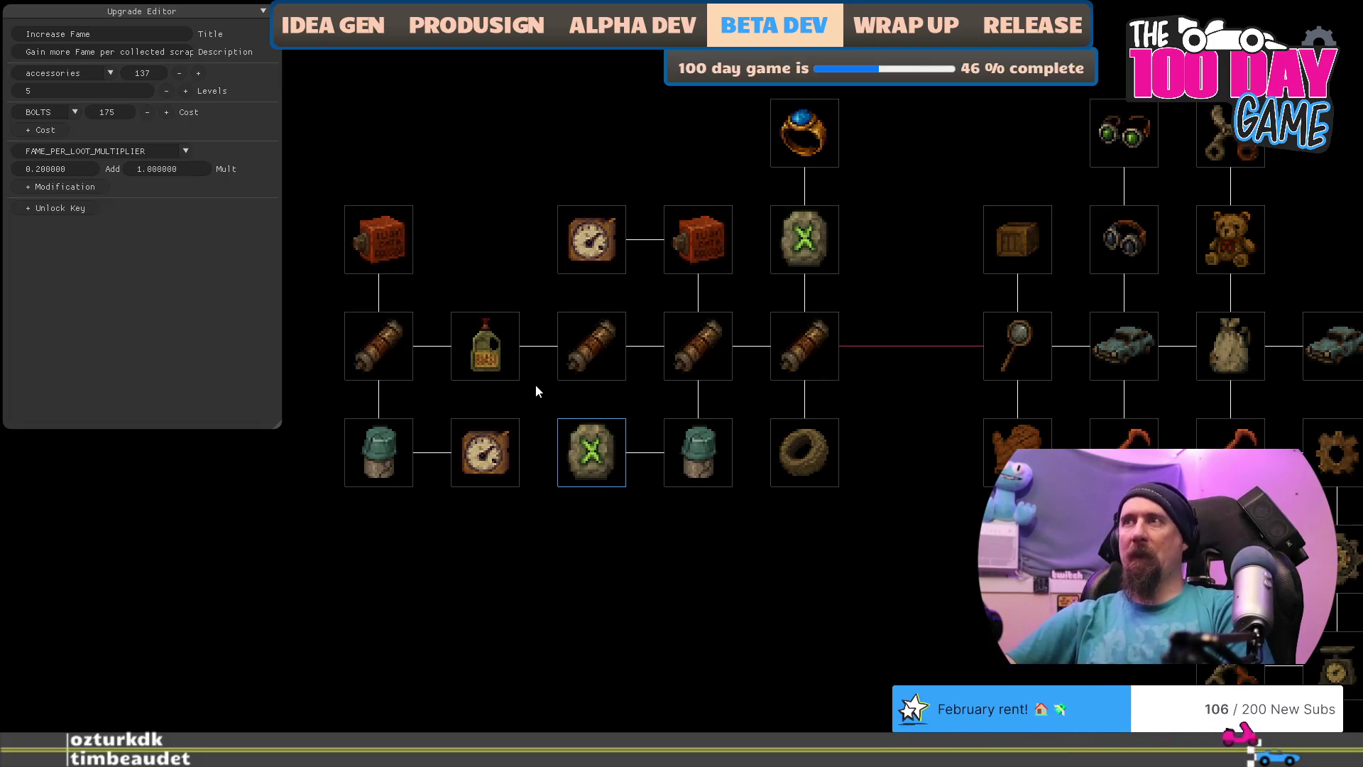
Step: Give the Fuel Filter upgrade a torque add of 1.0 and 5 levels, then leave the game
click(799, 345)
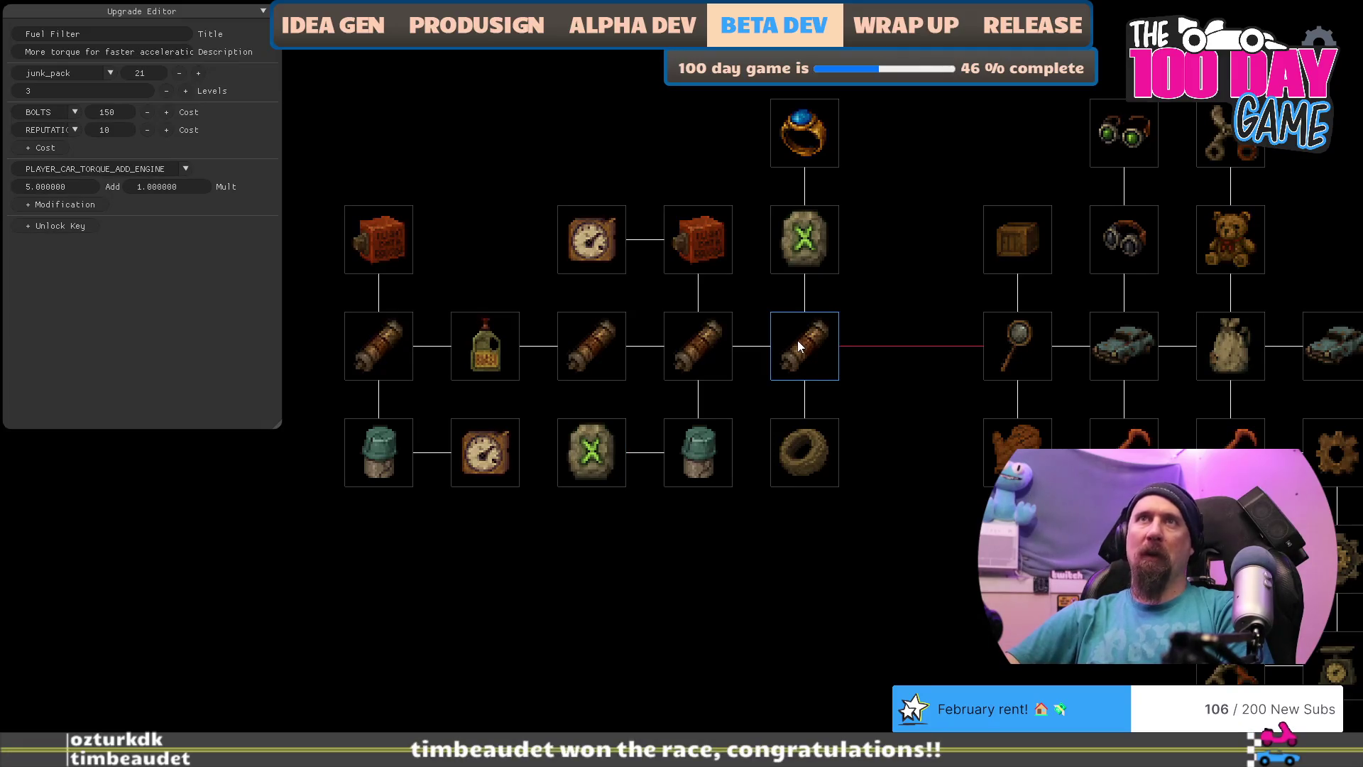
click(185, 171)
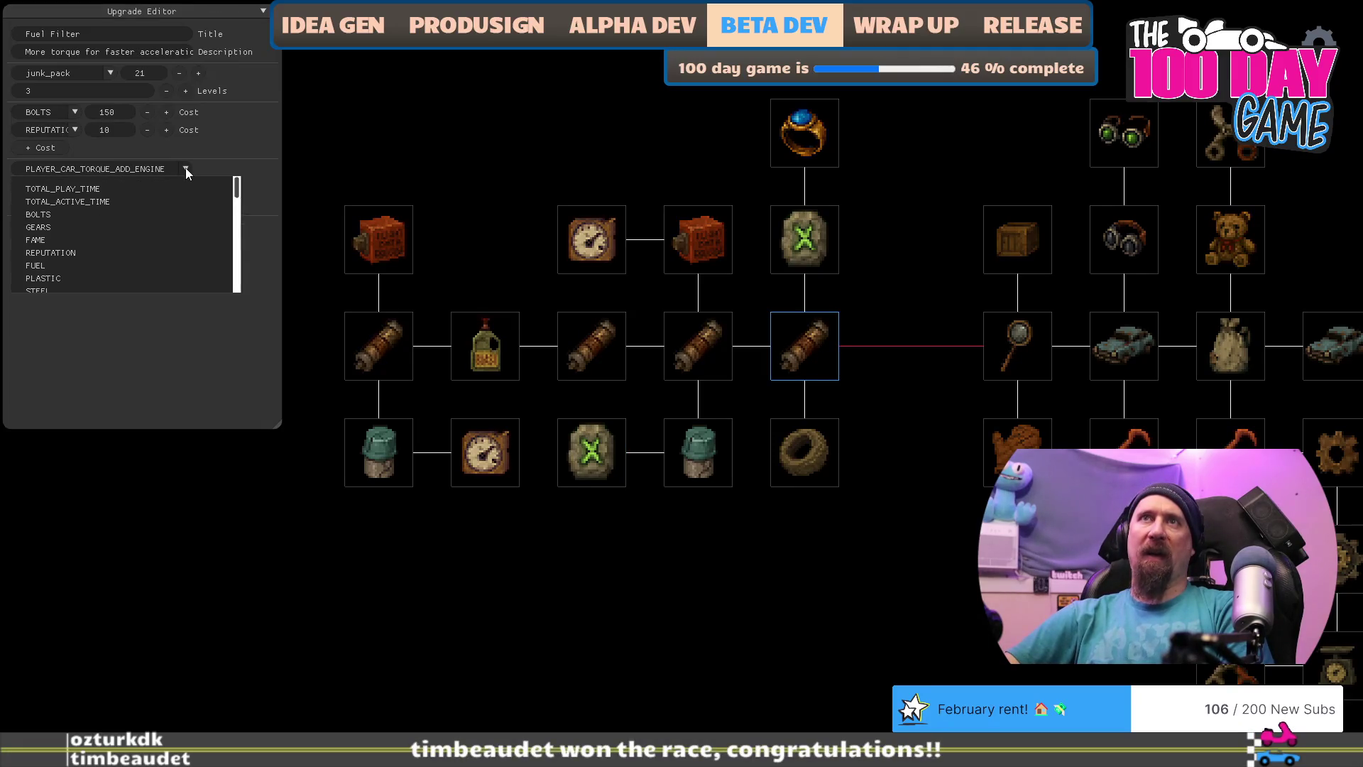
click(186, 171)
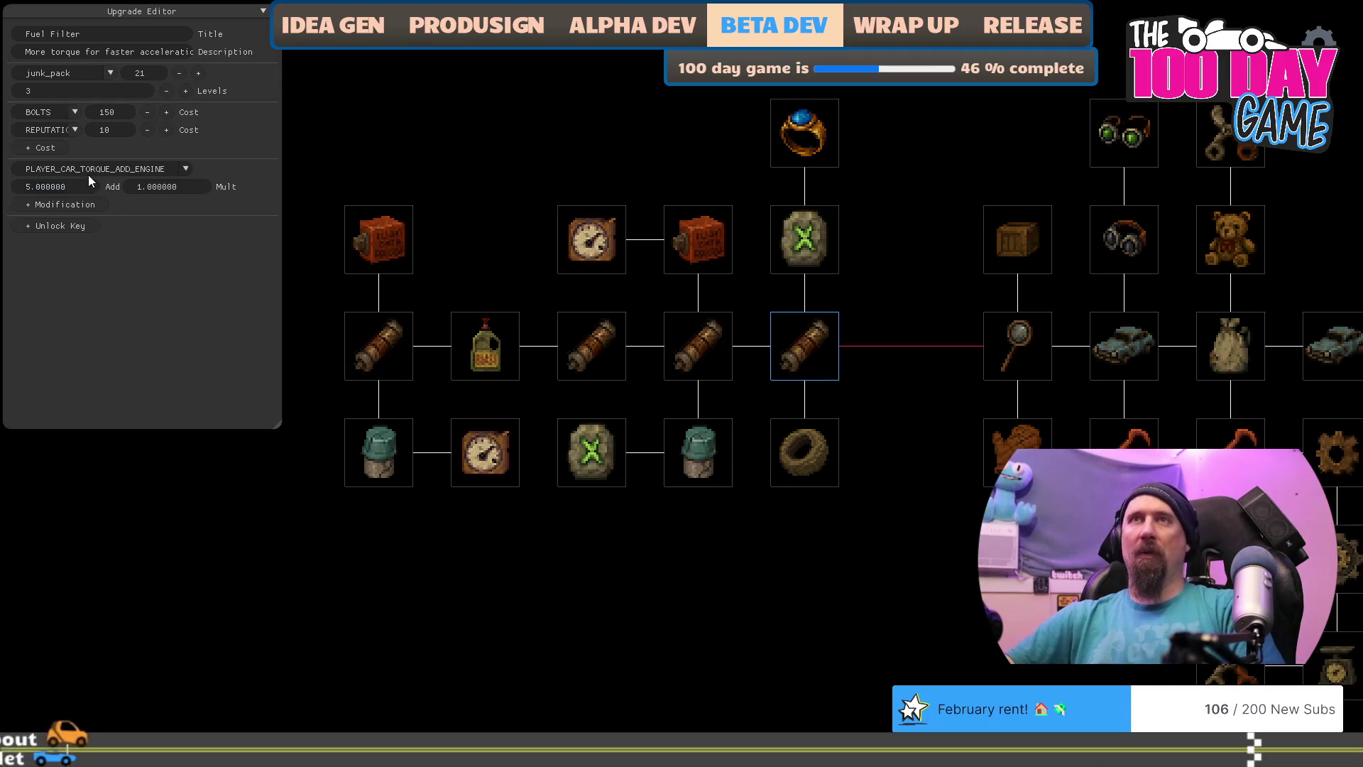
click(151, 330)
double_click(52, 88)
text(5)
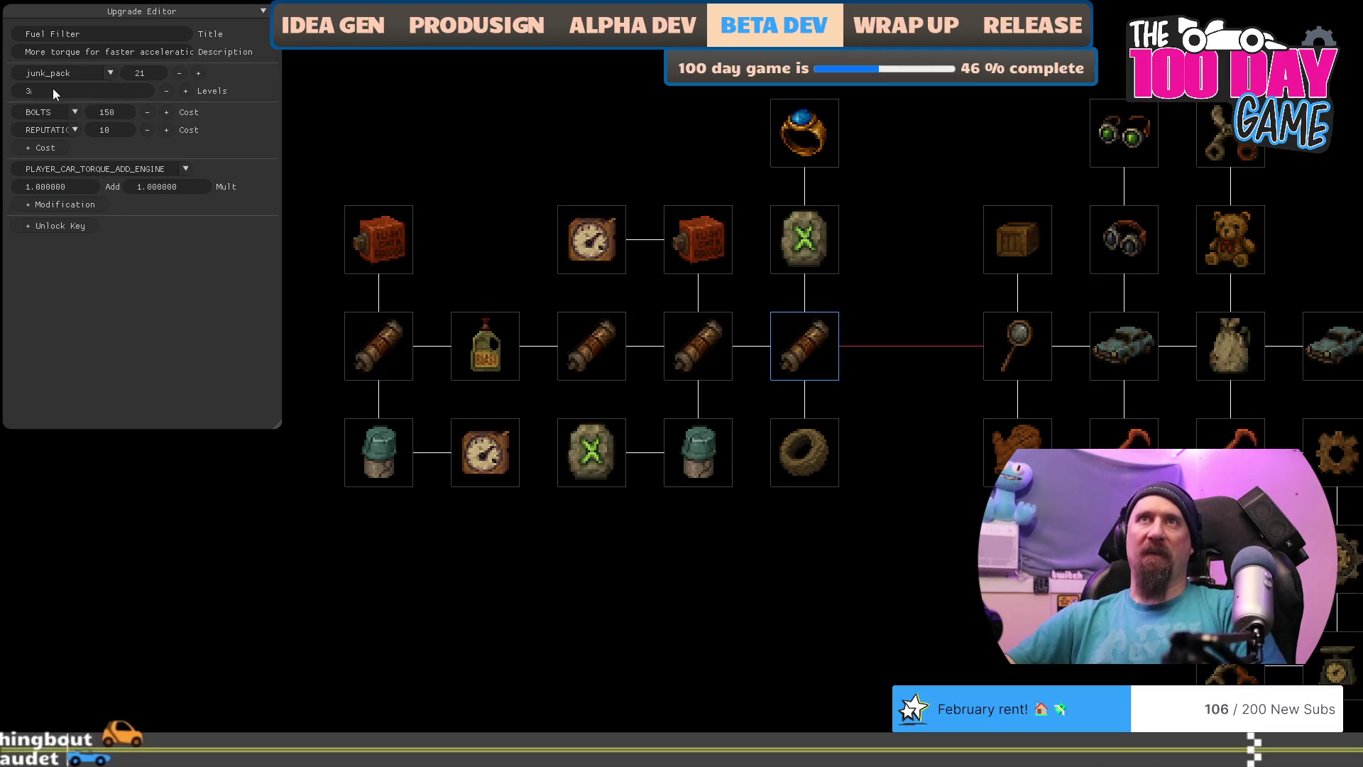
click(189, 321)
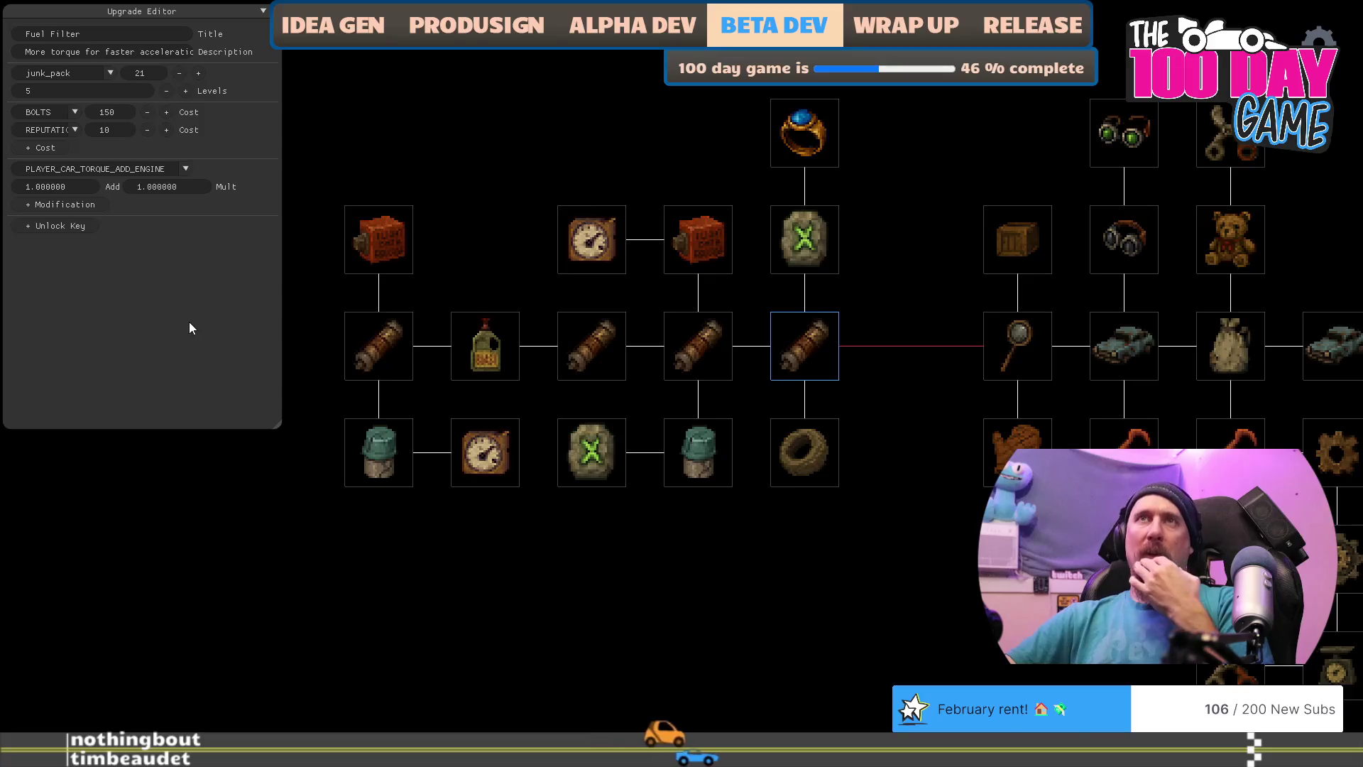
key(alt+Tab)
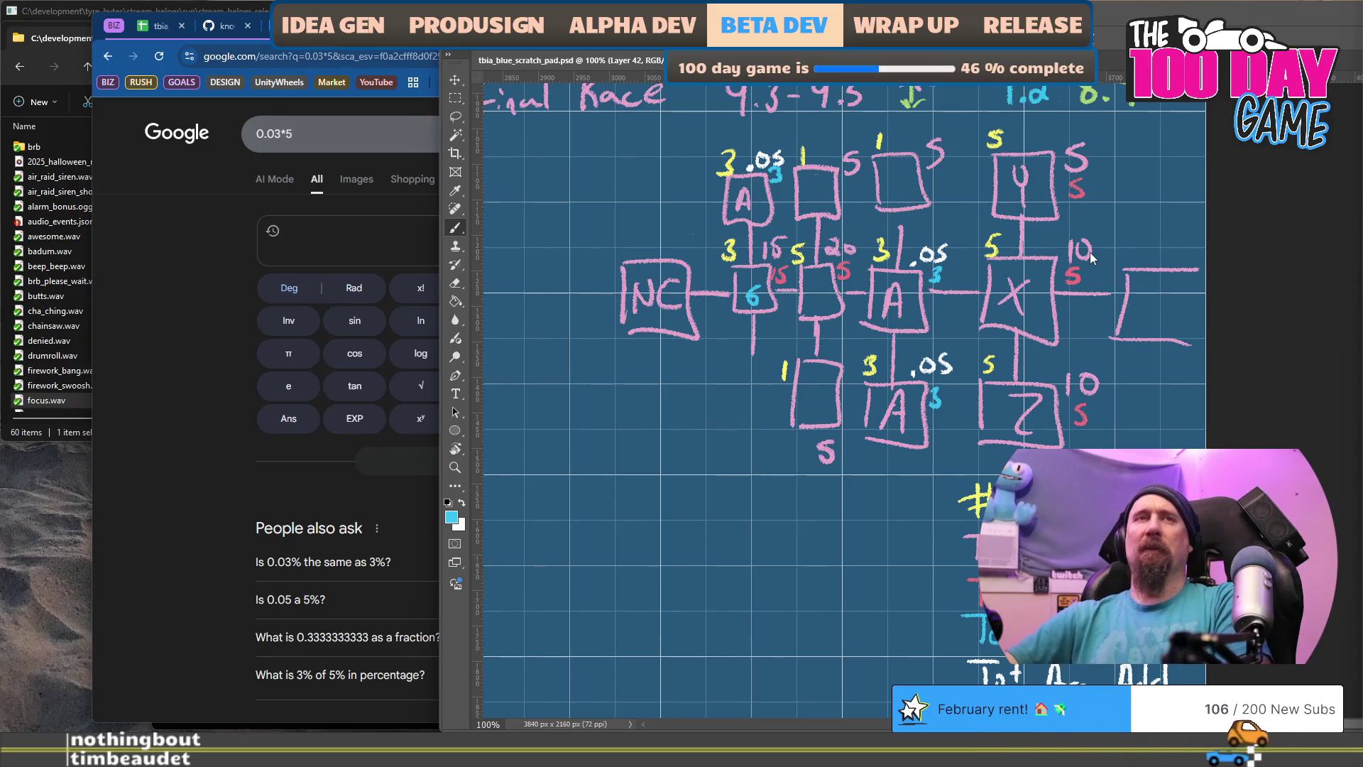
Step: Maximize the Photoshop window over the Google 0.03*5 calculator
double_click(1120, 20)
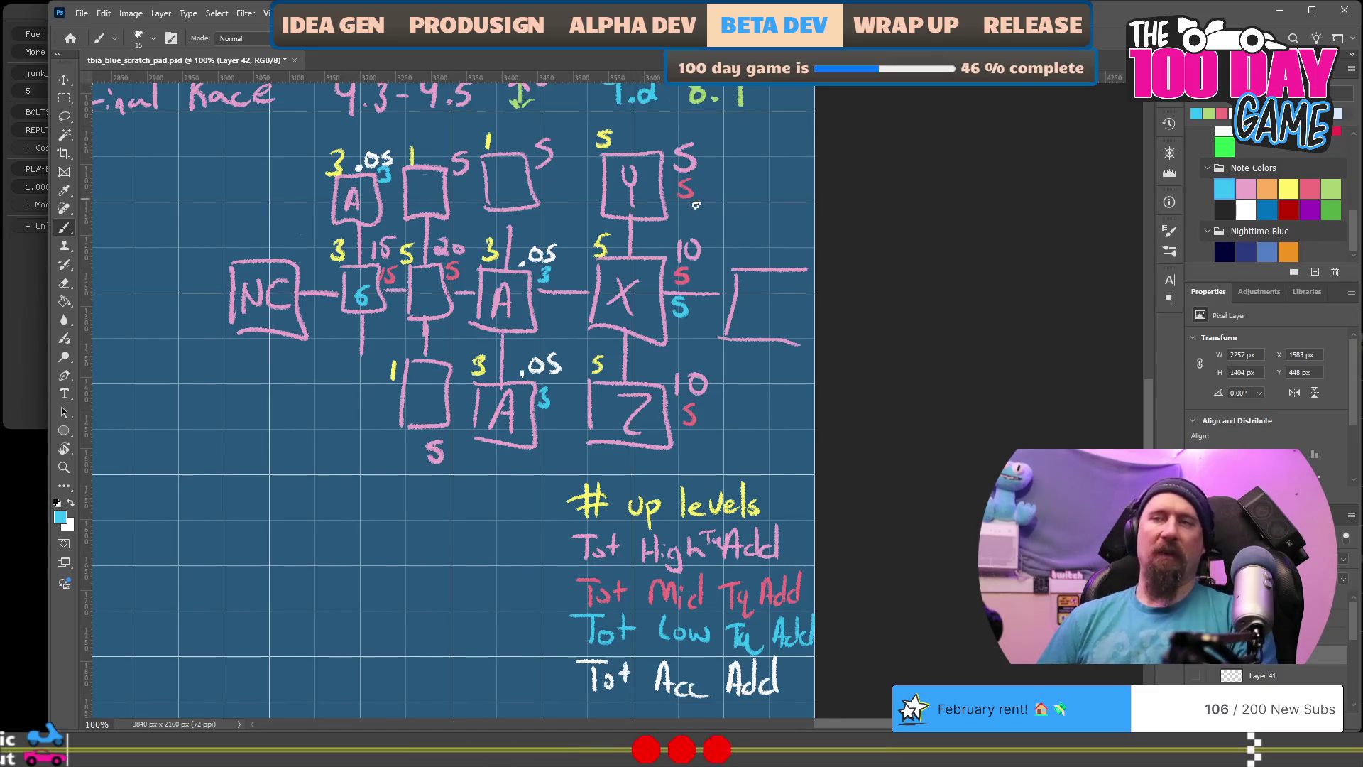
Step: Replace the 10 beside the X box with a pink 5
key(e)
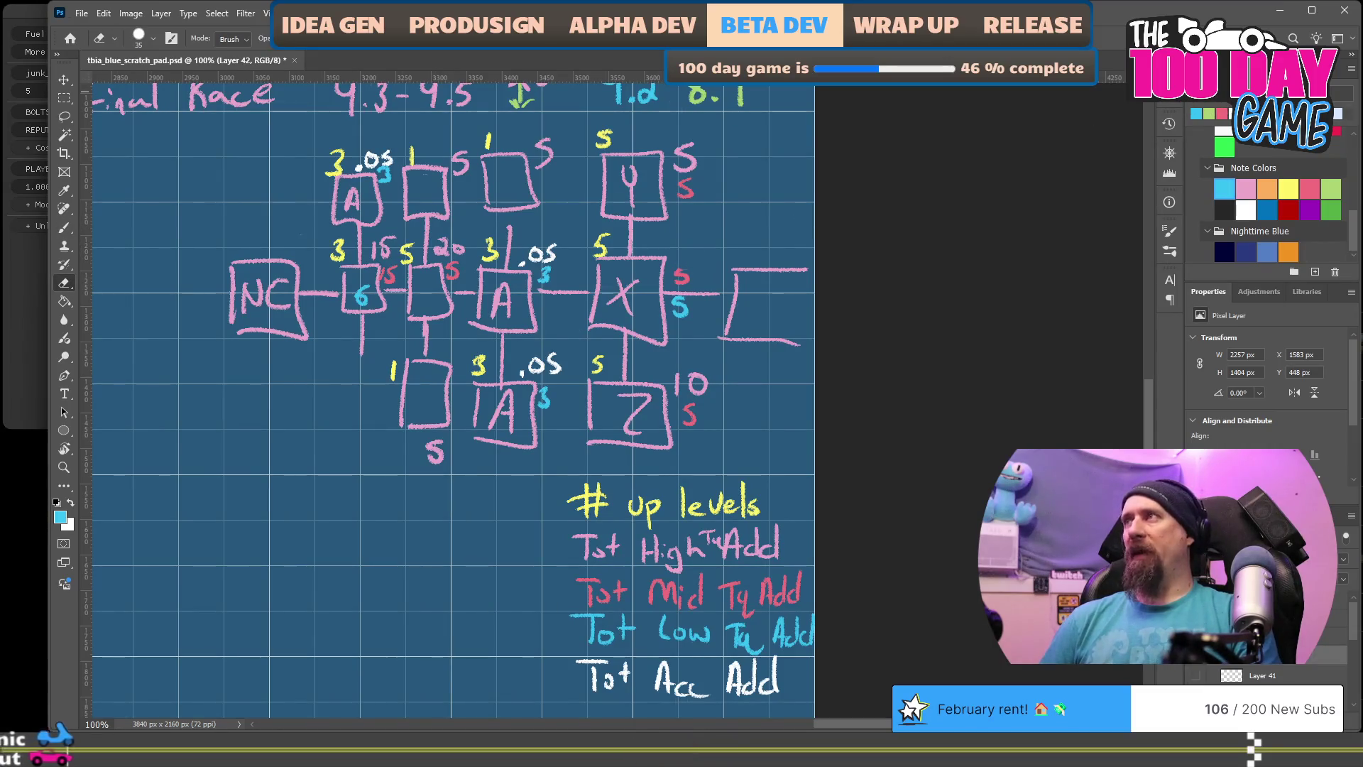
key(b)
alt+click(681, 276)
drag(685, 248, 680, 260)
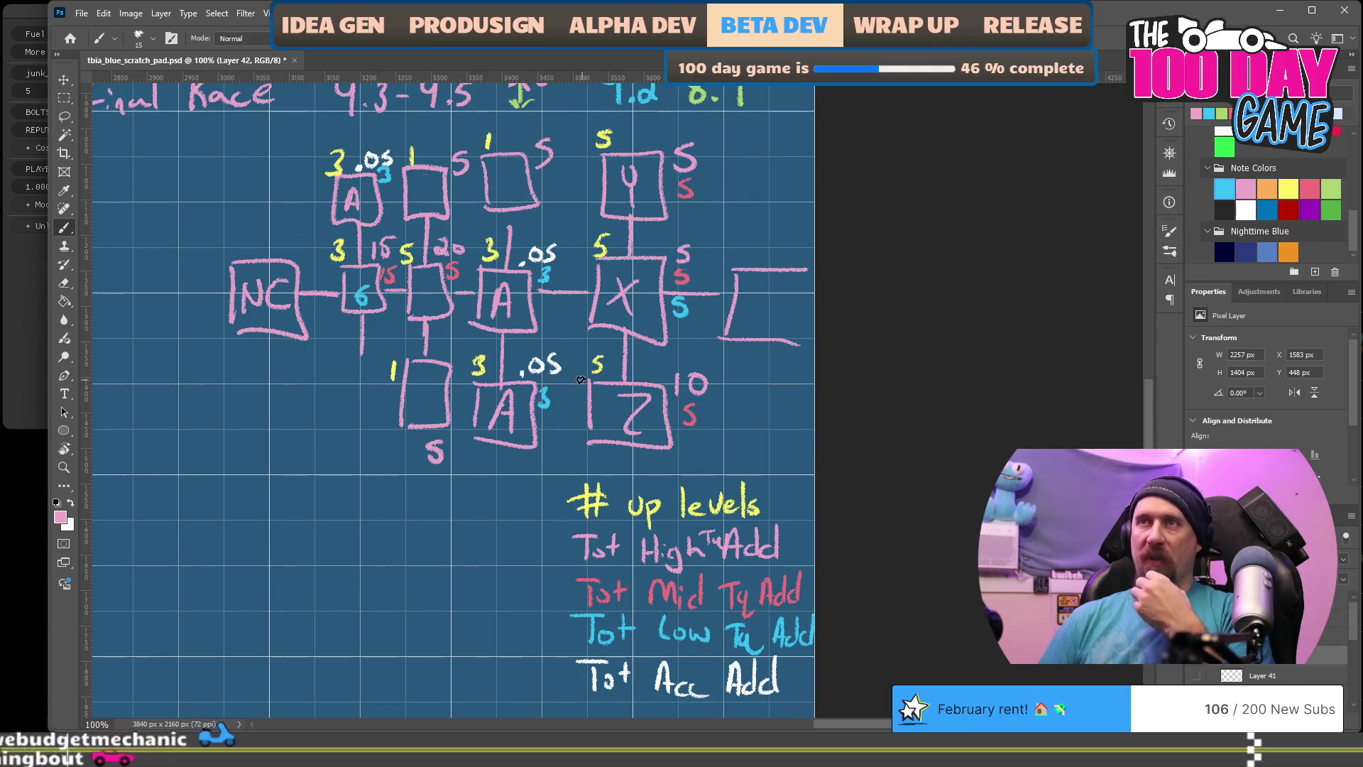
Step: Erase the three cyan 3s by the A boxes and the cyan 6 after NC
key(e)
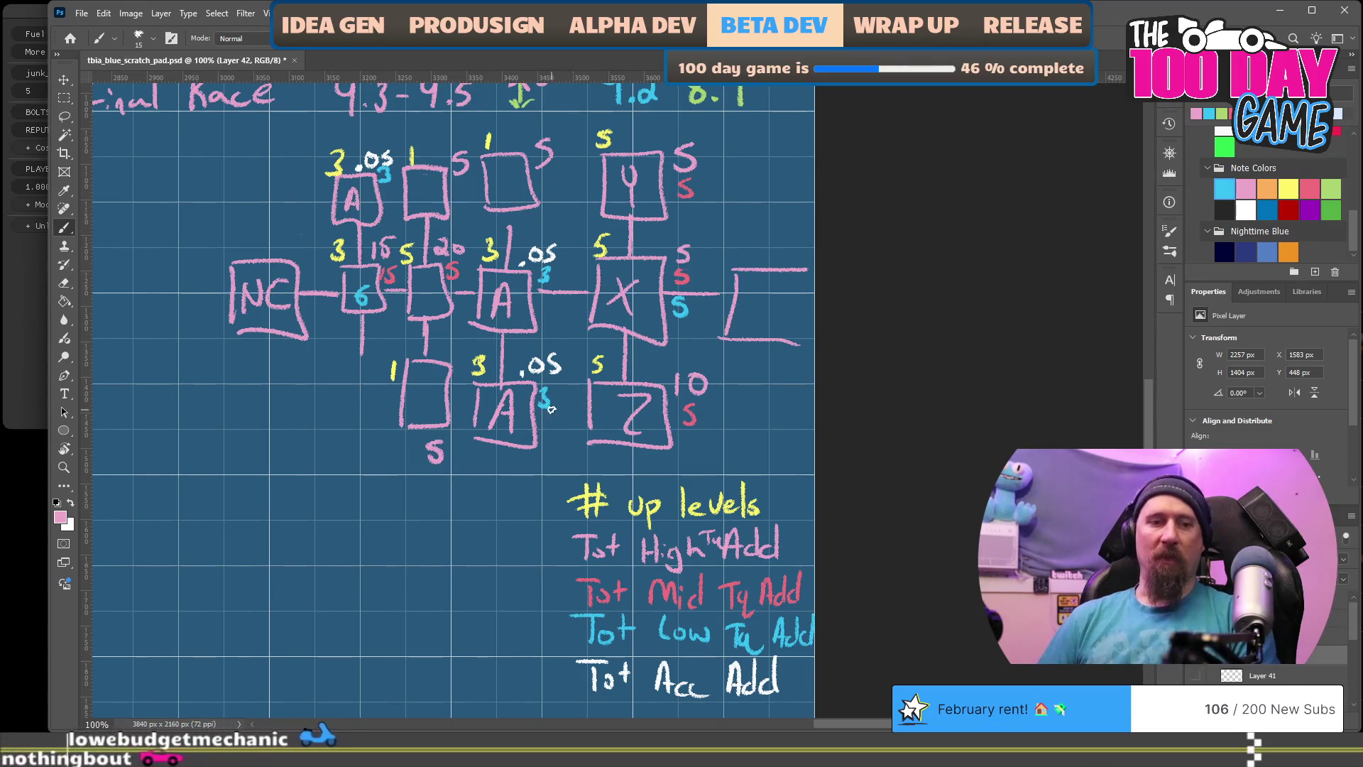
click(547, 392)
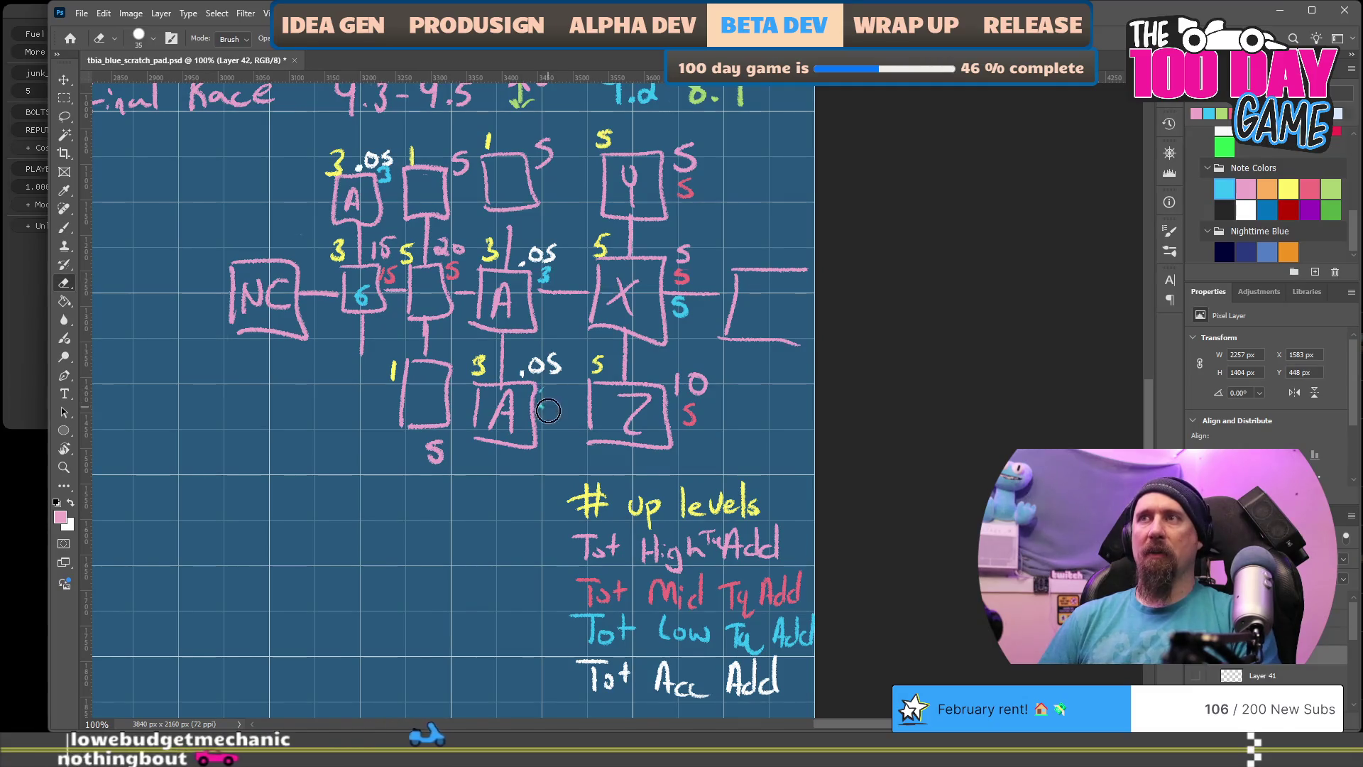
click(548, 275)
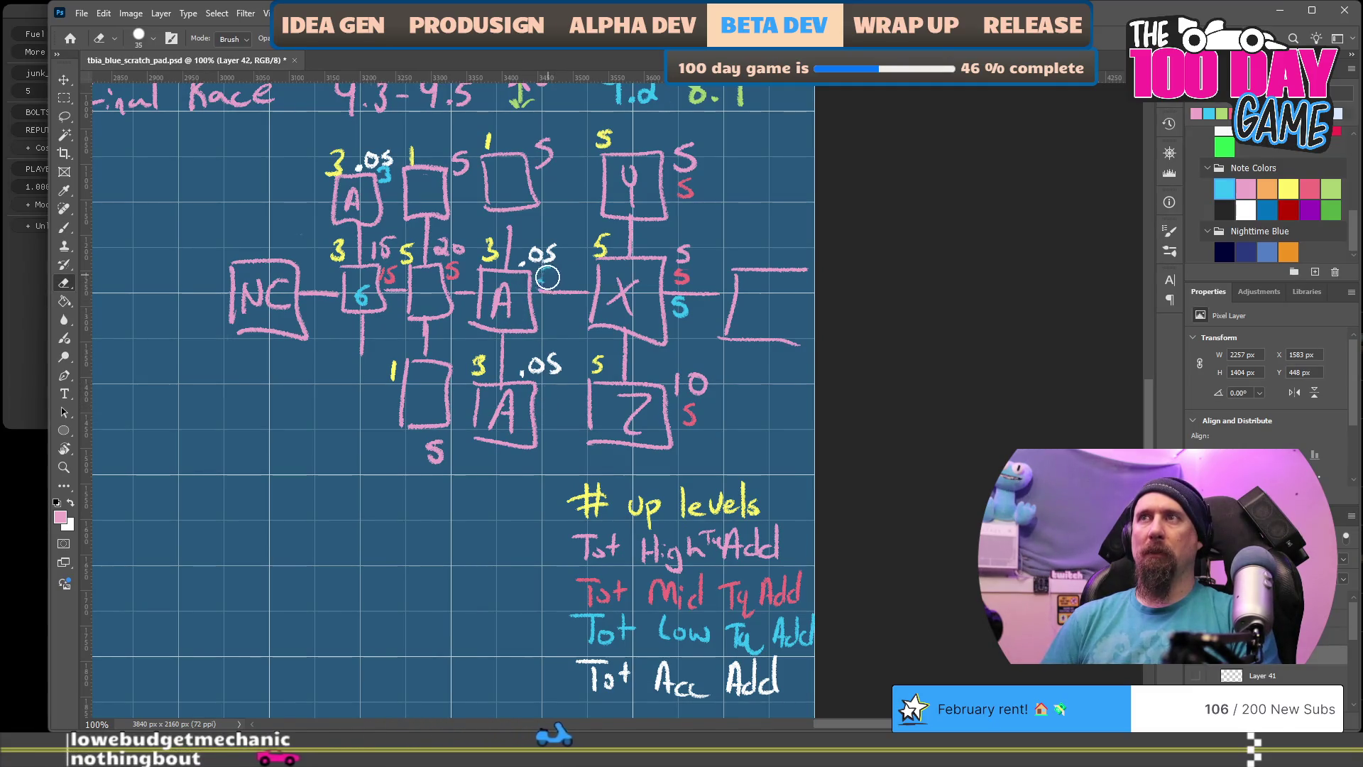
click(383, 176)
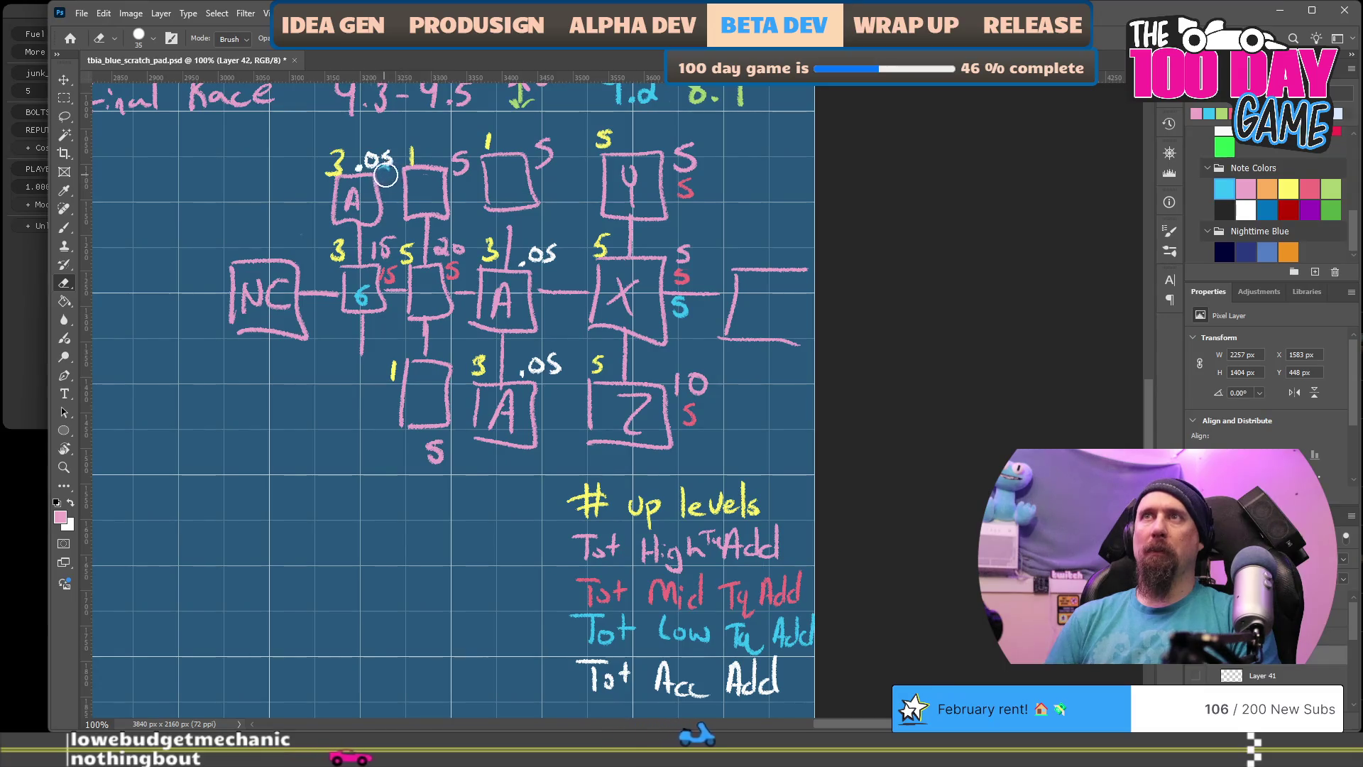
click(360, 296)
key(b)
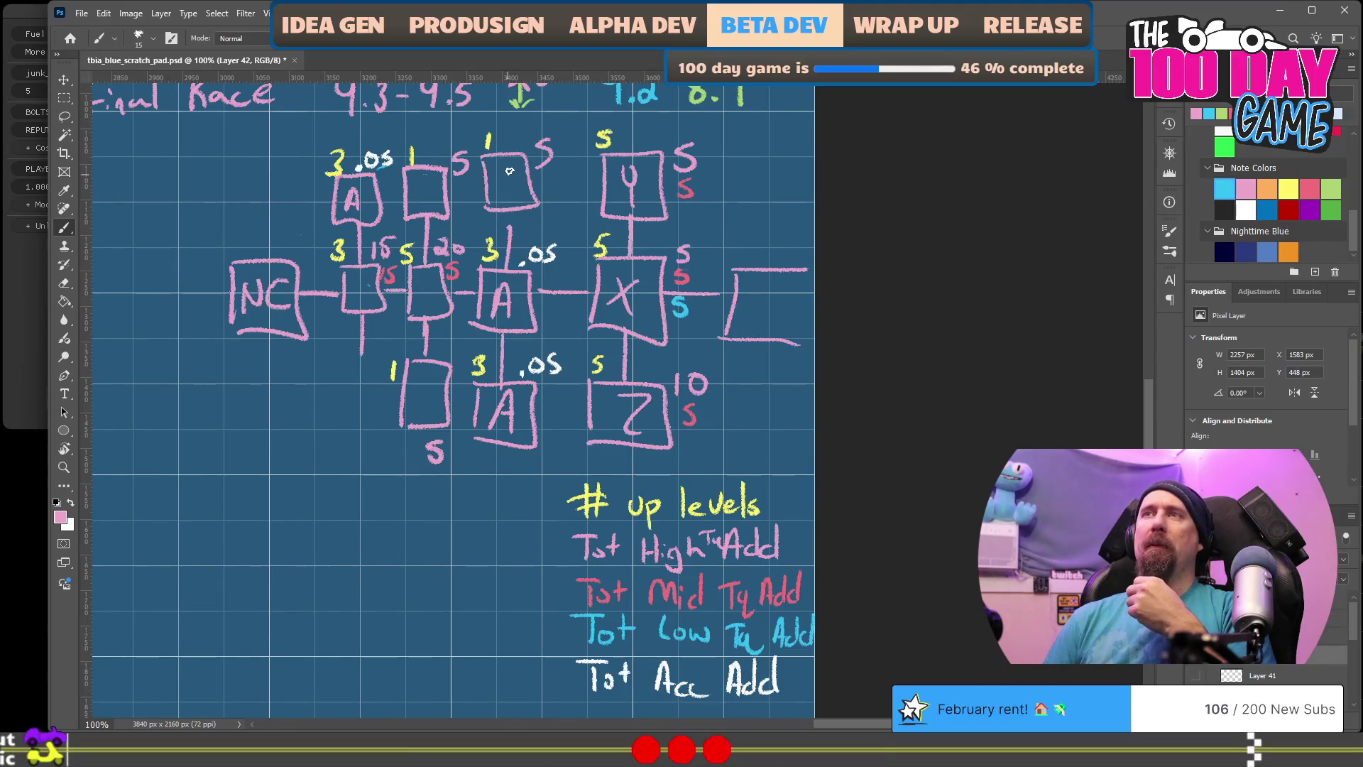
Step: Turn the top box's slash into an X and write a yellow 5 above it
drag(497, 169, 511, 188)
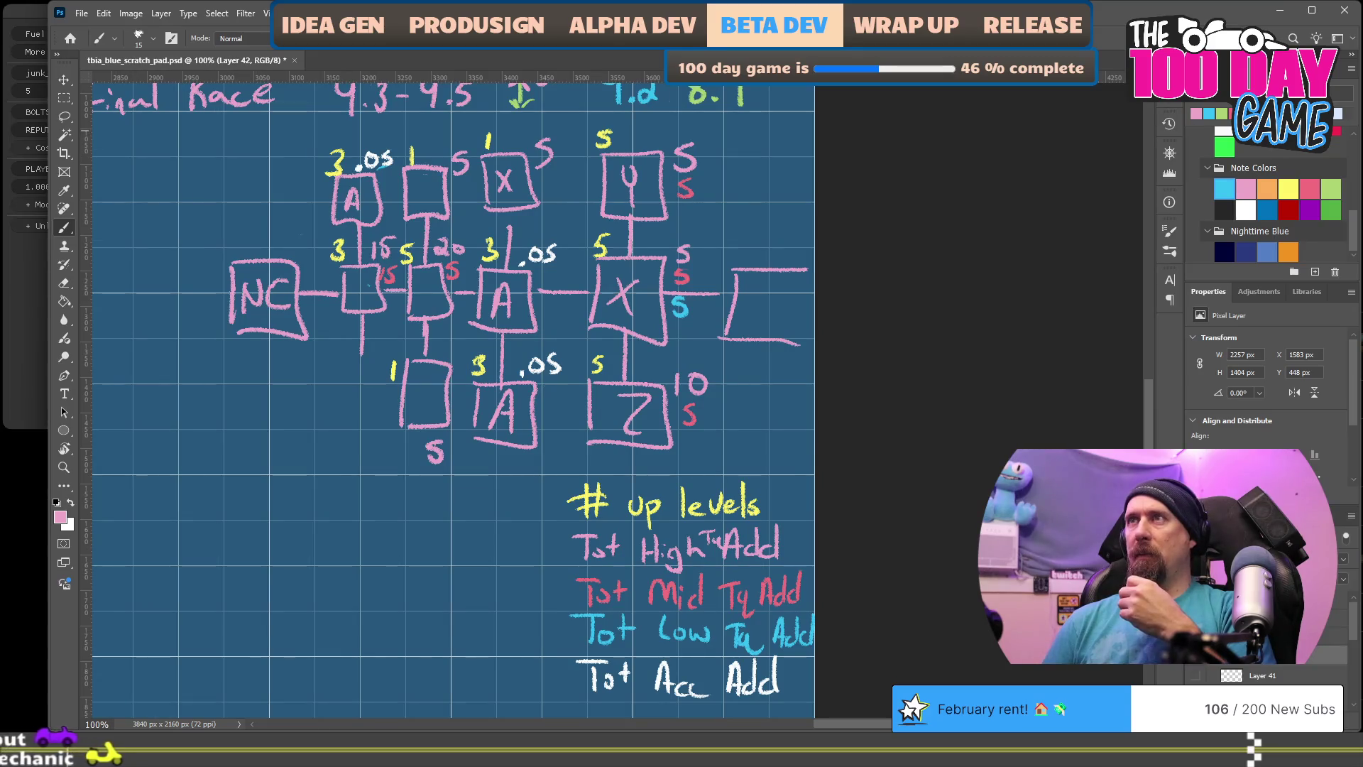
click(1289, 188)
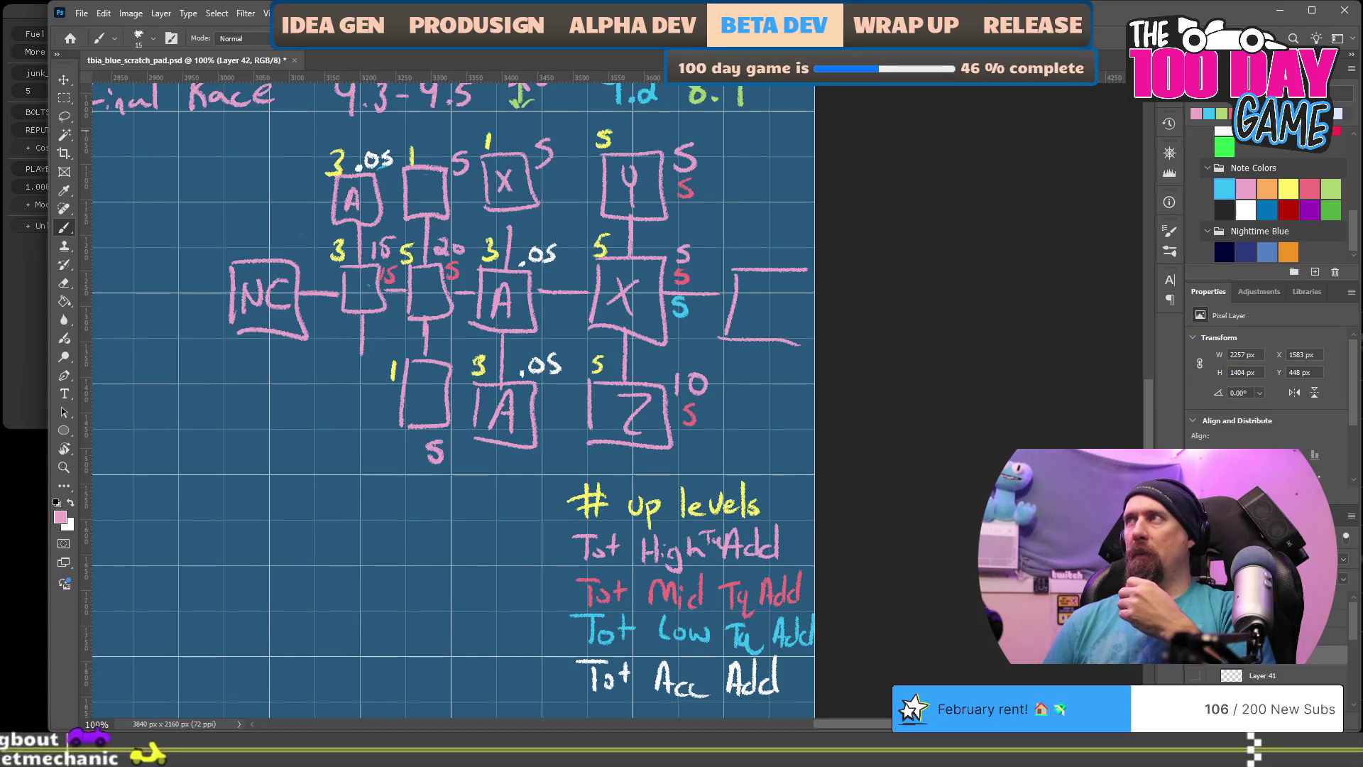
key(e)
click(485, 142)
key(b)
drag(491, 133, 482, 149)
Step: Add a red 5 and a cyan 5 beside the top X box, then erase its X
click(1310, 188)
drag(550, 166, 539, 183)
click(1225, 188)
drag(549, 183, 540, 196)
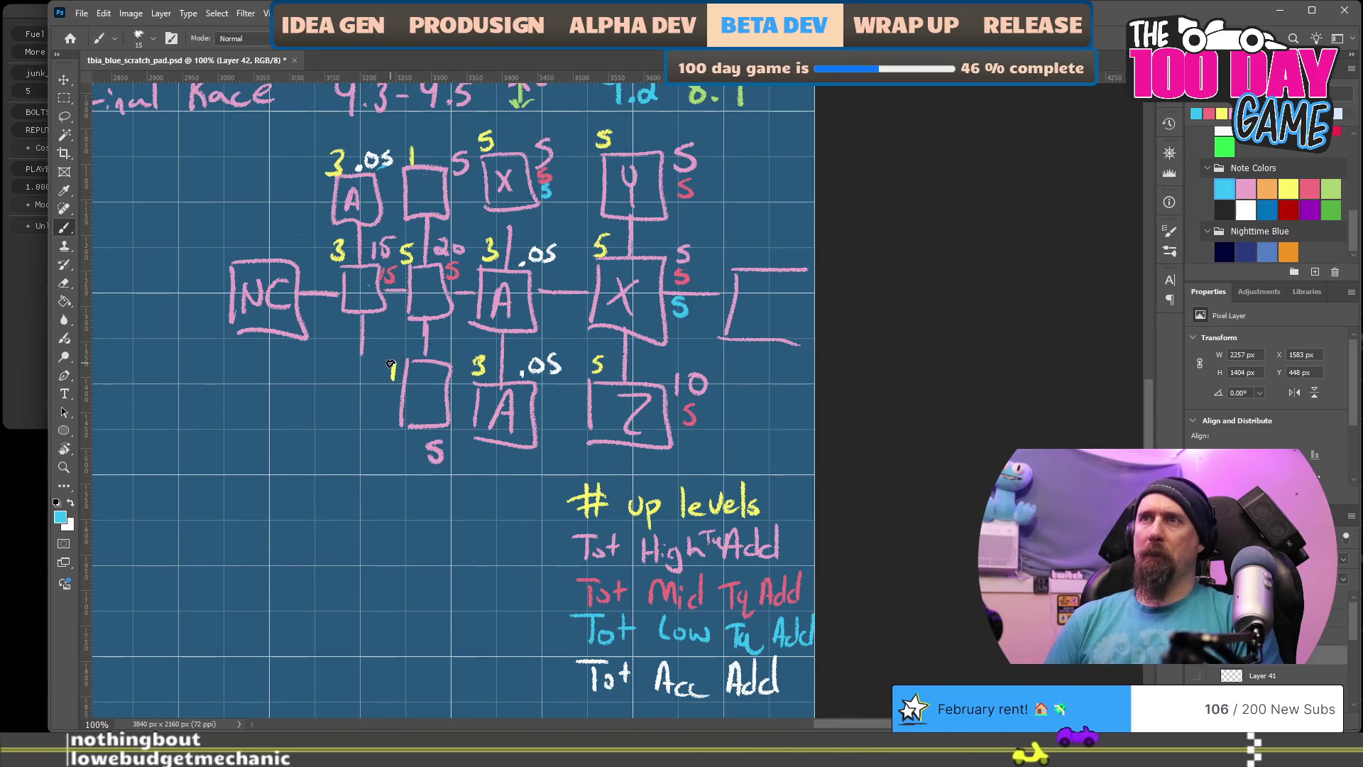
key(e)
key(b)
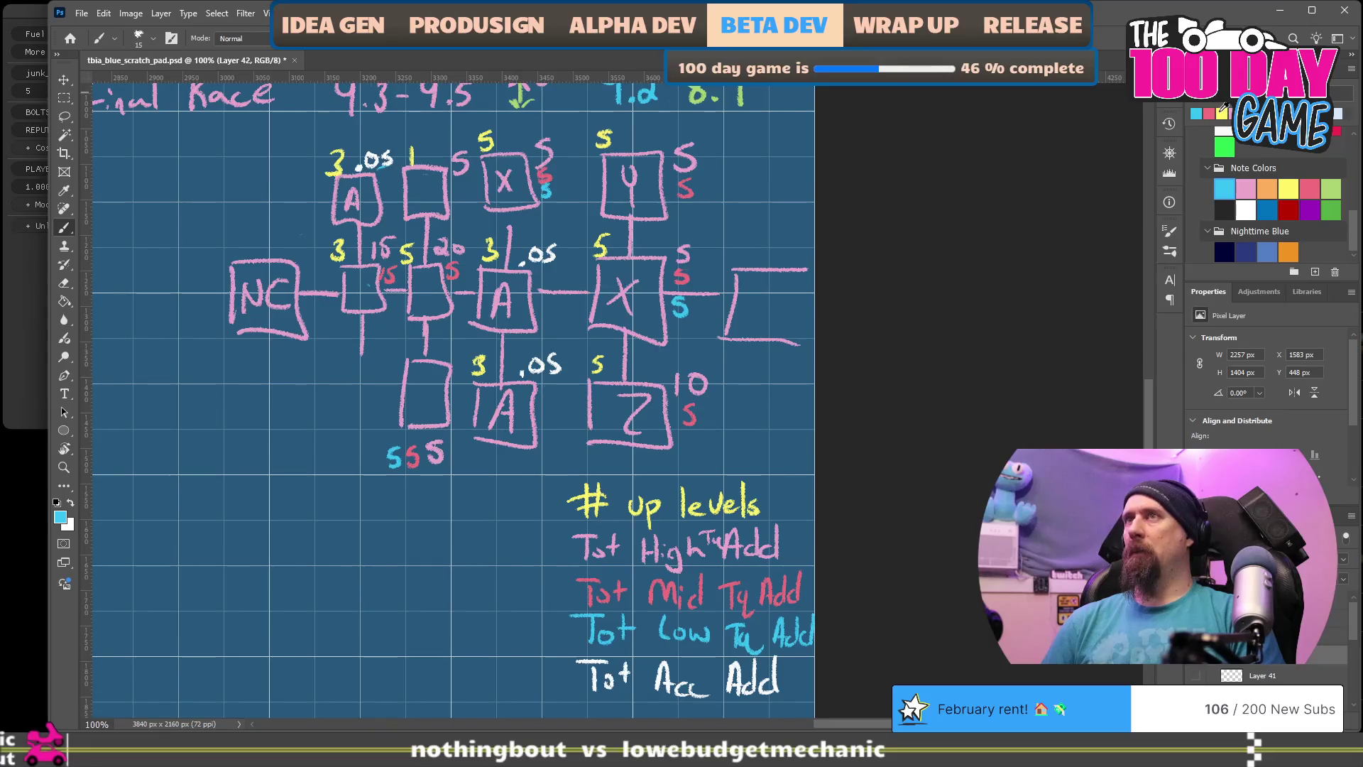
key(e)
drag(502, 174, 503, 172)
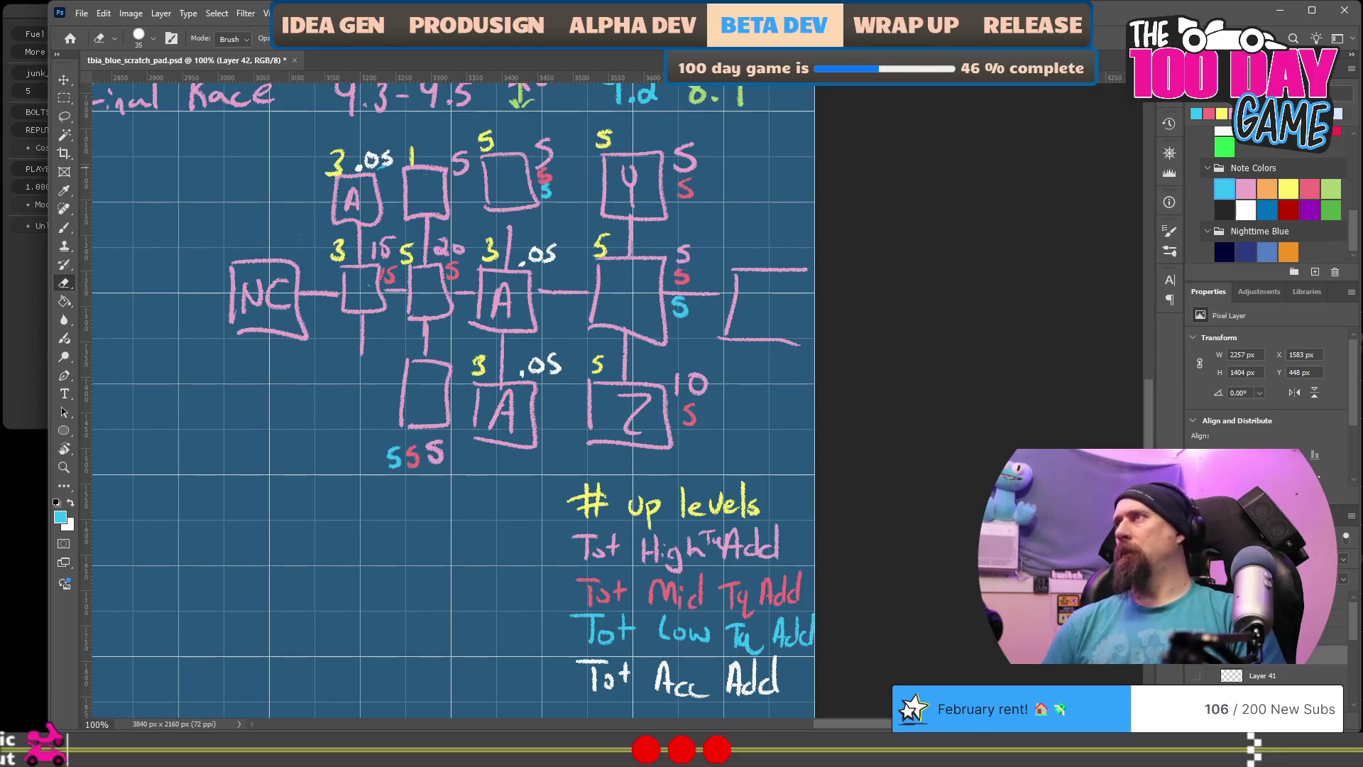
Step: Hand-write orange E labels in the centre, top and lower-left boxes
key(b)
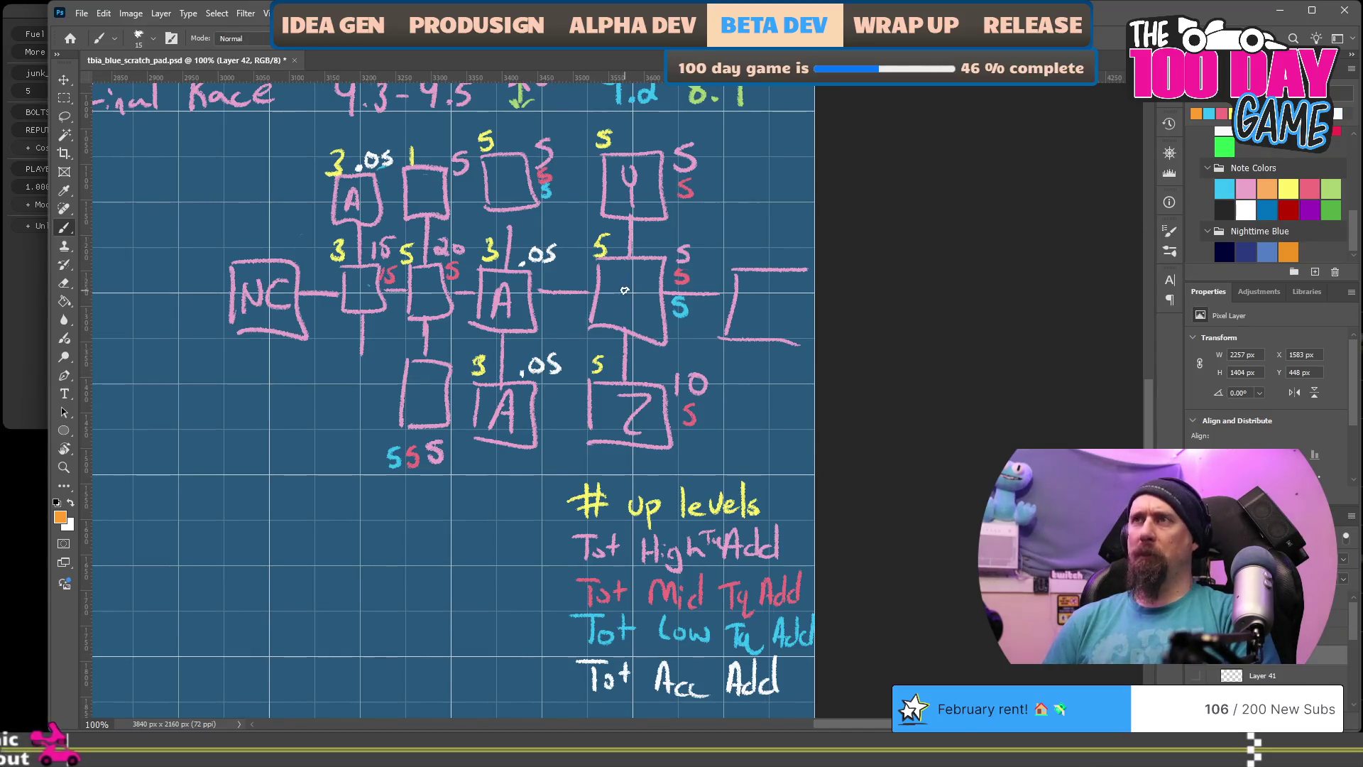
drag(618, 277, 633, 305)
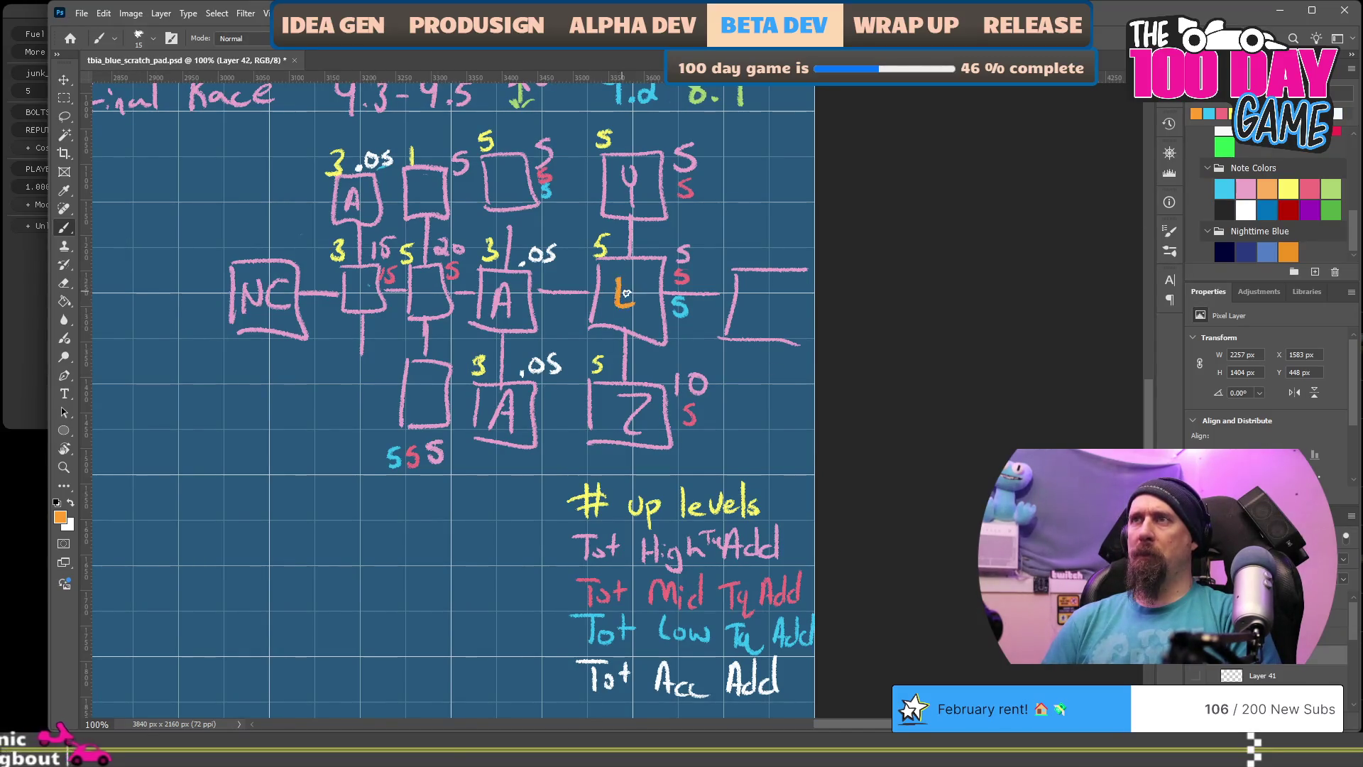
drag(506, 169, 513, 179)
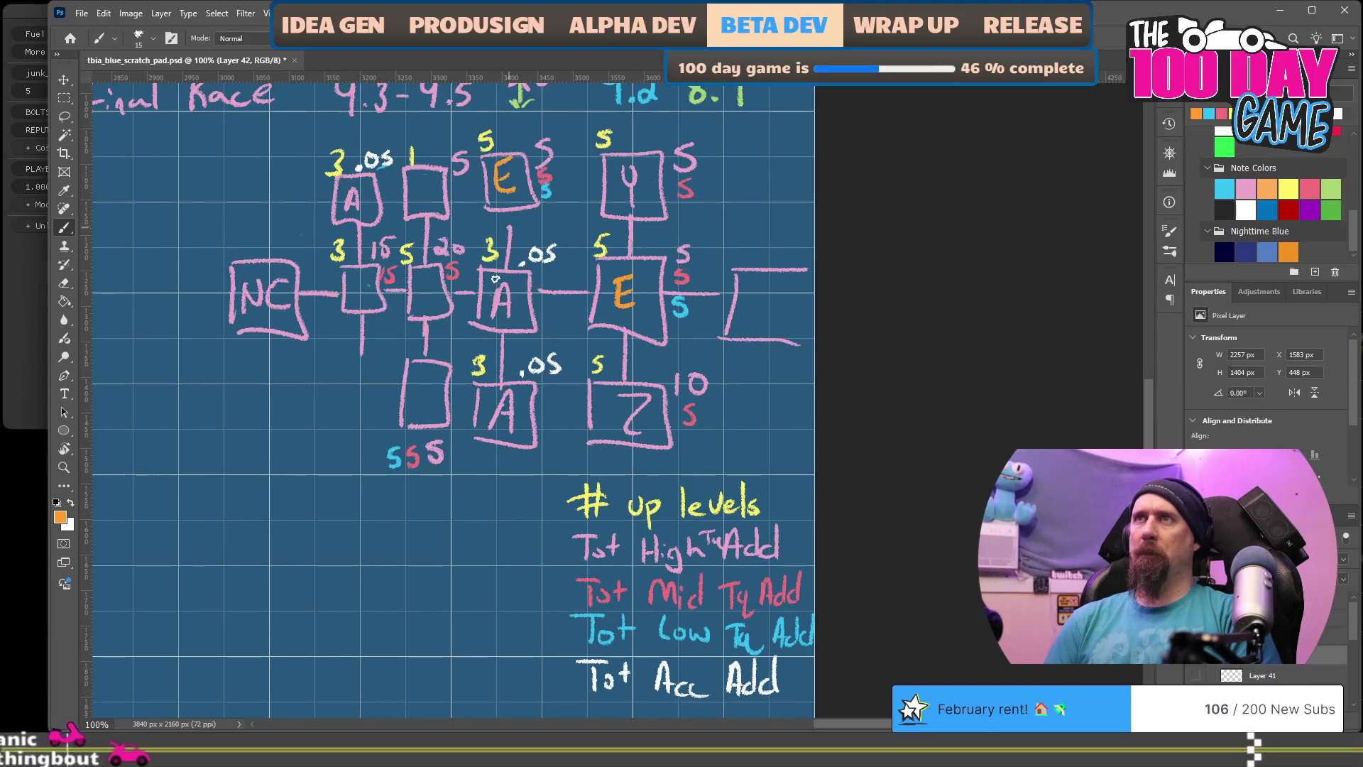
mouse_move(421, 380)
mouse_down()
mouse_move(434, 408)
mouse_move(433, 375)
mouse_move(434, 392)
mouse_up()
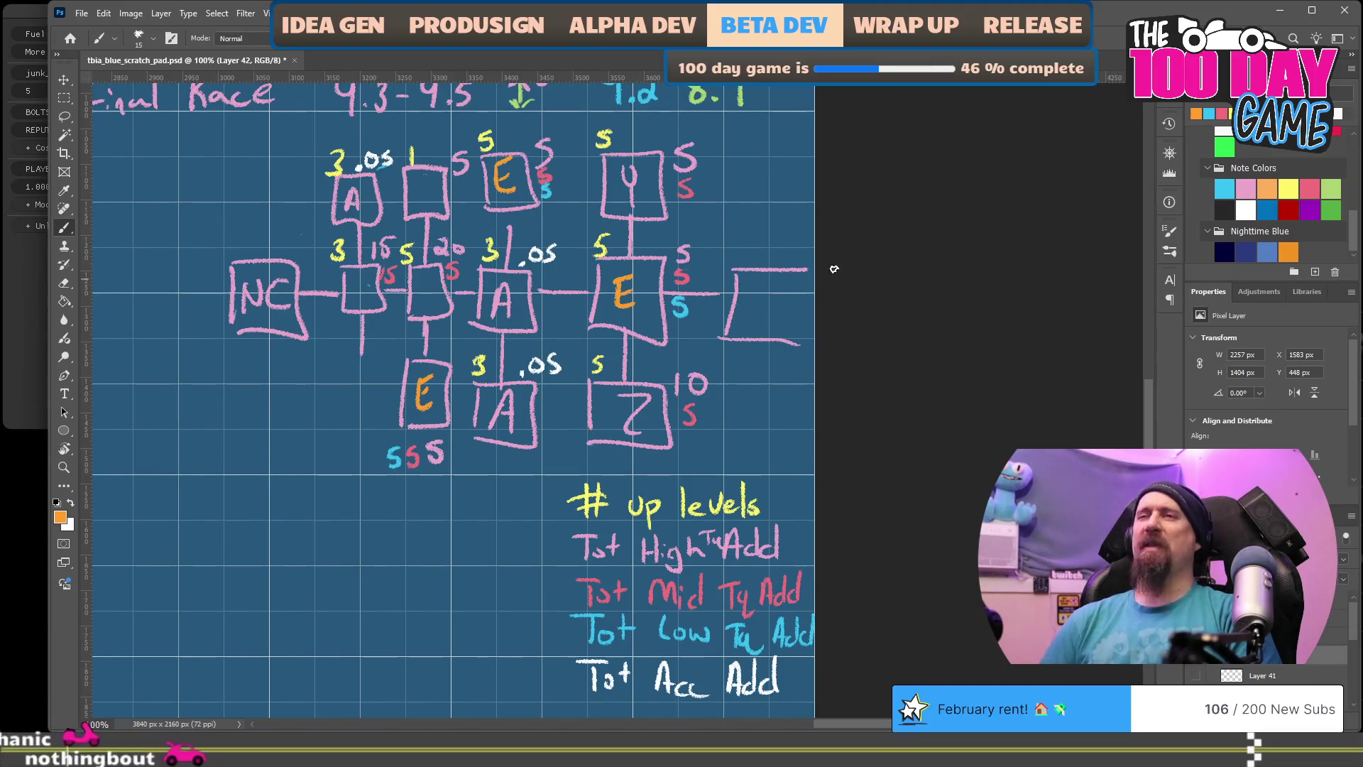
click(1289, 188)
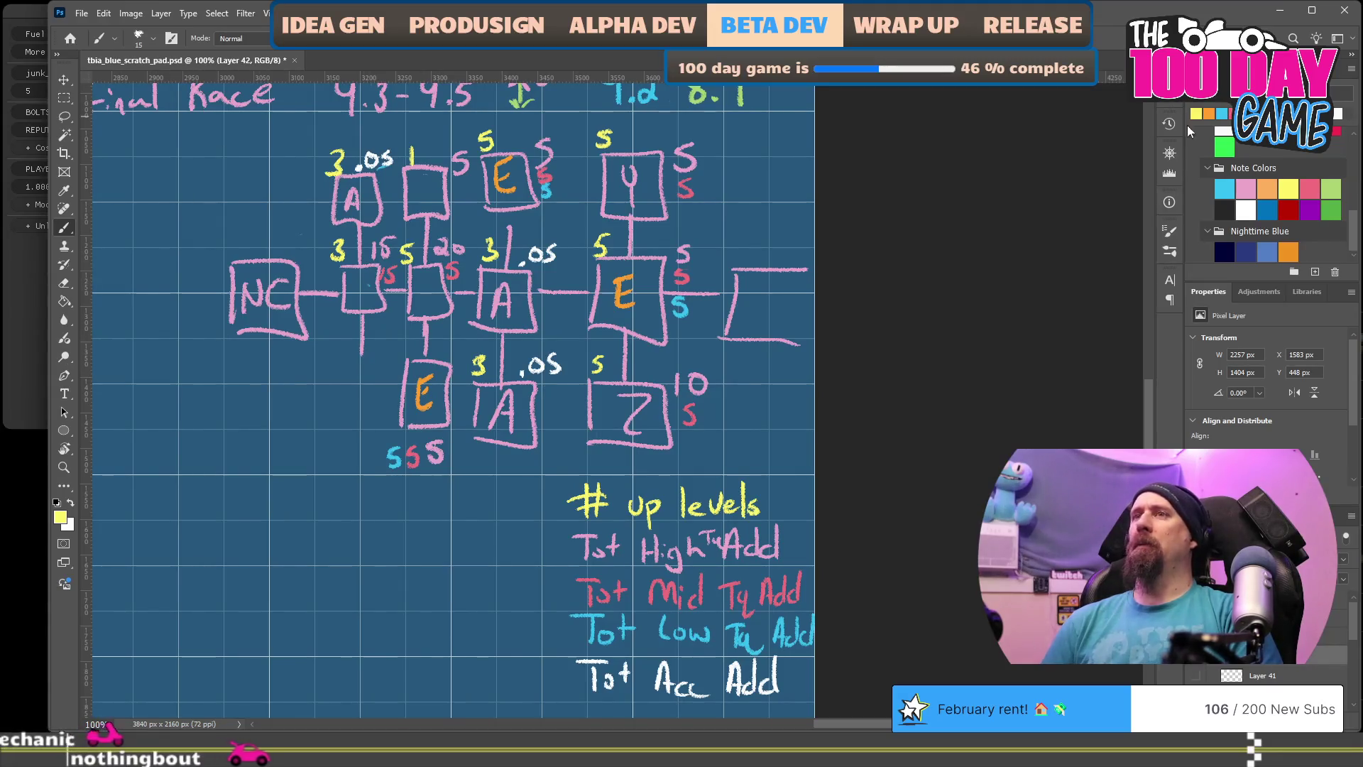
Step: In yellow, add a 5 by the lower E box, tick Tot Low, and write 15 by Tot Mid and Tot High
drag(396, 354, 388, 367)
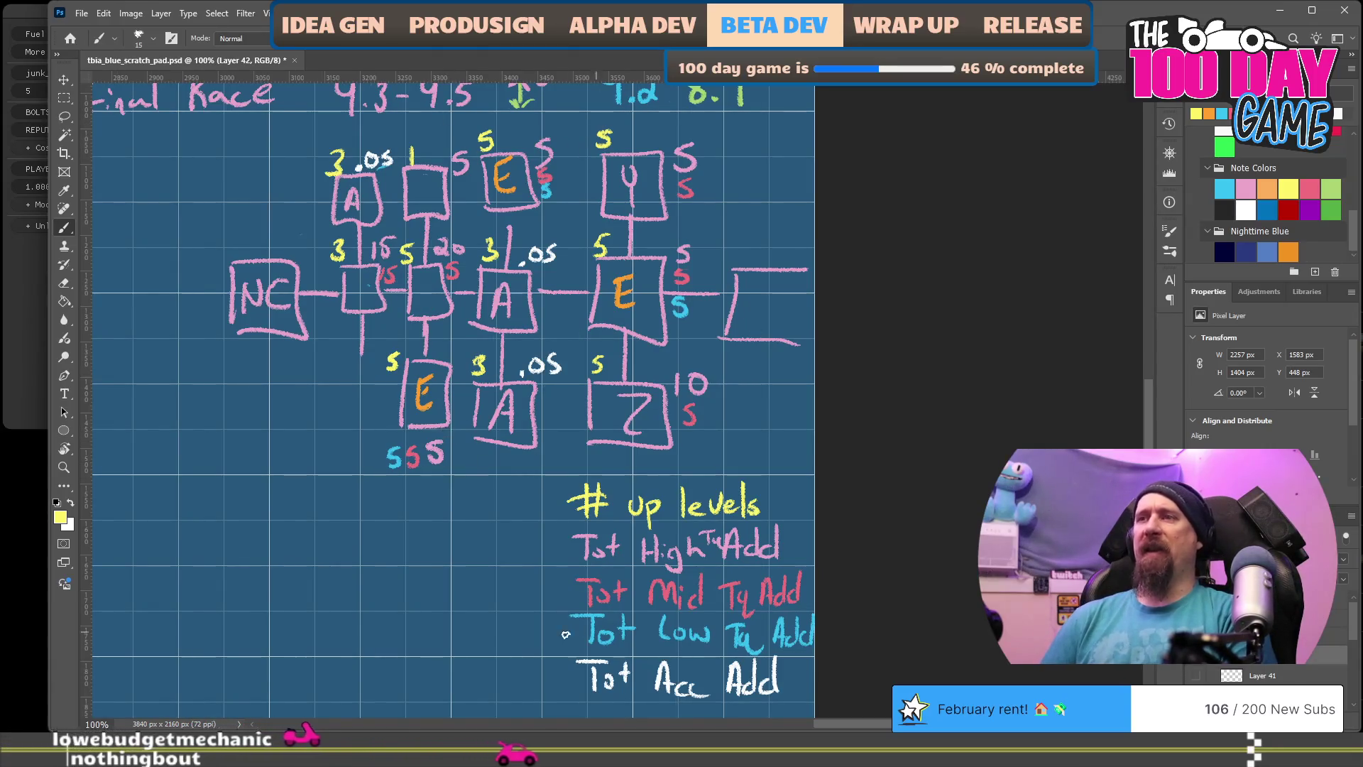
drag(512, 630, 548, 615)
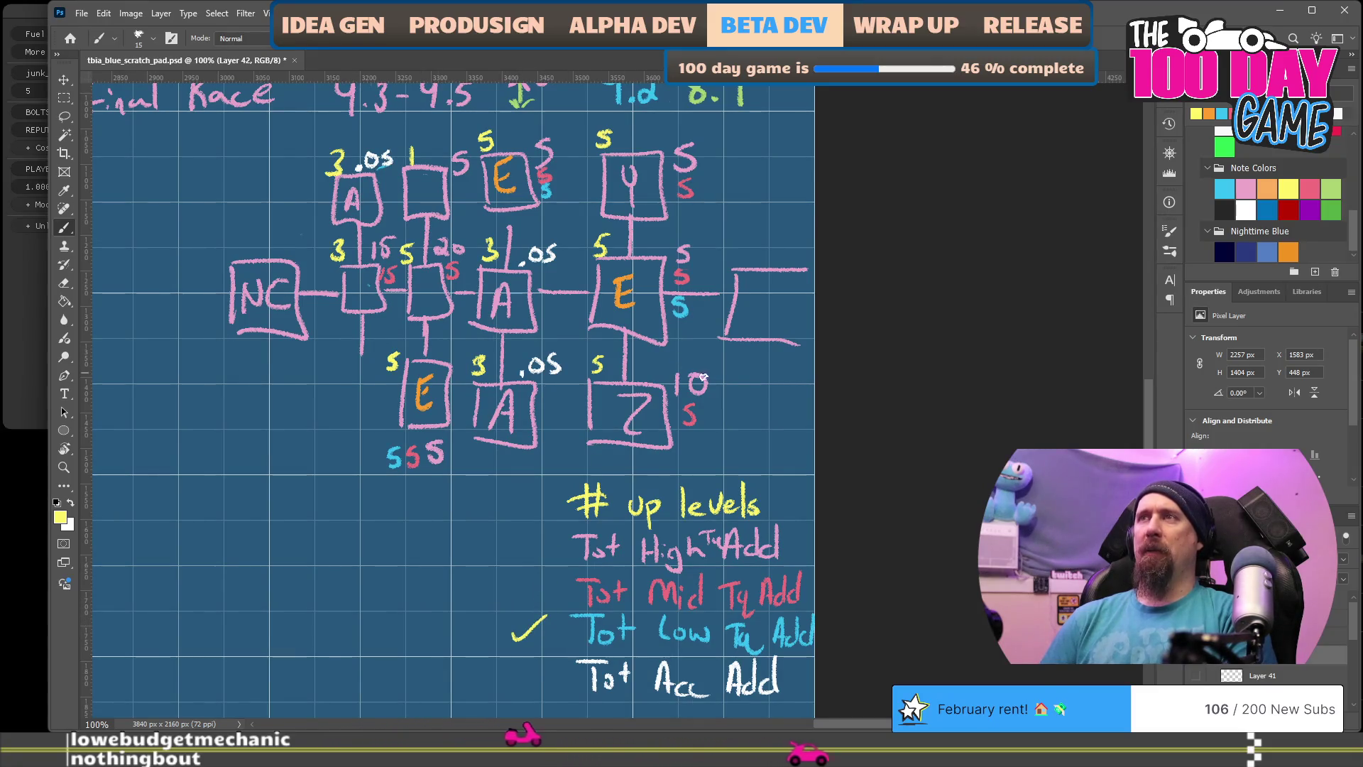
drag(507, 579, 517, 600)
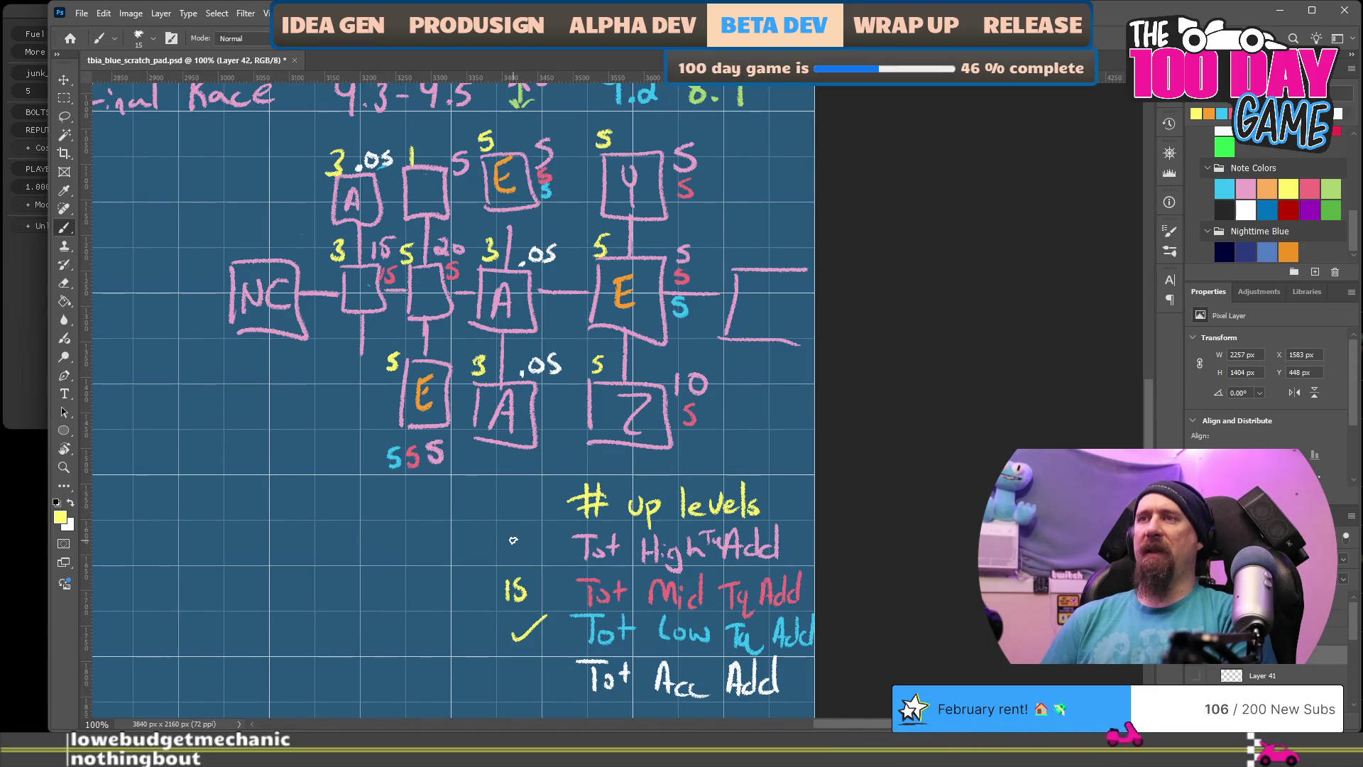
drag(526, 543, 519, 553)
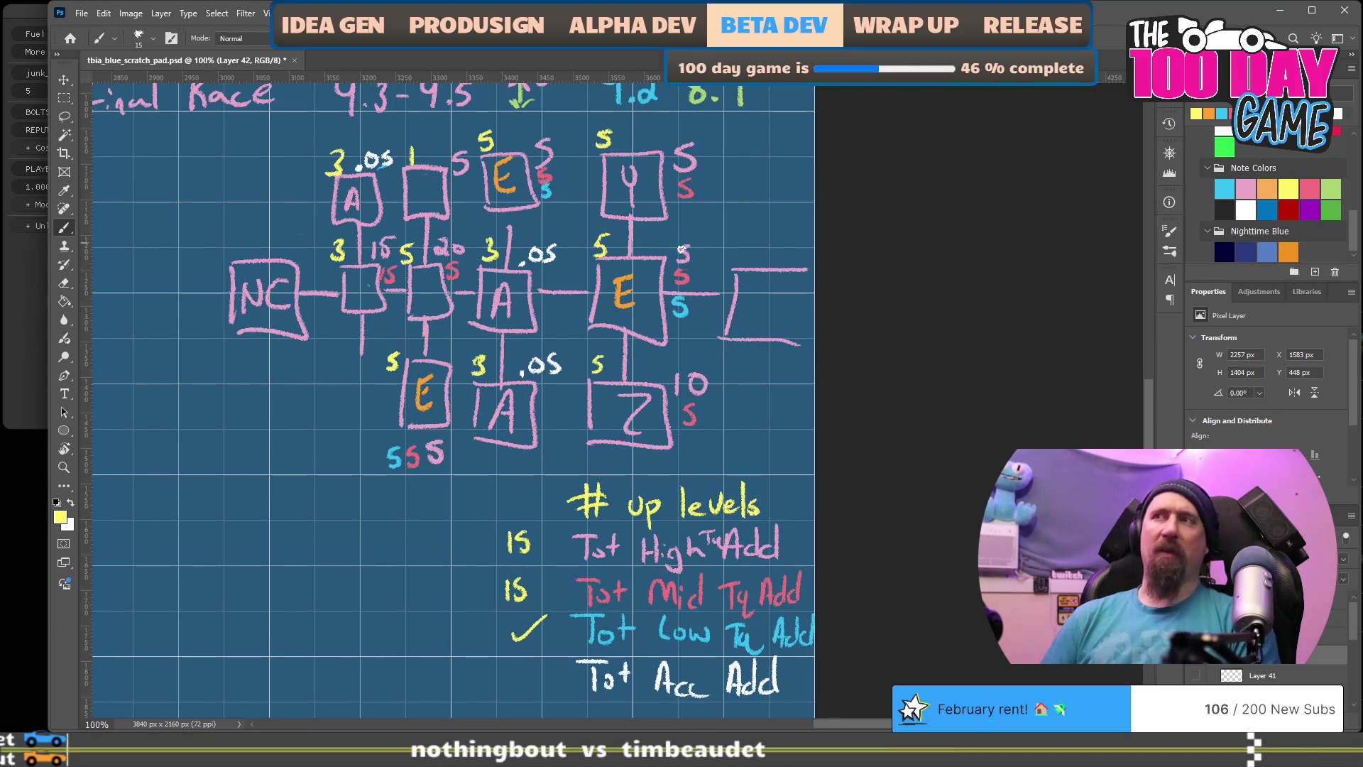
Step: Erase the pink 5 next to the top E box so it can become 10
key(e)
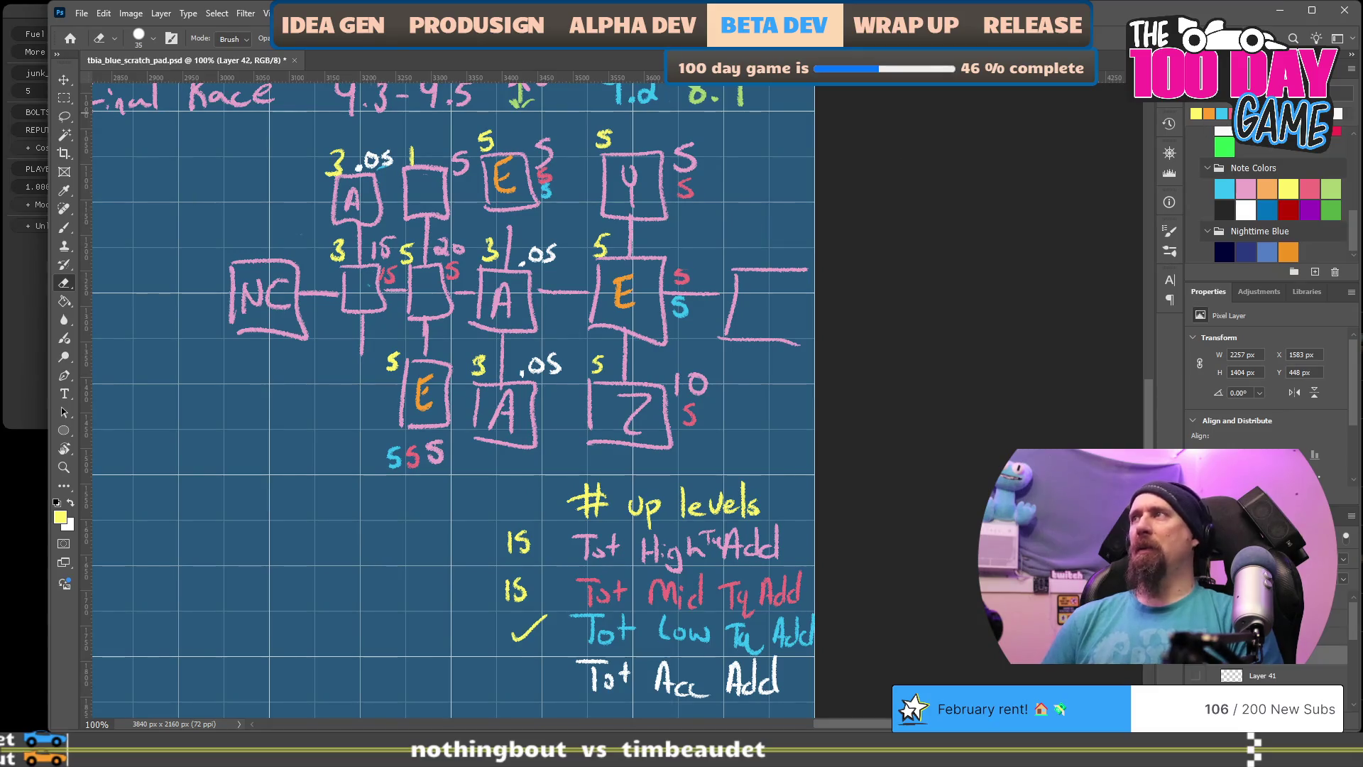
key(b)
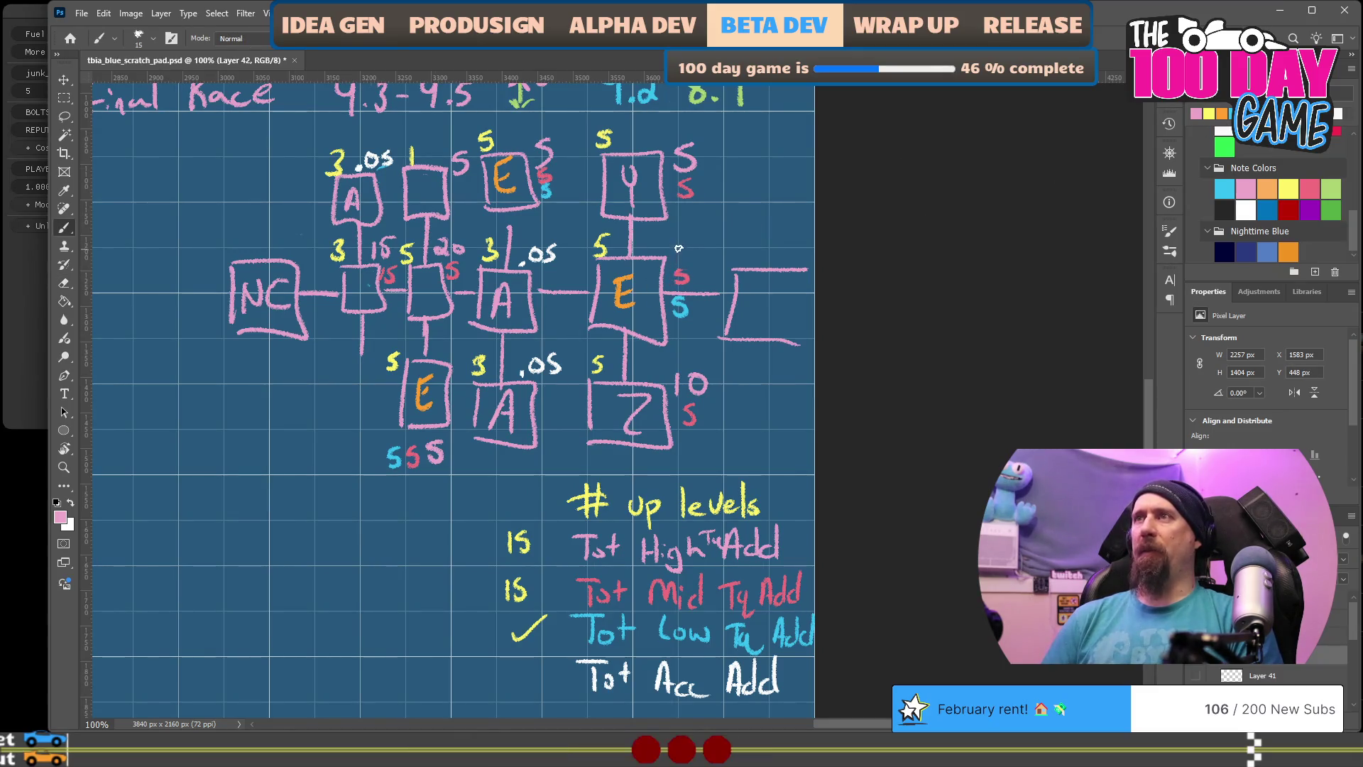
key(e)
click(539, 155)
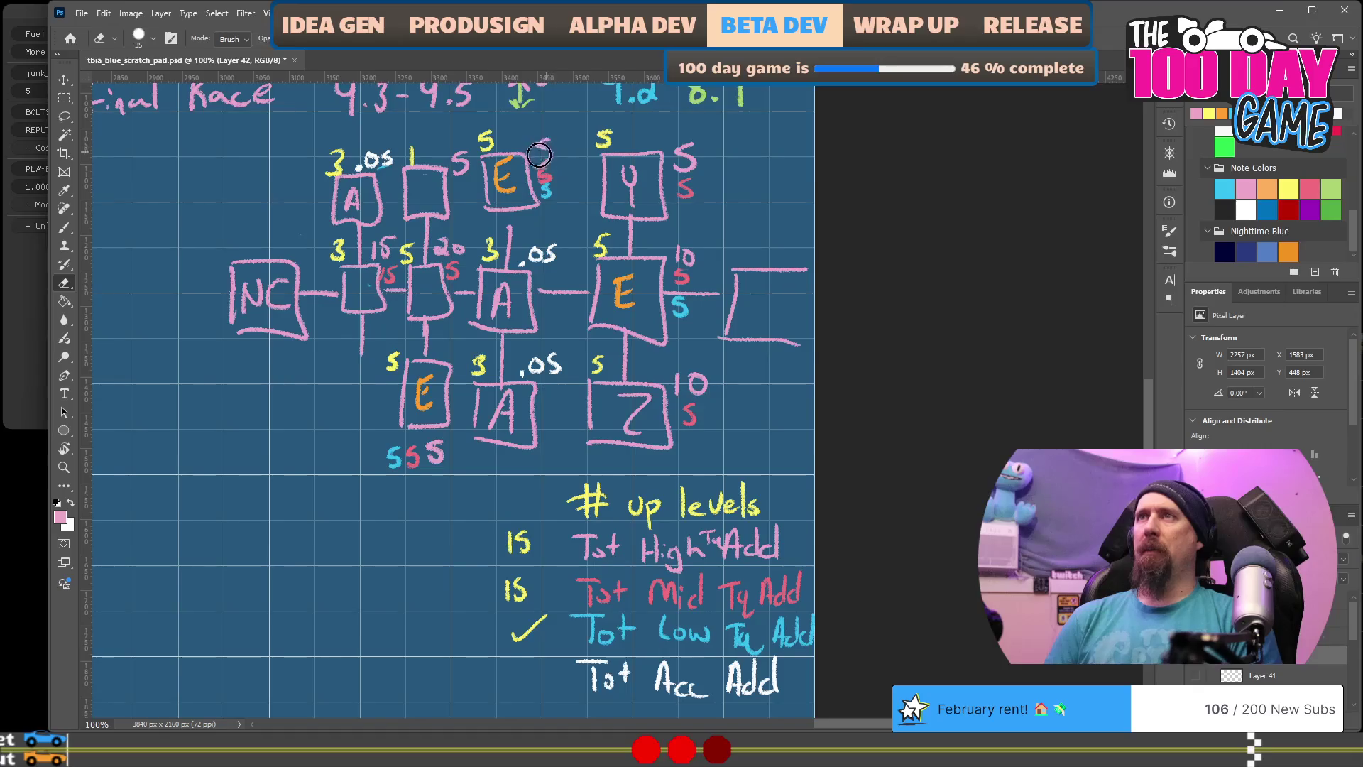
key(b)
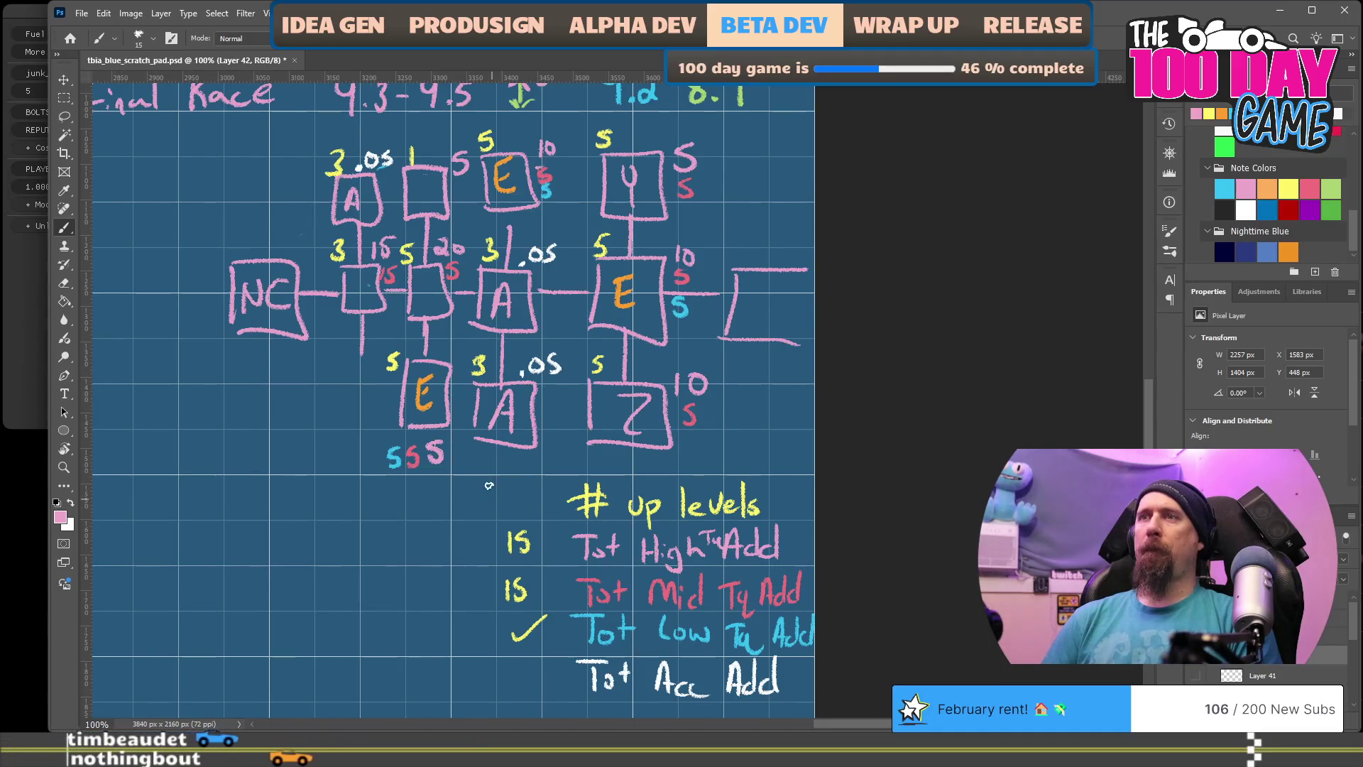
Step: Draw a curved double-headed arrow under the 5 5 5 values and change the last 5 to 10
drag(457, 468, 589, 460)
drag(466, 458, 471, 486)
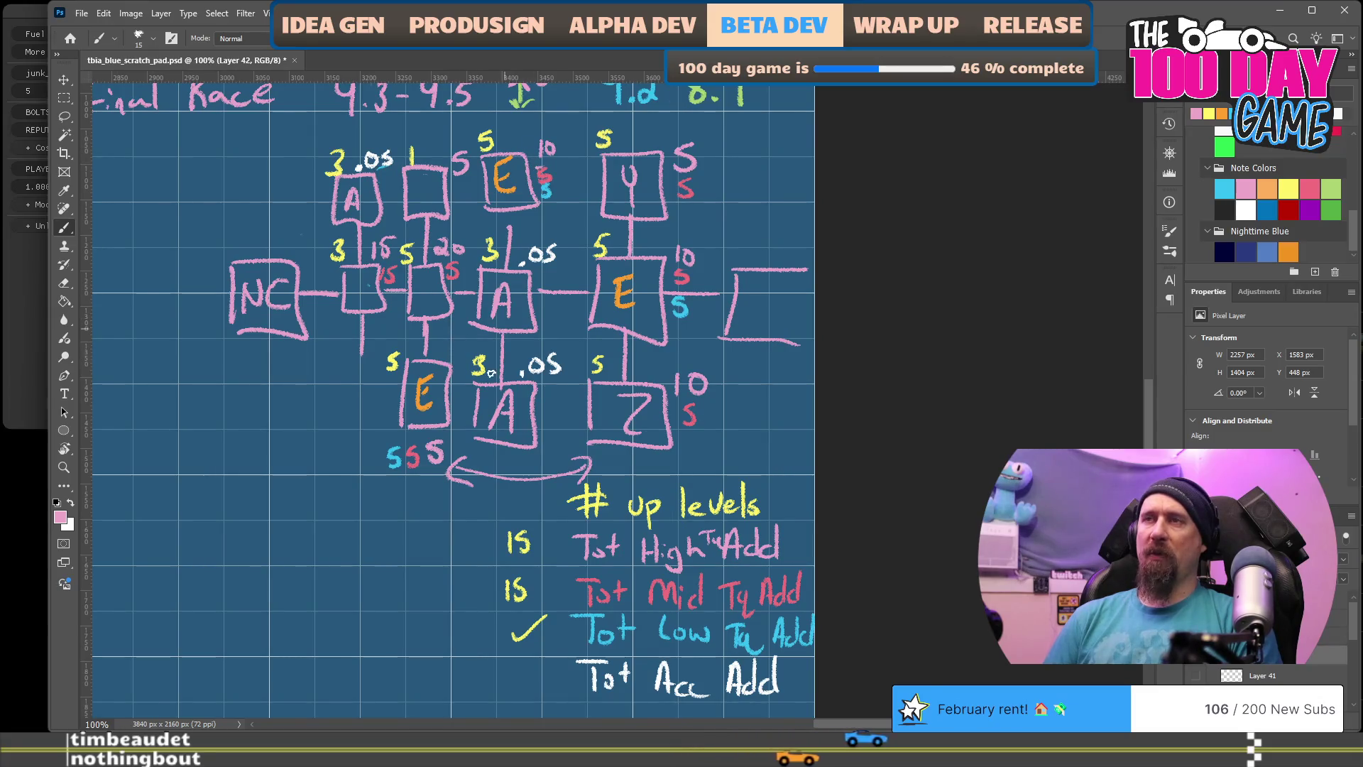
key(e)
mouse_move(435, 450)
mouse_down()
mouse_move(431, 465)
mouse_move(443, 448)
mouse_up()
key(b)
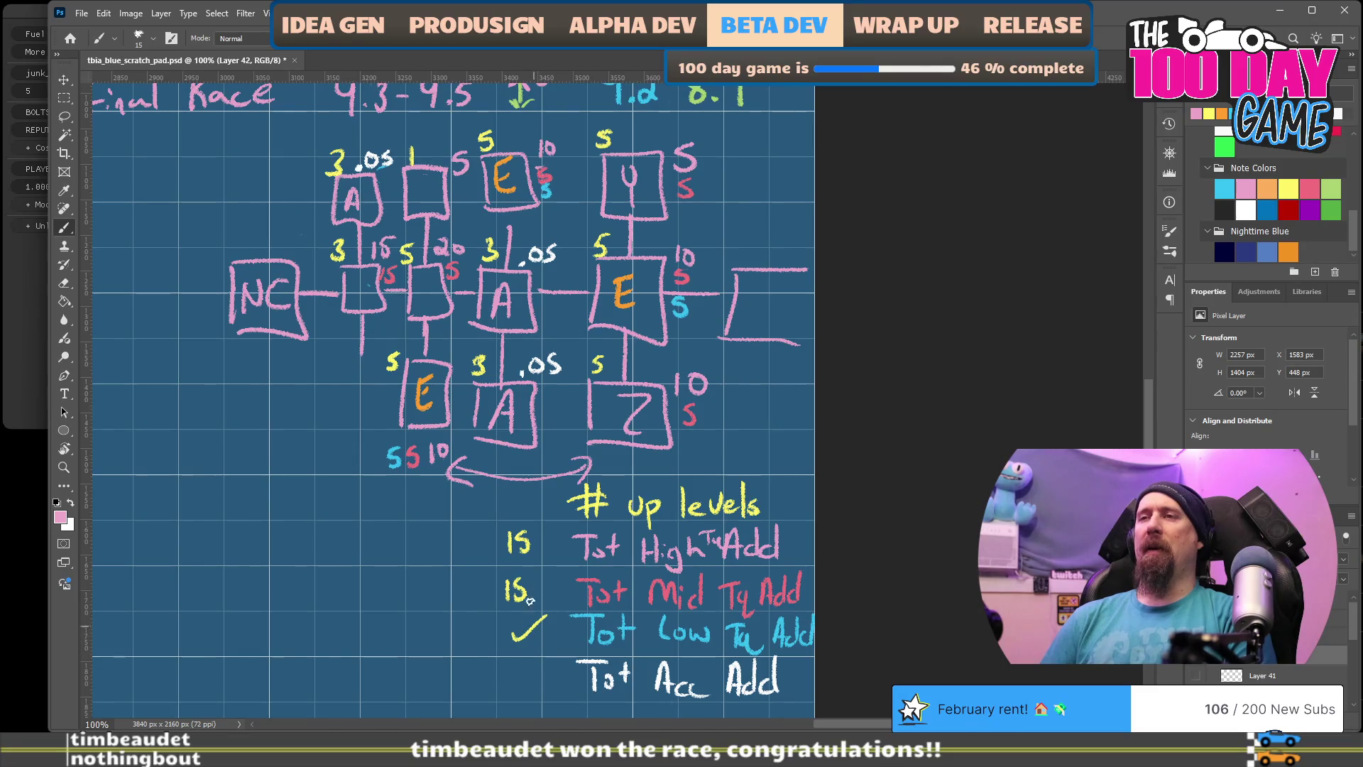
Step: Erase the 15 beside Tot High Tq Add and write 30 in its place
key(e)
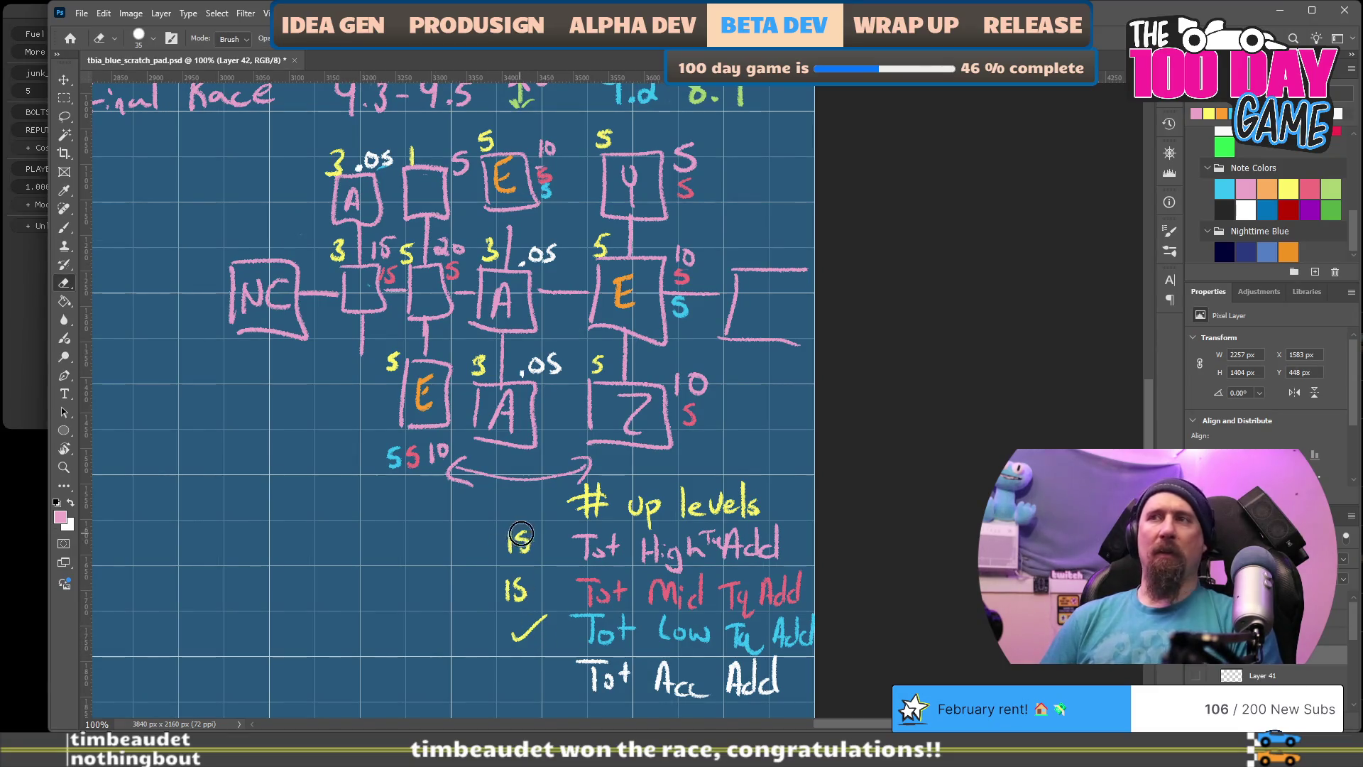
key(b)
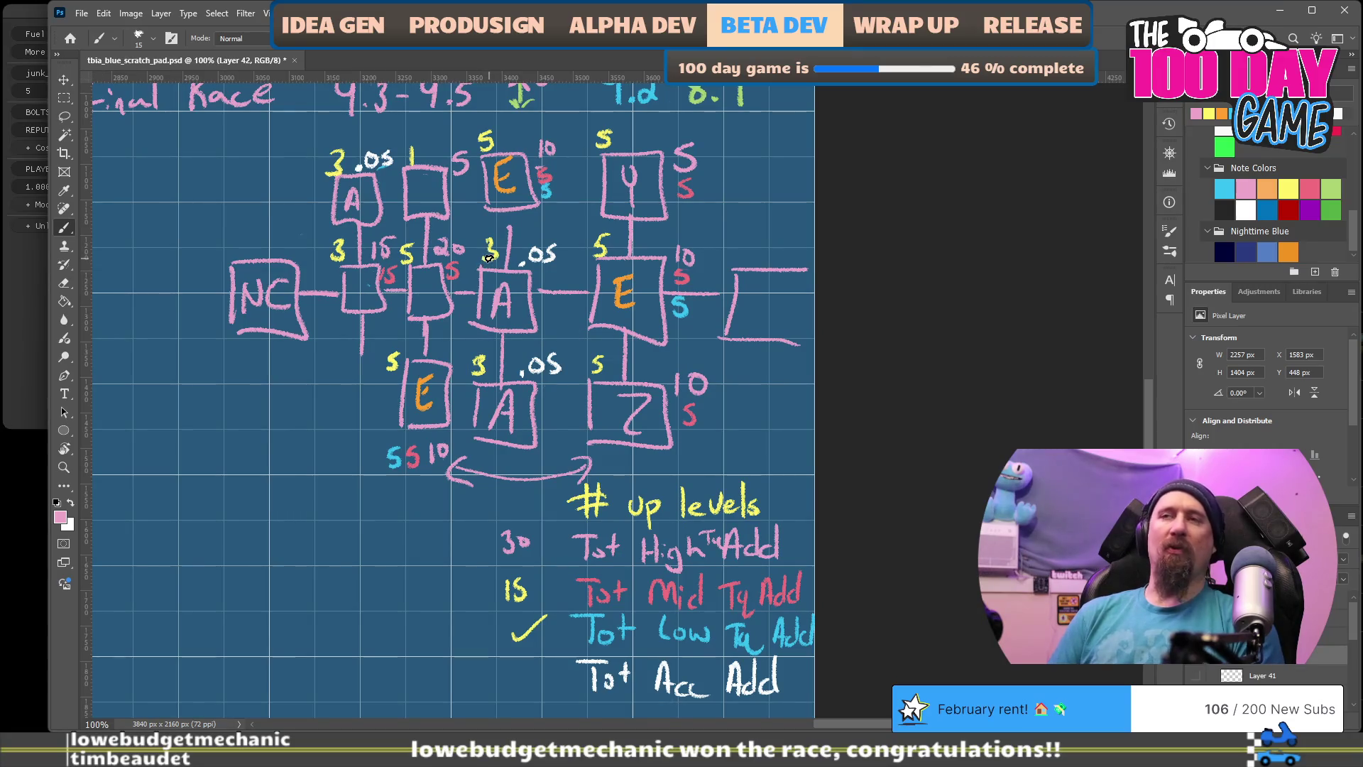
Step: Replace the pink 20 above the second box with 10 and tick the 30 beside Tot High Tq Add
key(e)
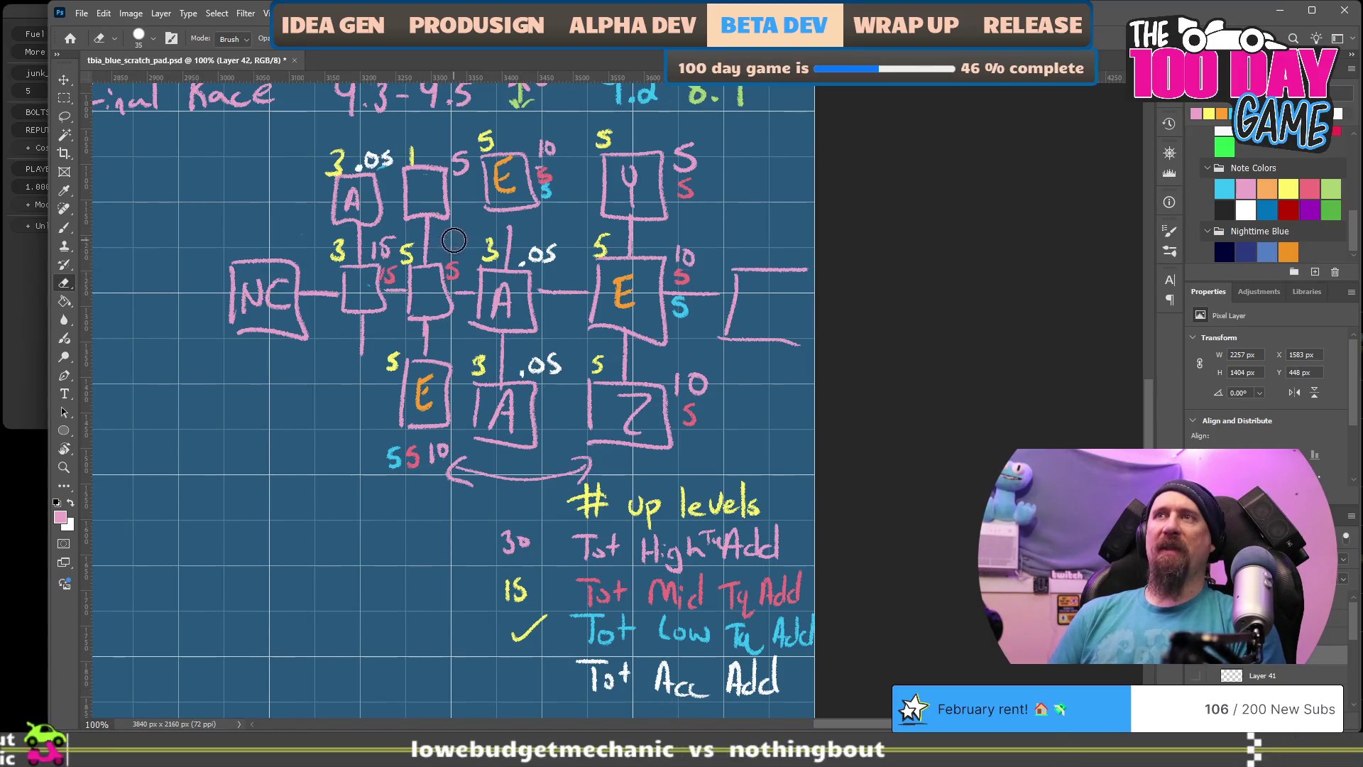
key(b)
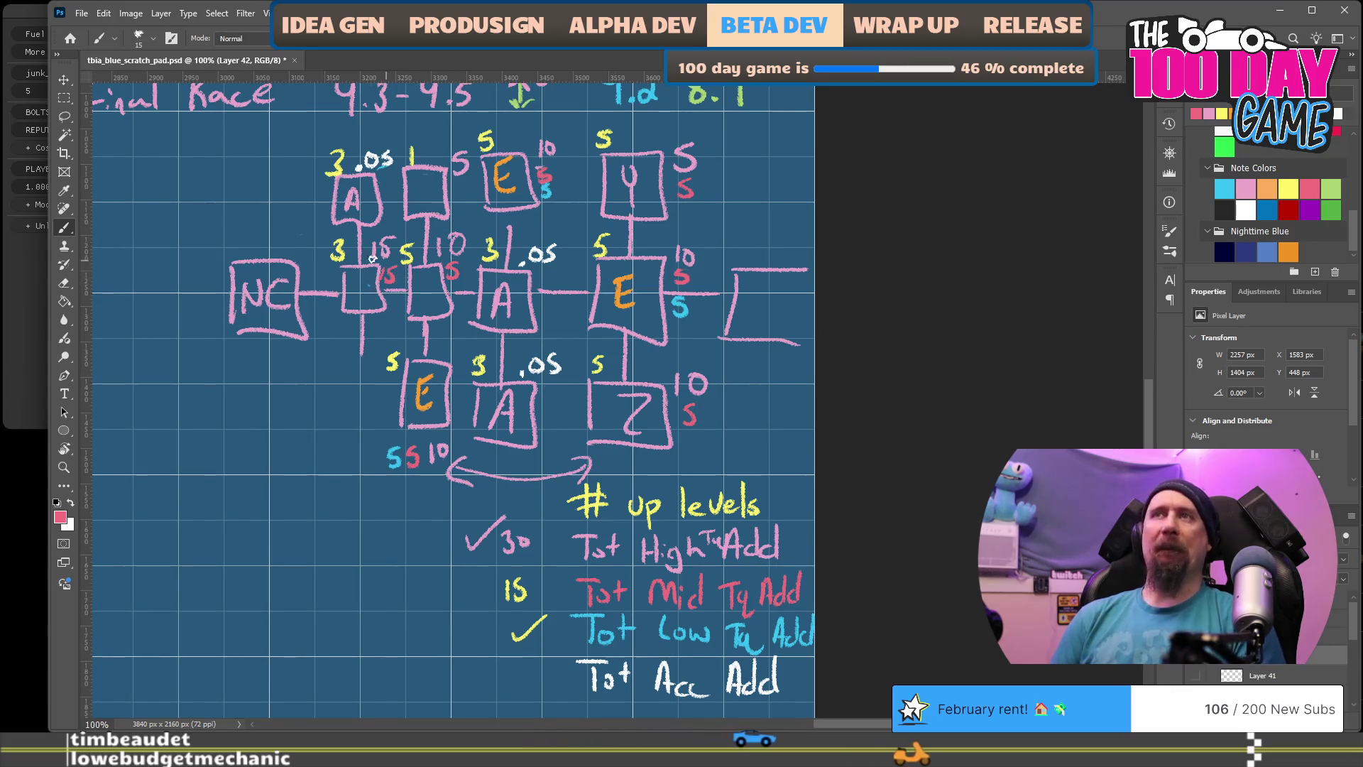
Step: Erase the red 15 under the yellow 15 and tick the 15 beside Tot Mid Tq Add
key(e)
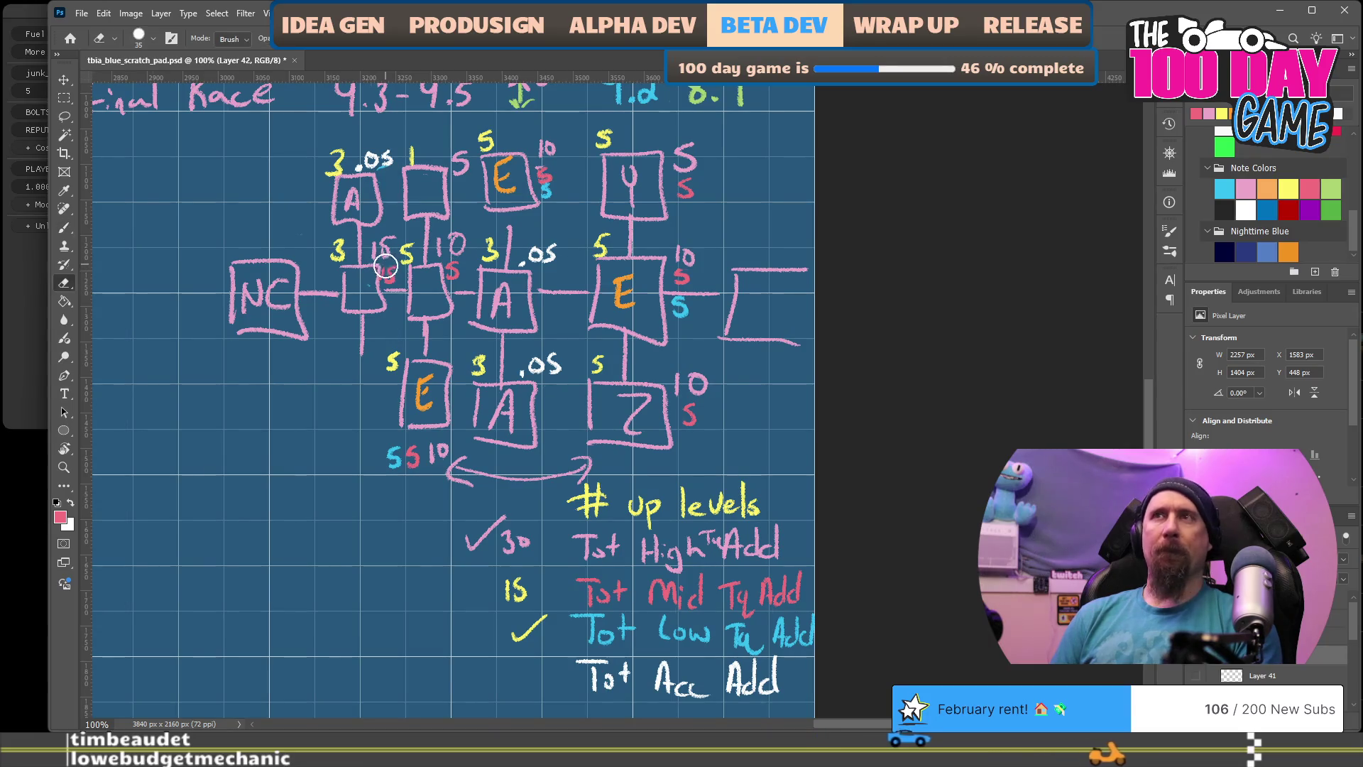
drag(388, 272, 387, 276)
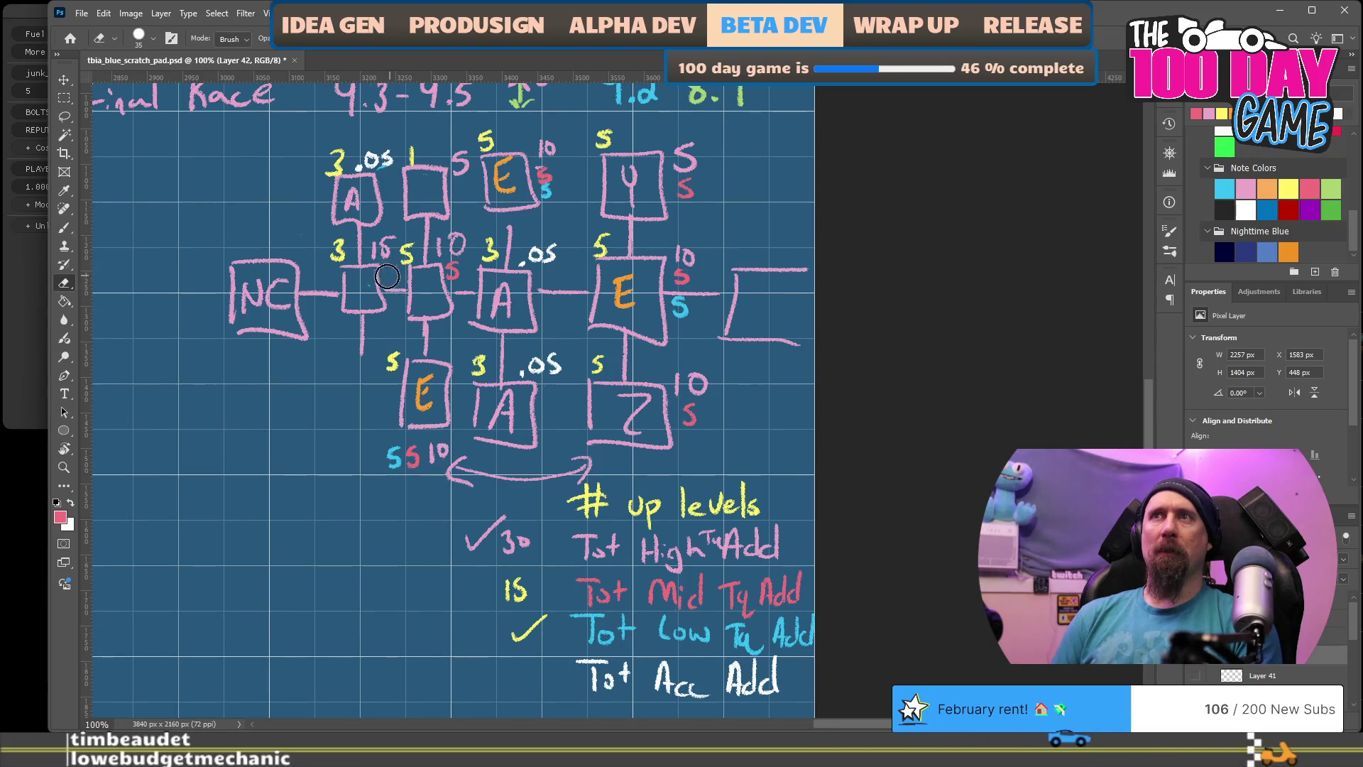
key(b)
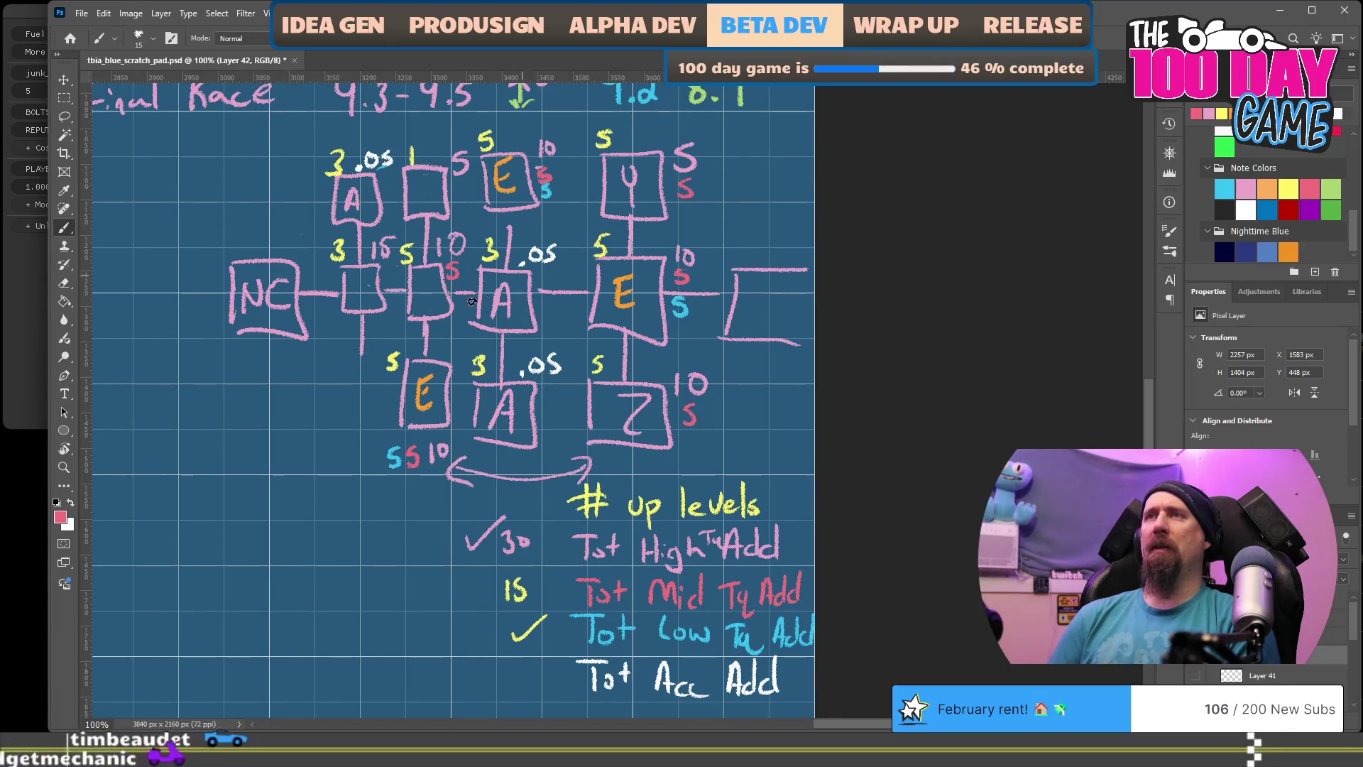
drag(455, 575, 490, 568)
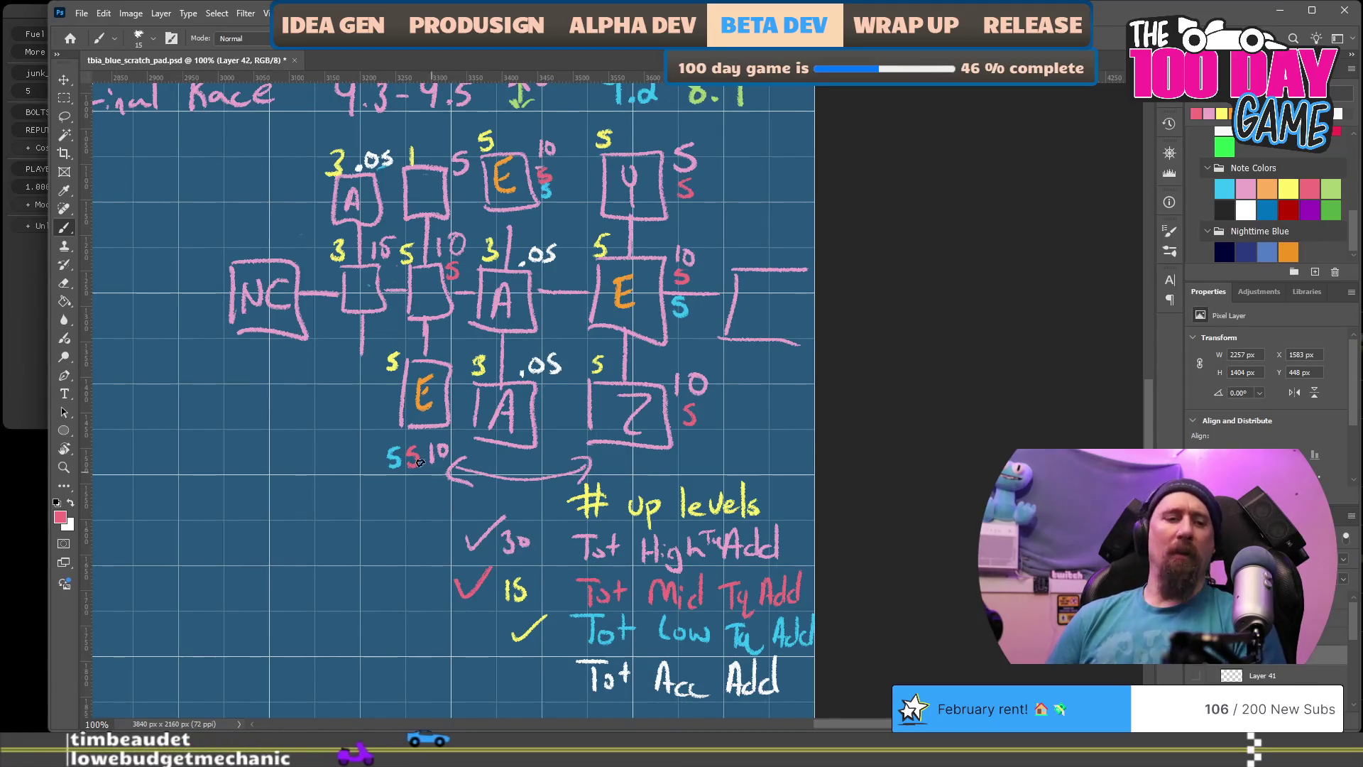
Step: Erase every total and check mark written beside the Tot lines of the # up levels list
key(e)
mouse_move(470, 539)
mouse_down()
mouse_move(472, 586)
mouse_move(516, 589)
mouse_move(526, 558)
mouse_up()
key(b)
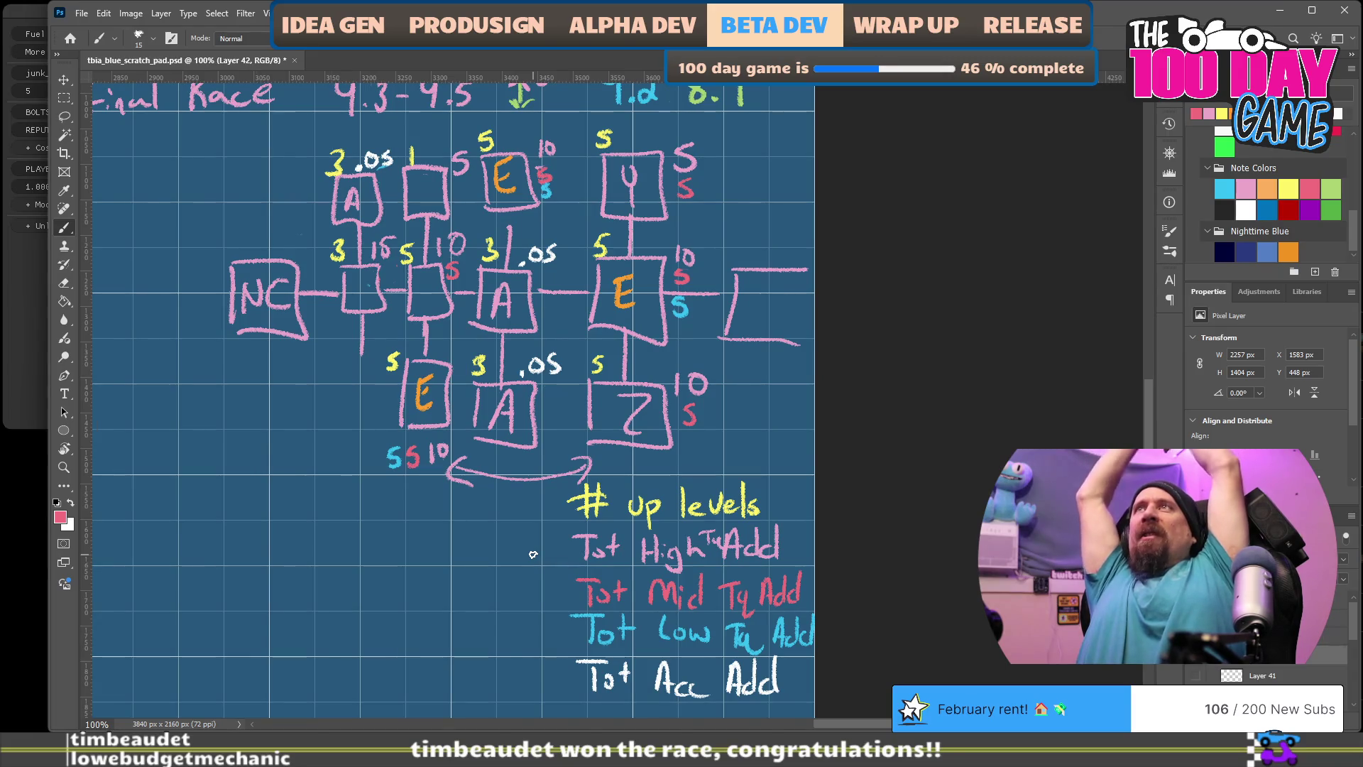
key(alt+Tab)
Step: Calculate 0.03*5 in Google's calculator, then correct it to 0.01*5 = 0.05
text(0.03*5)
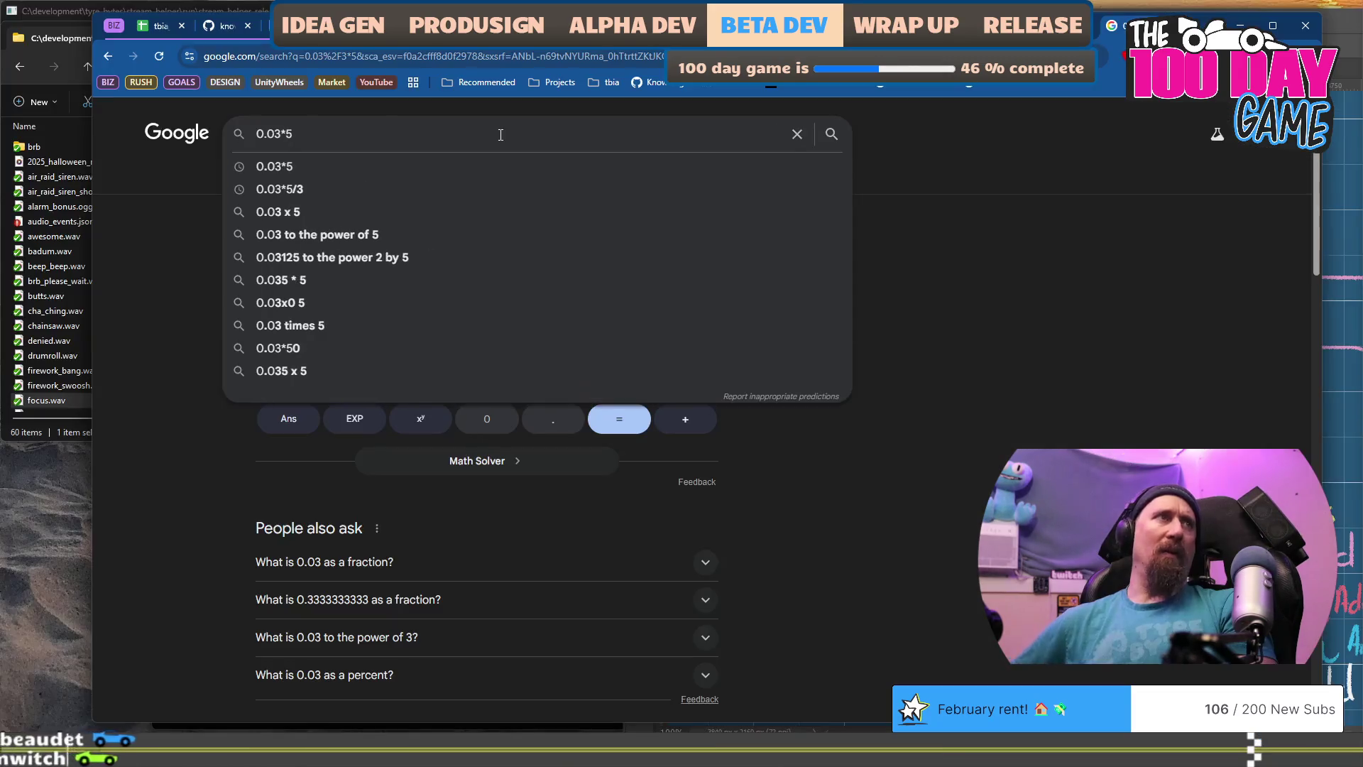
key(Return)
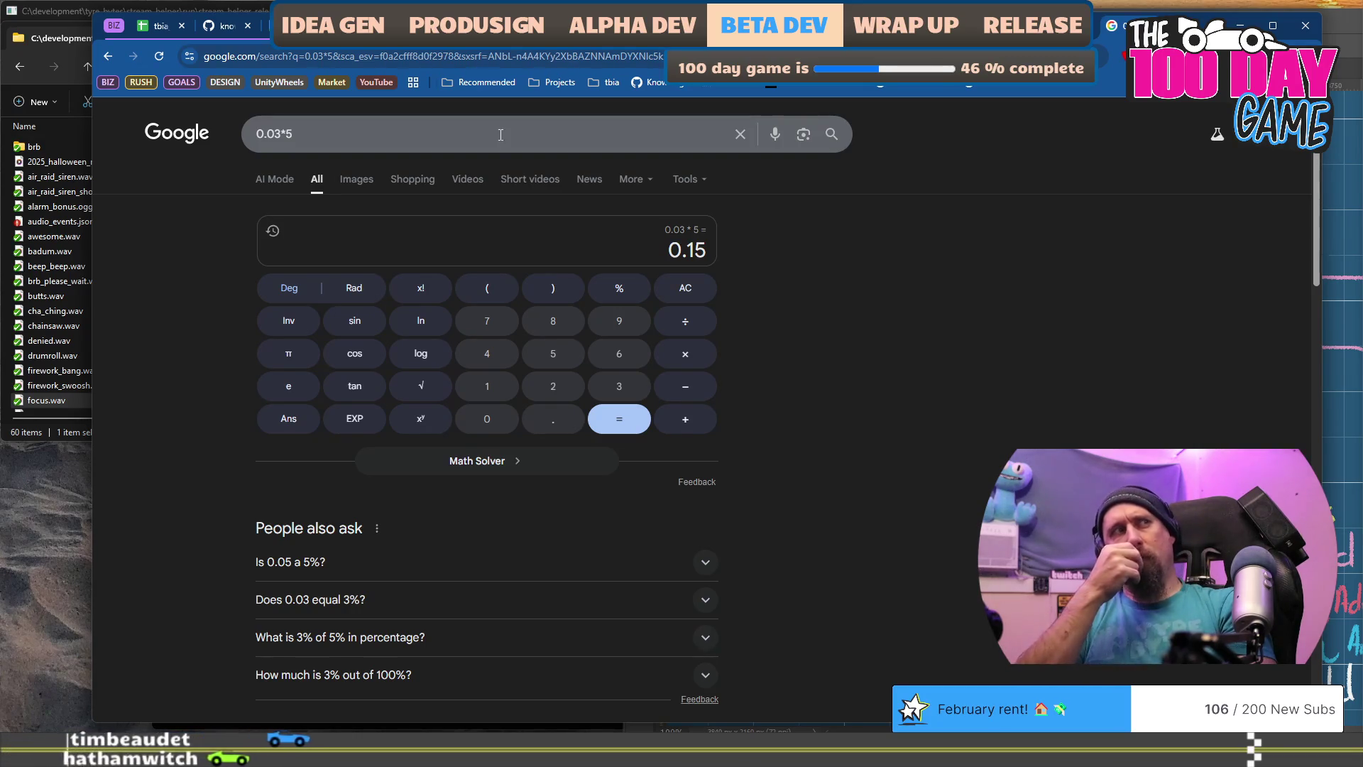
click(500, 134)
key(BackSpace)
text(1)
key(Return)
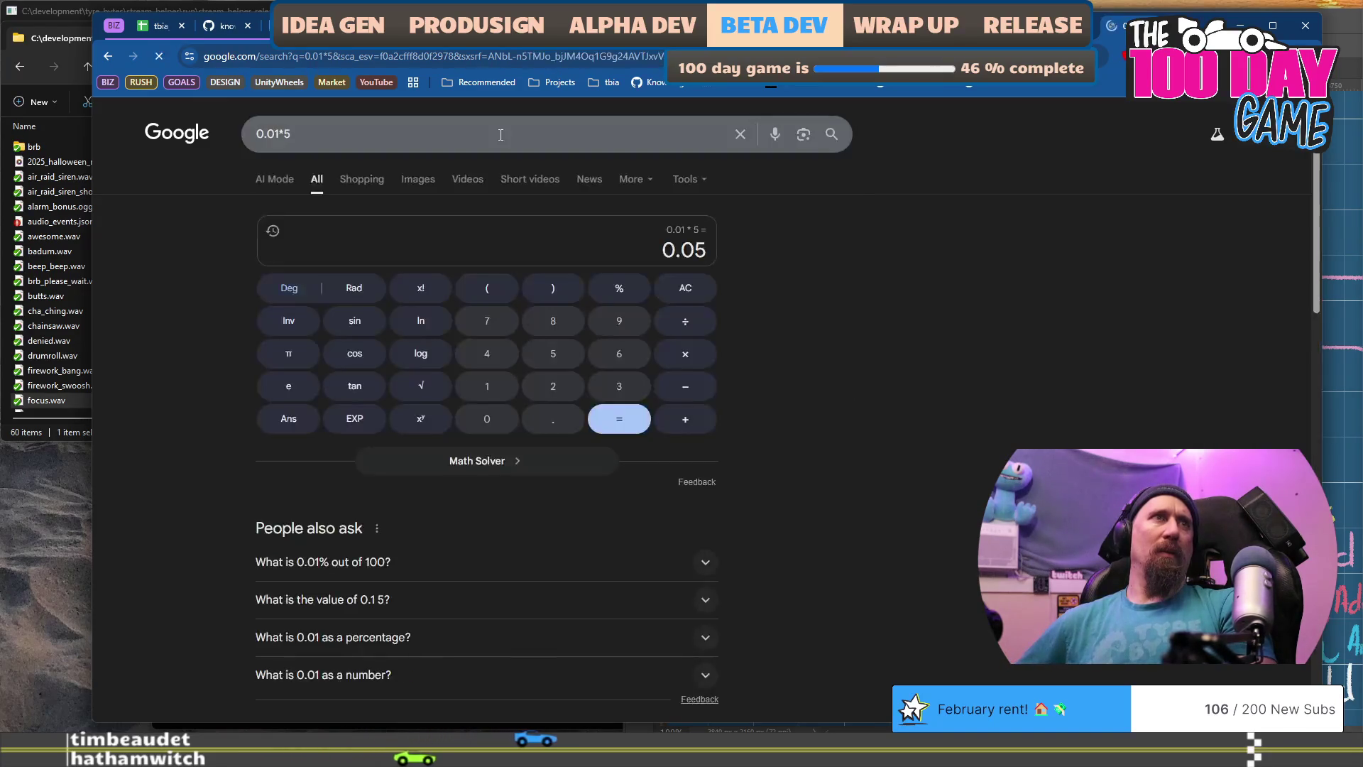
Step: Extend the calculation to 0.01*5*3 to get 0.15
click(501, 134)
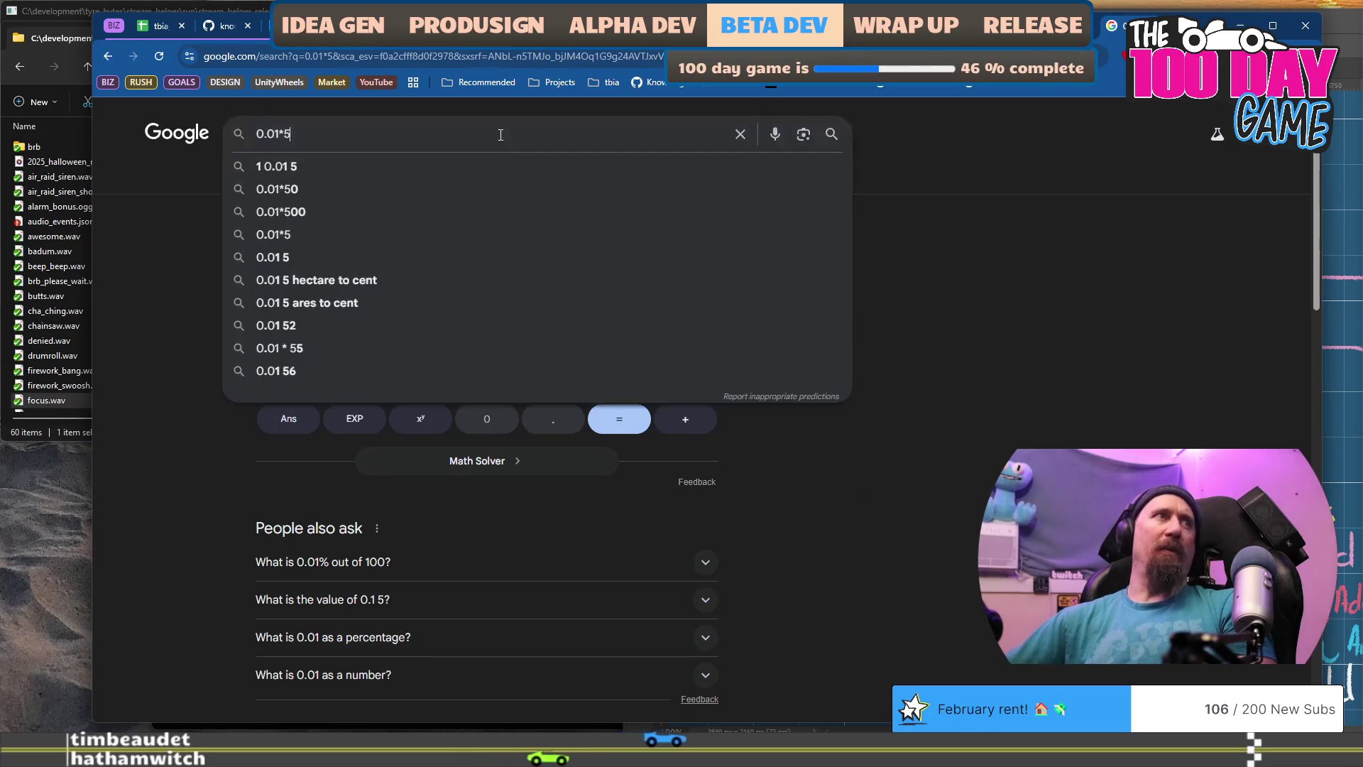
text(*3)
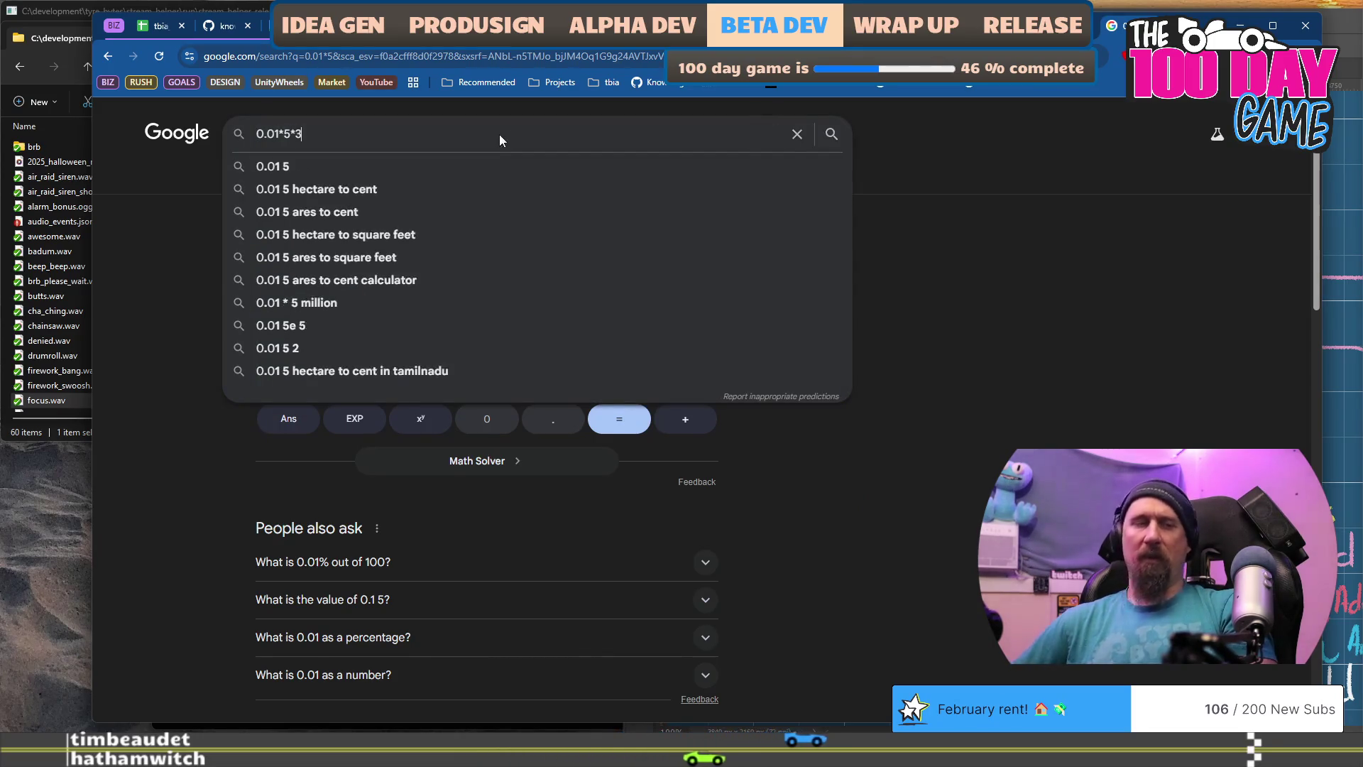
key(Return)
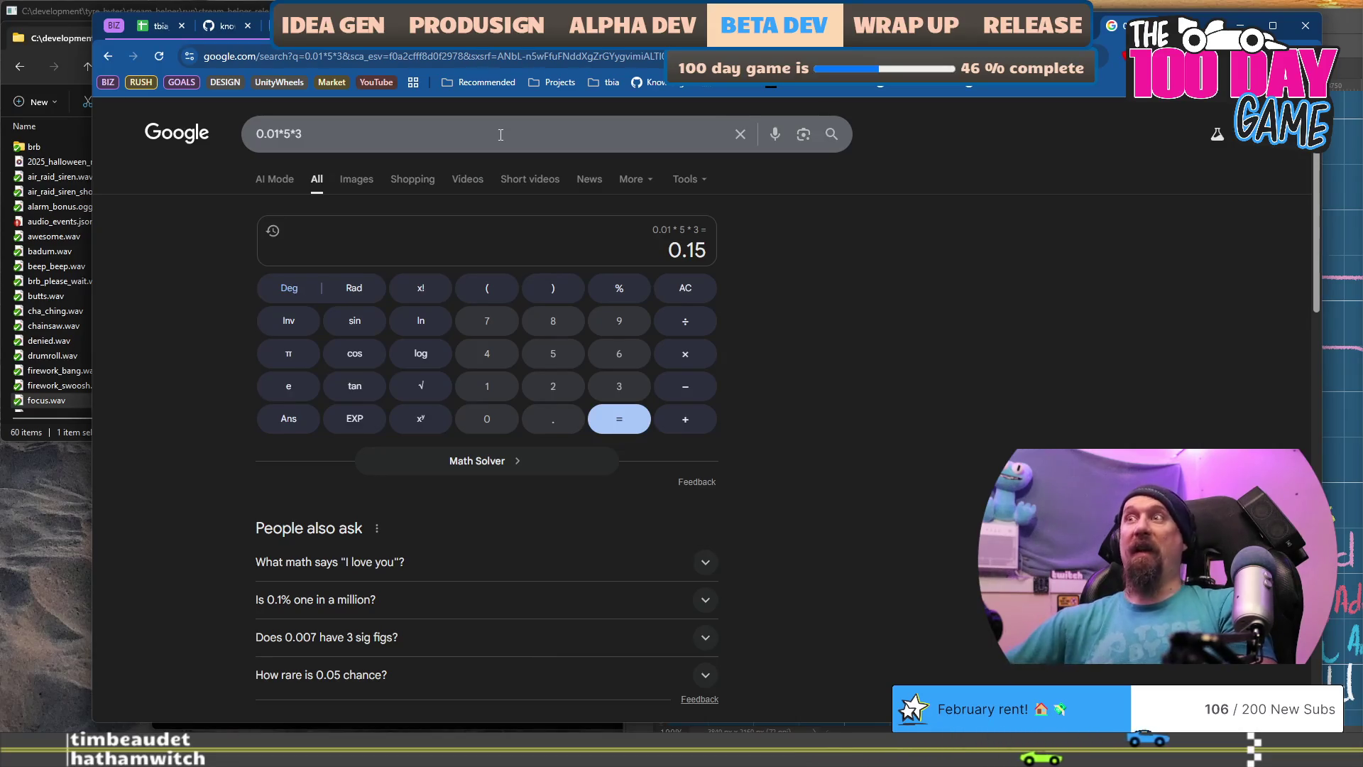
key(alt+Tab)
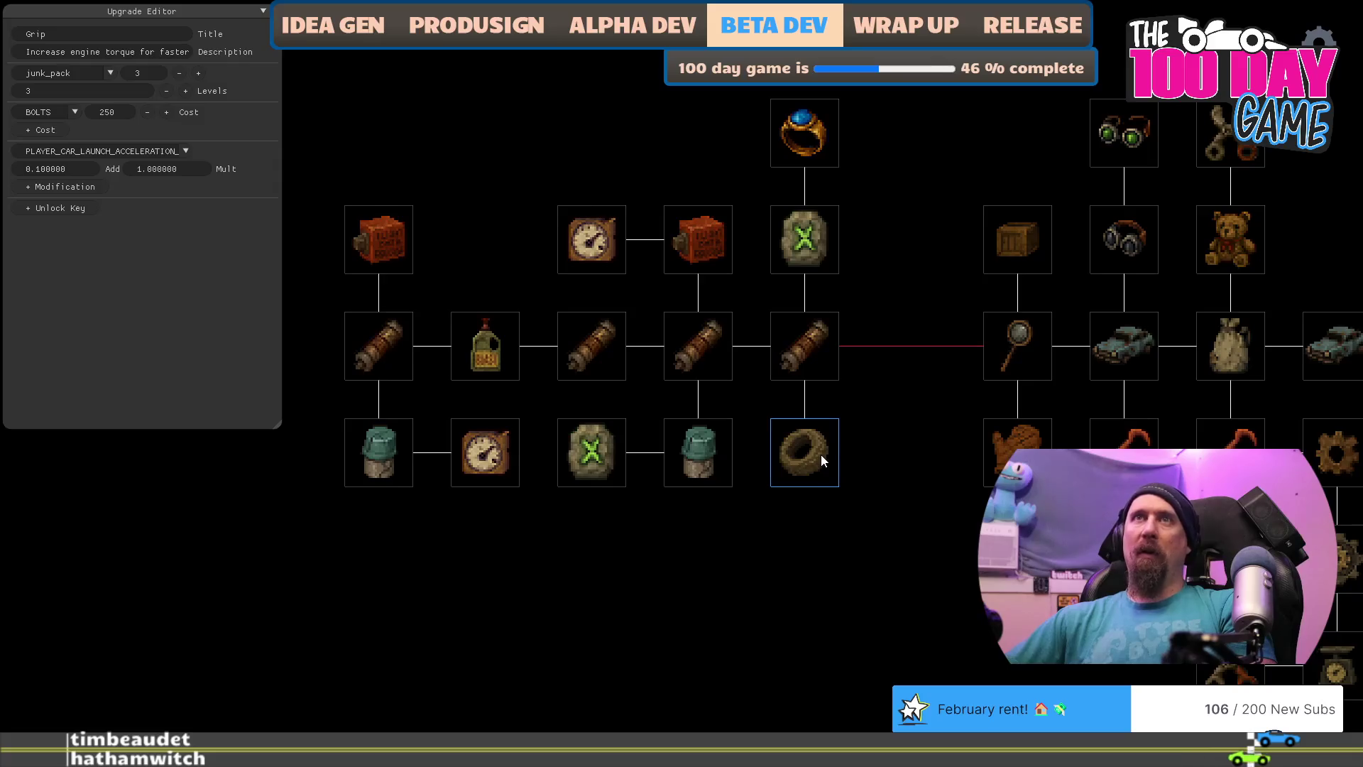
Step: Give Grip 0.01 Add over 5 levels, add two ring nodes below, and move Air Filter and Increase Fame down
key(BackSpace)
key(BackSpace)
key(BackSpace)
text(5)
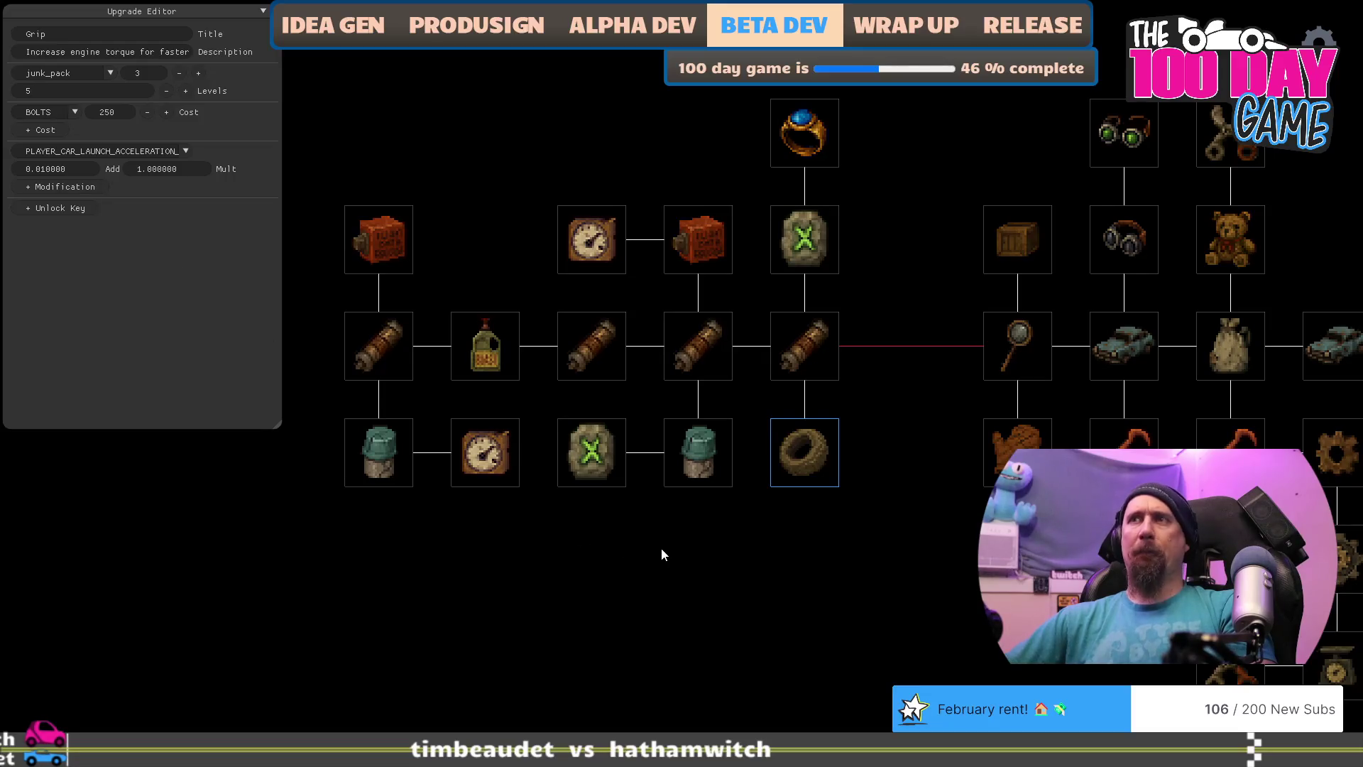
drag(806, 467, 818, 525)
drag(816, 599, 820, 639)
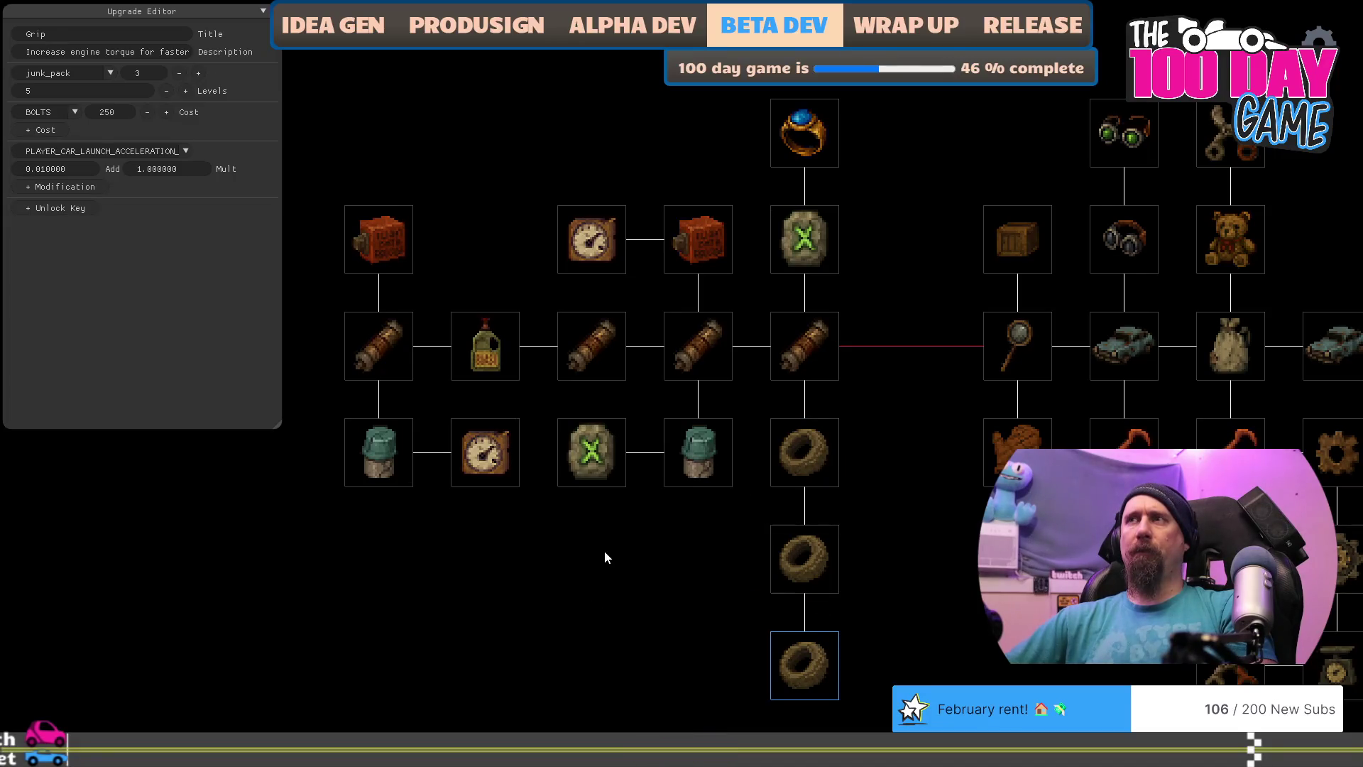
drag(684, 480, 539, 645)
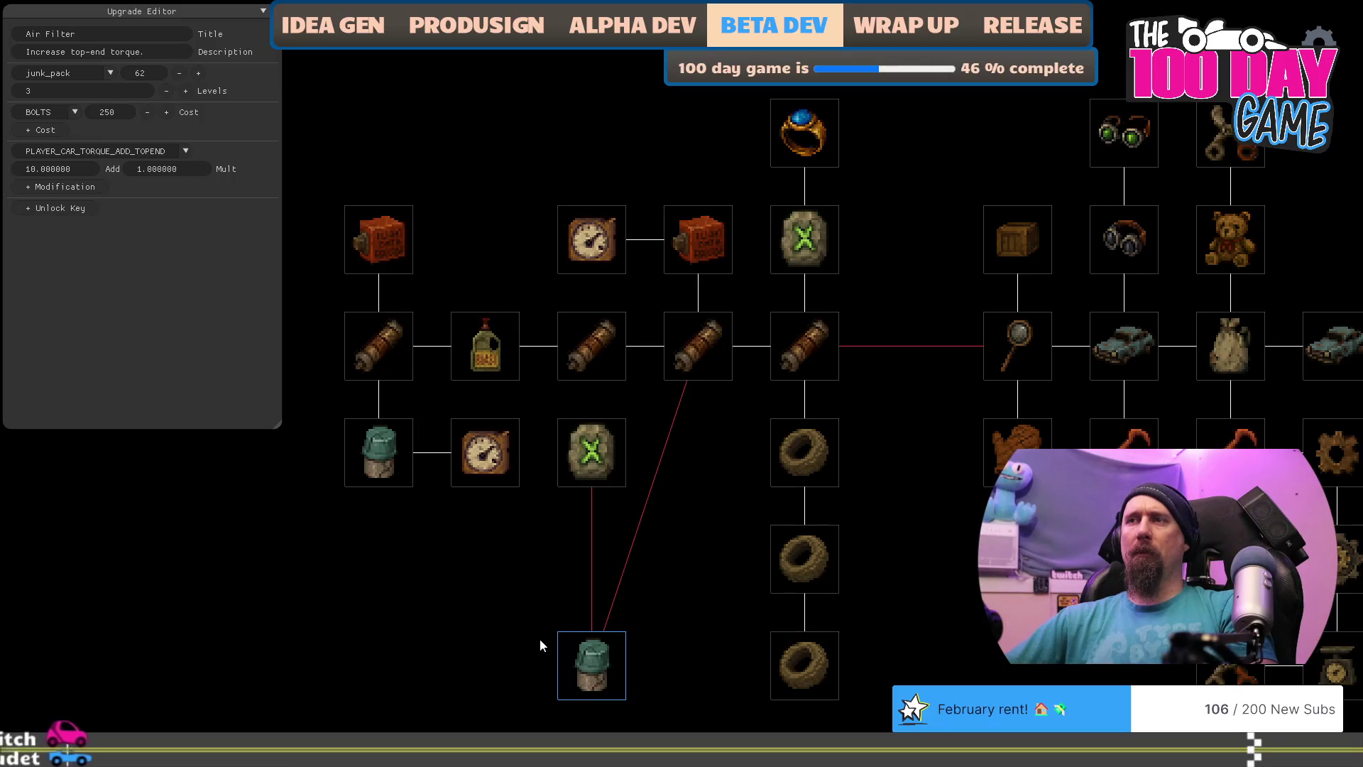
drag(590, 463, 496, 683)
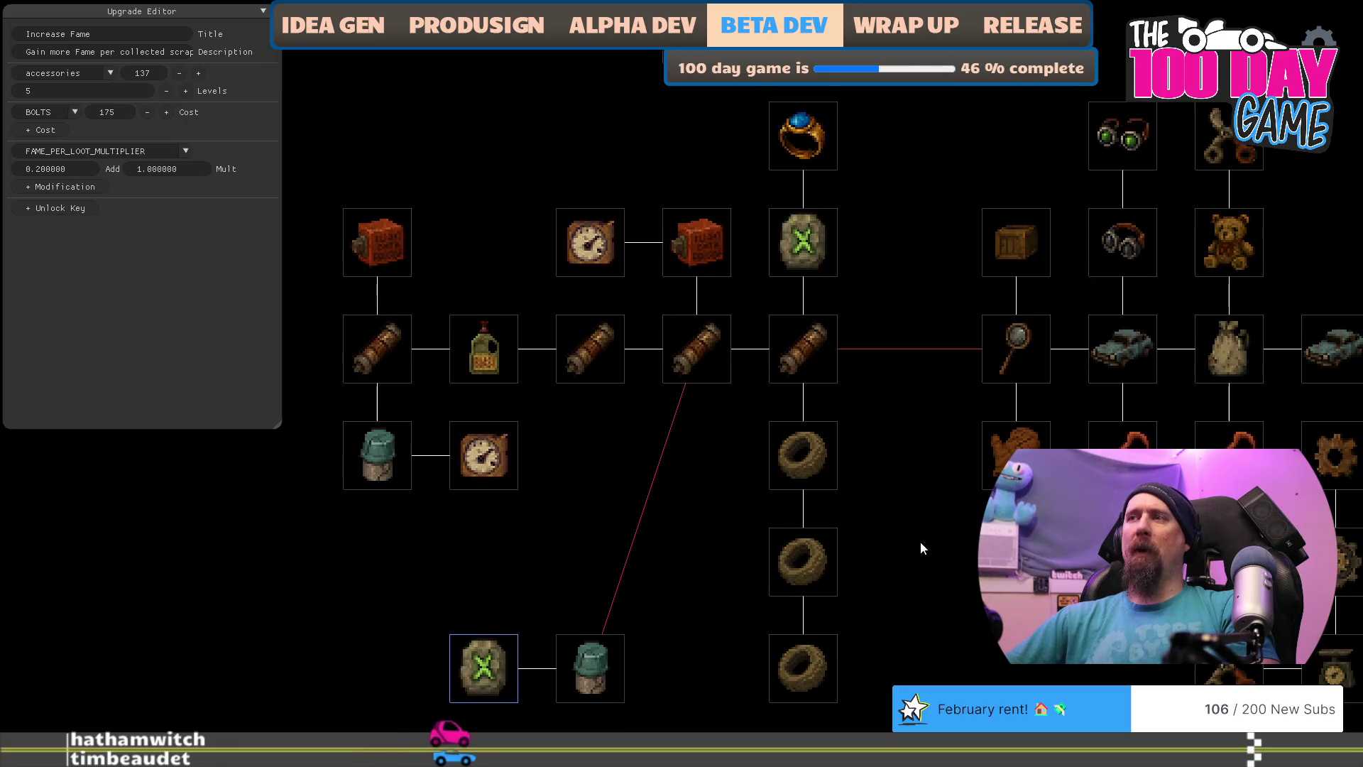
Step: Move the crate and Boost clock nodes up into the top row
drag(920, 541, 997, 526)
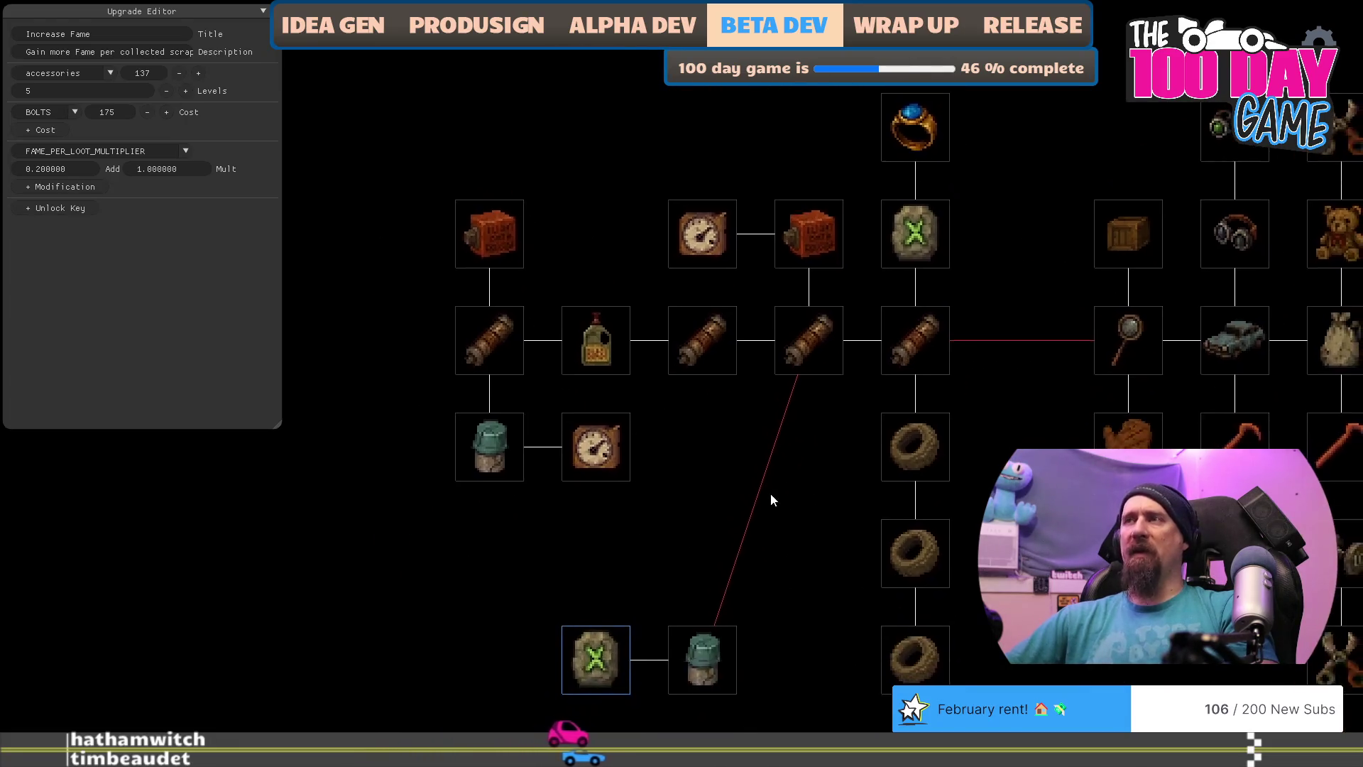
drag(798, 235, 798, 129)
drag(714, 241, 710, 135)
Step: Shift Air Filter, the gauge, Grip roll, Improved Cams and Speedy Car into the lower-left branch
drag(495, 458, 282, 564)
mouse_move(572, 474)
mouse_down()
mouse_move(485, 493)
mouse_move(387, 561)
mouse_up()
drag(501, 316, 295, 419)
drag(468, 245, 287, 355)
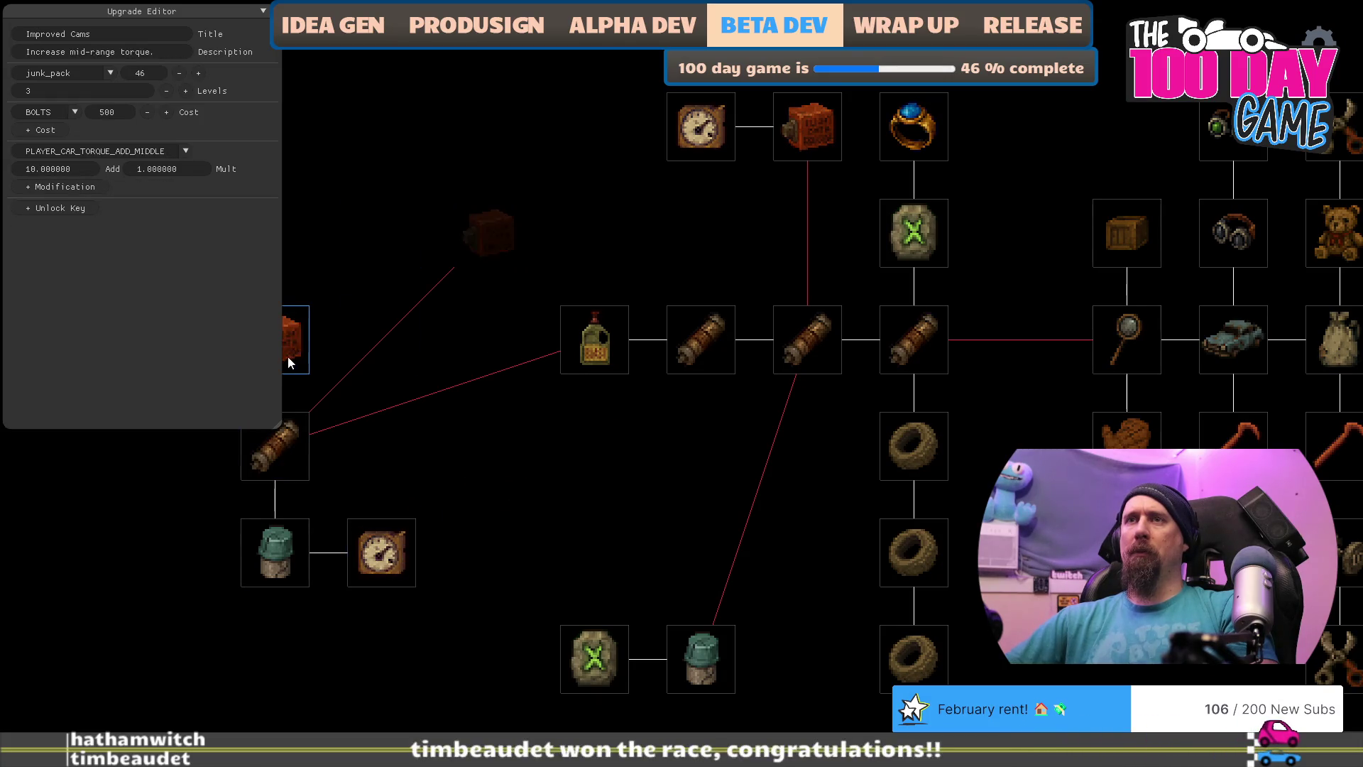
mouse_move(543, 352)
mouse_down()
mouse_move(399, 460)
mouse_move(535, 386)
mouse_move(568, 394)
mouse_up()
click(581, 398)
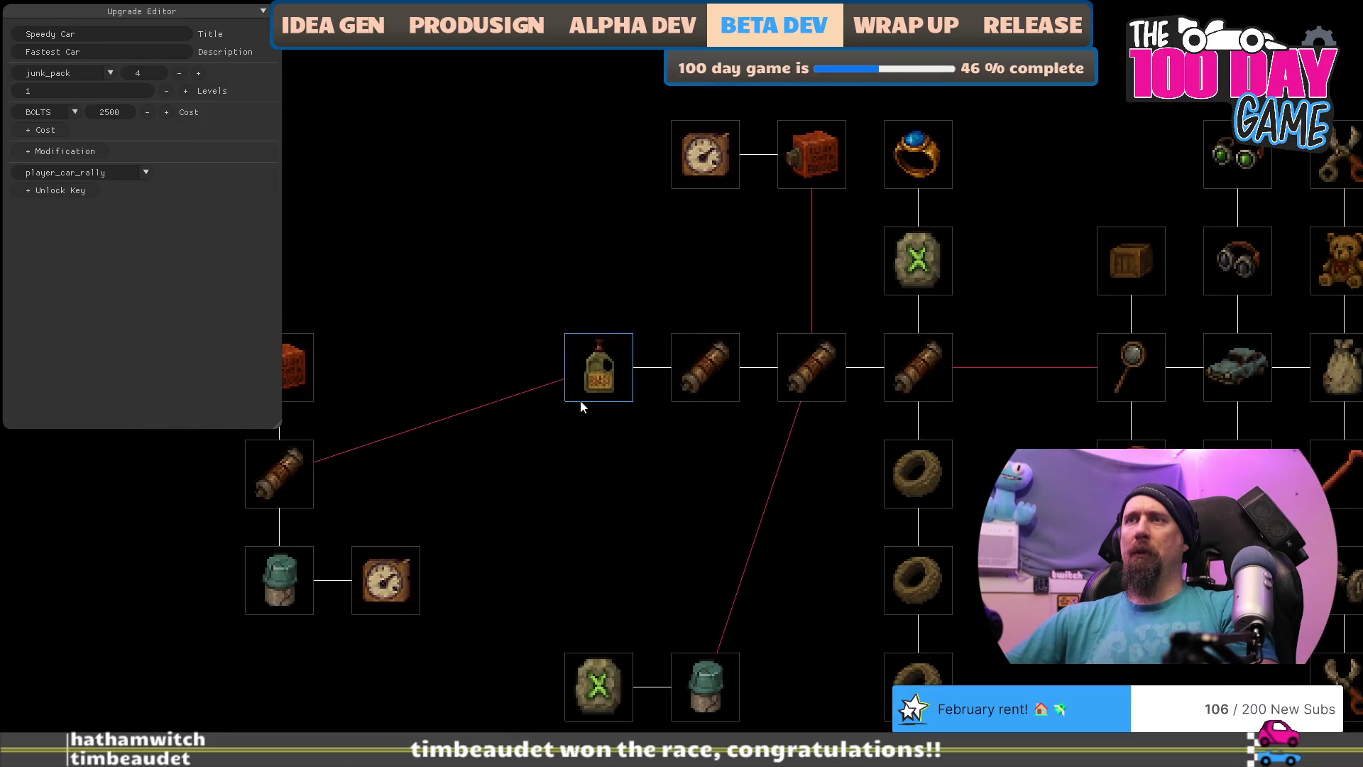
drag(411, 470, 411, 470)
mouse_move(594, 483)
mouse_down()
mouse_move(681, 423)
mouse_move(590, 501)
mouse_move(534, 525)
mouse_up()
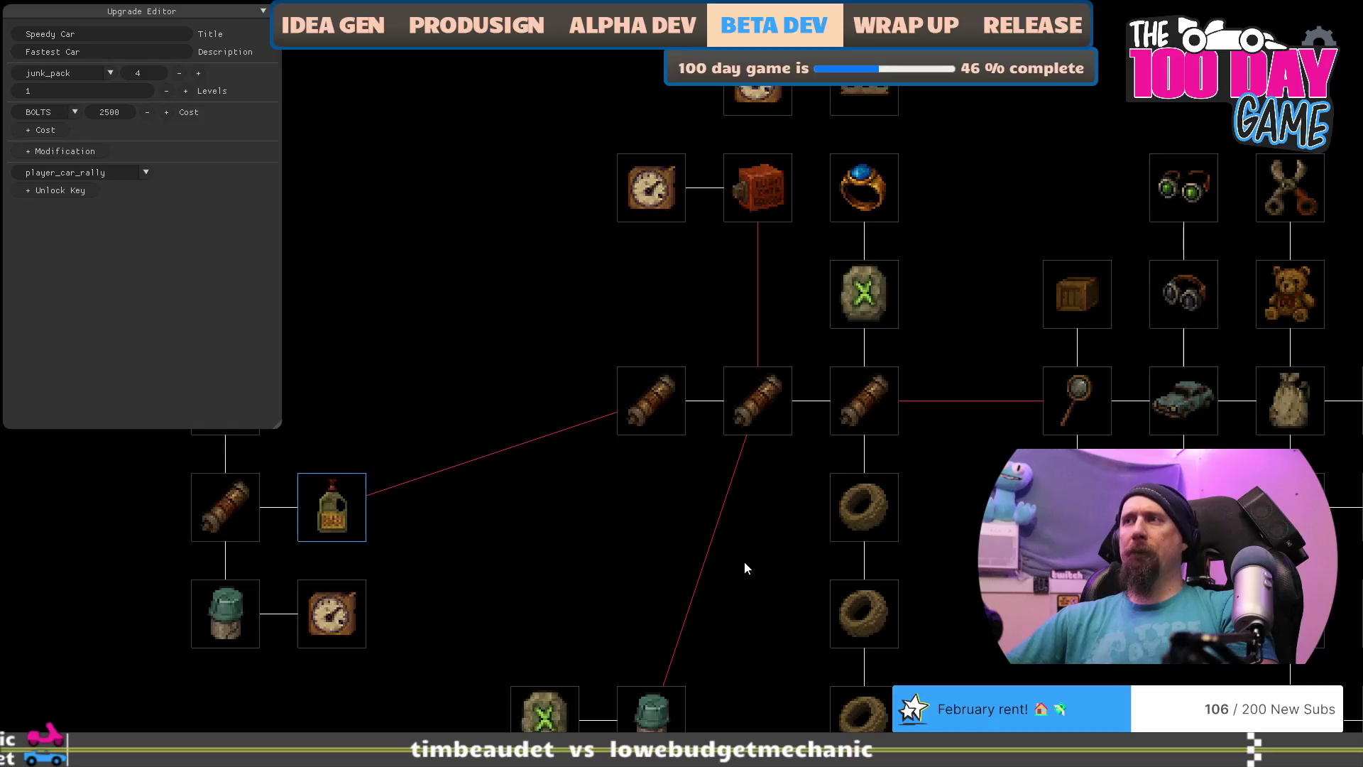
Step: Move Increase Fame and the Air Filter bucket to the bottom, and the gauge and Improved Cams upper-left
drag(681, 573, 864, 399)
drag(628, 531, 361, 624)
drag(755, 544, 463, 655)
mouse_move(776, 479)
mouse_down()
mouse_move(703, 561)
mouse_move(664, 637)
mouse_up()
drag(714, 460, 736, 586)
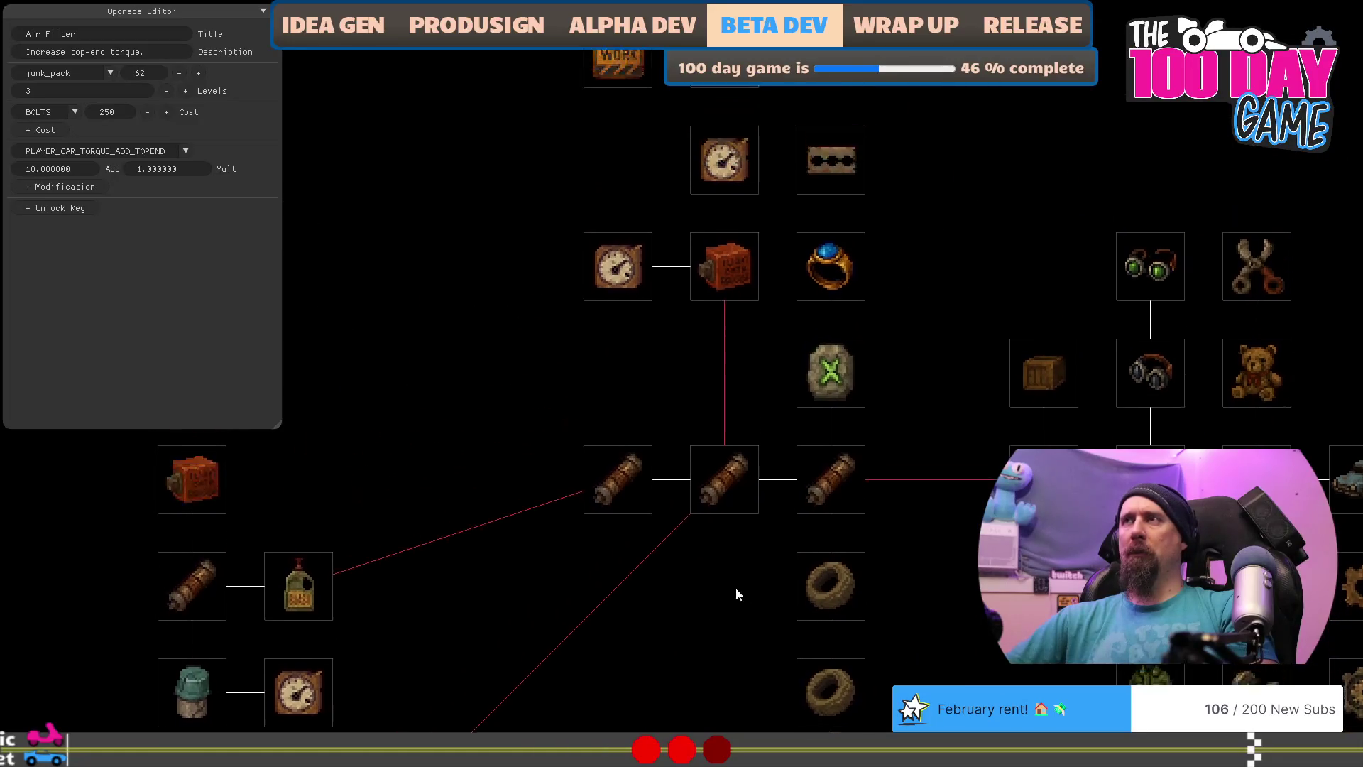
mouse_move(624, 288)
mouse_down()
mouse_move(369, 220)
mouse_move(329, 173)
mouse_up()
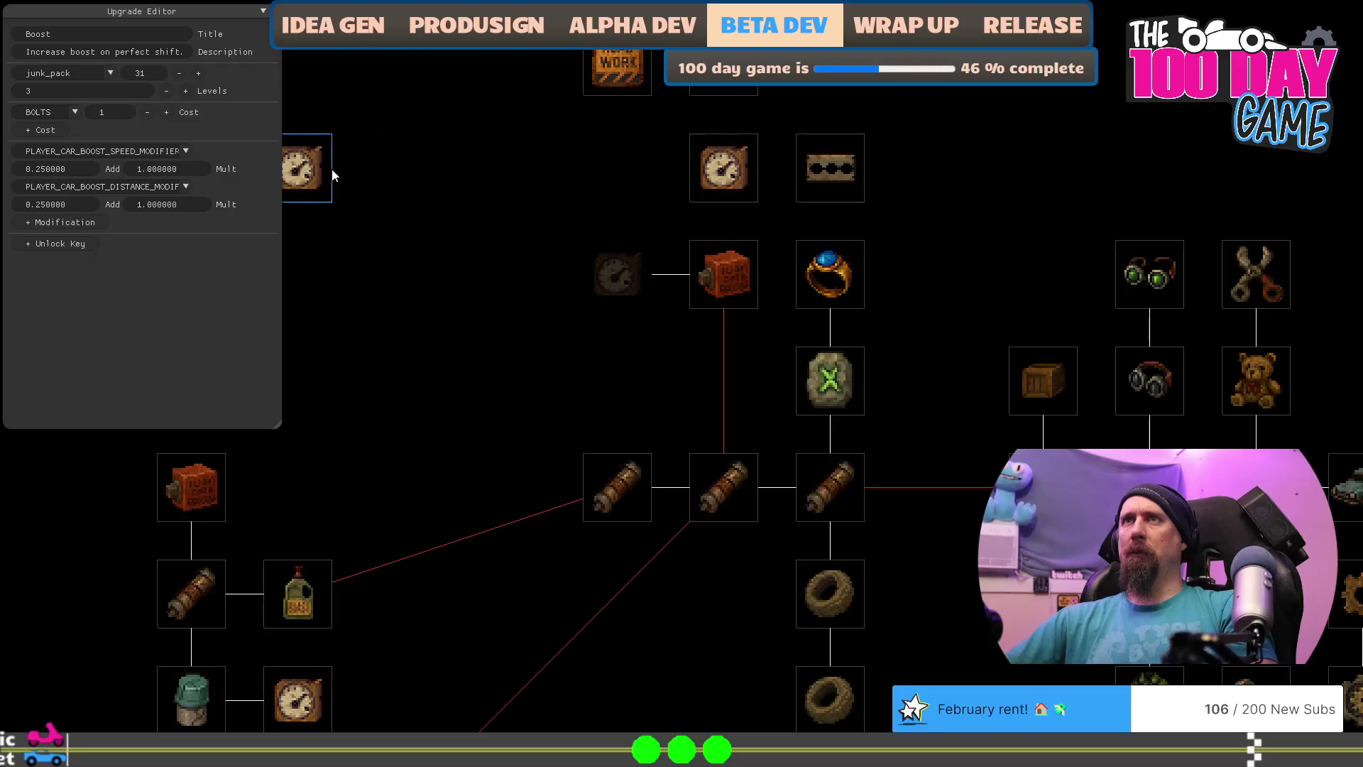
drag(743, 287, 435, 193)
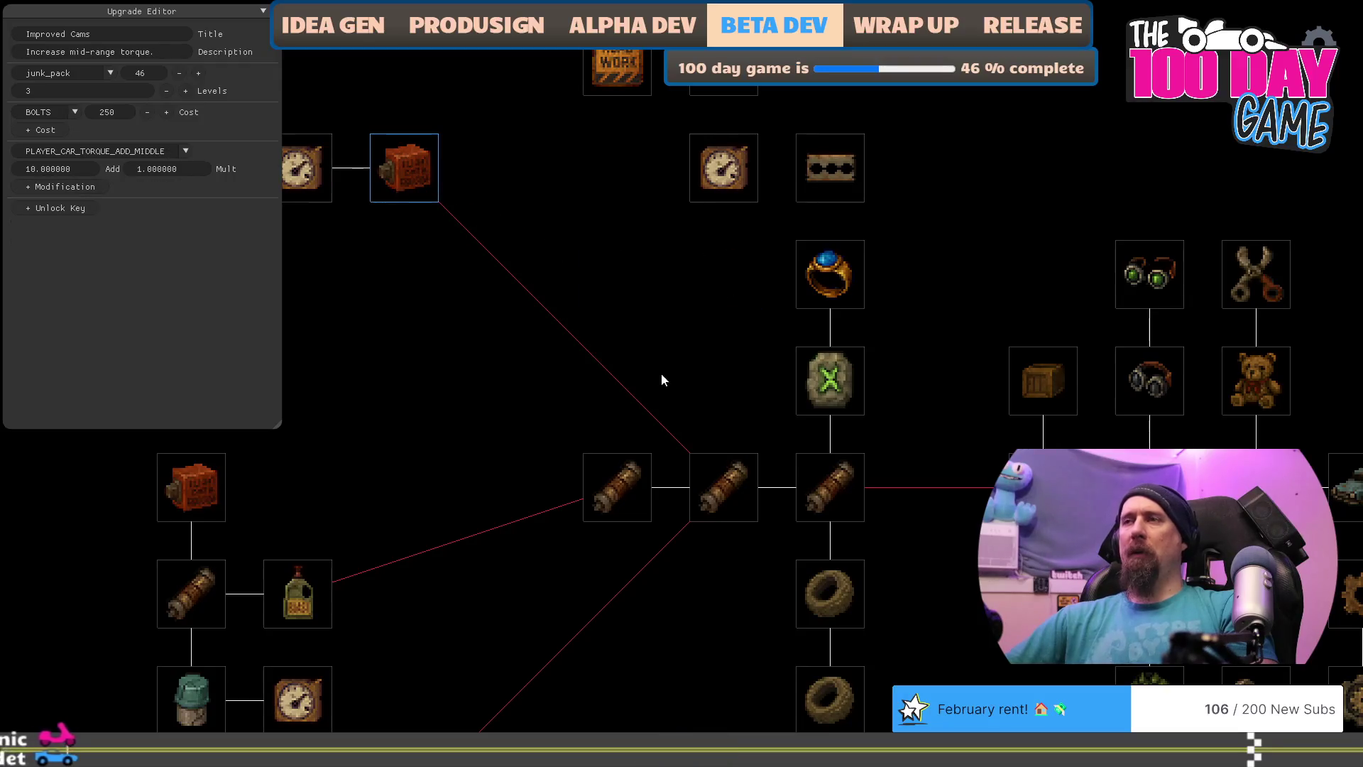
drag(662, 380, 724, 245)
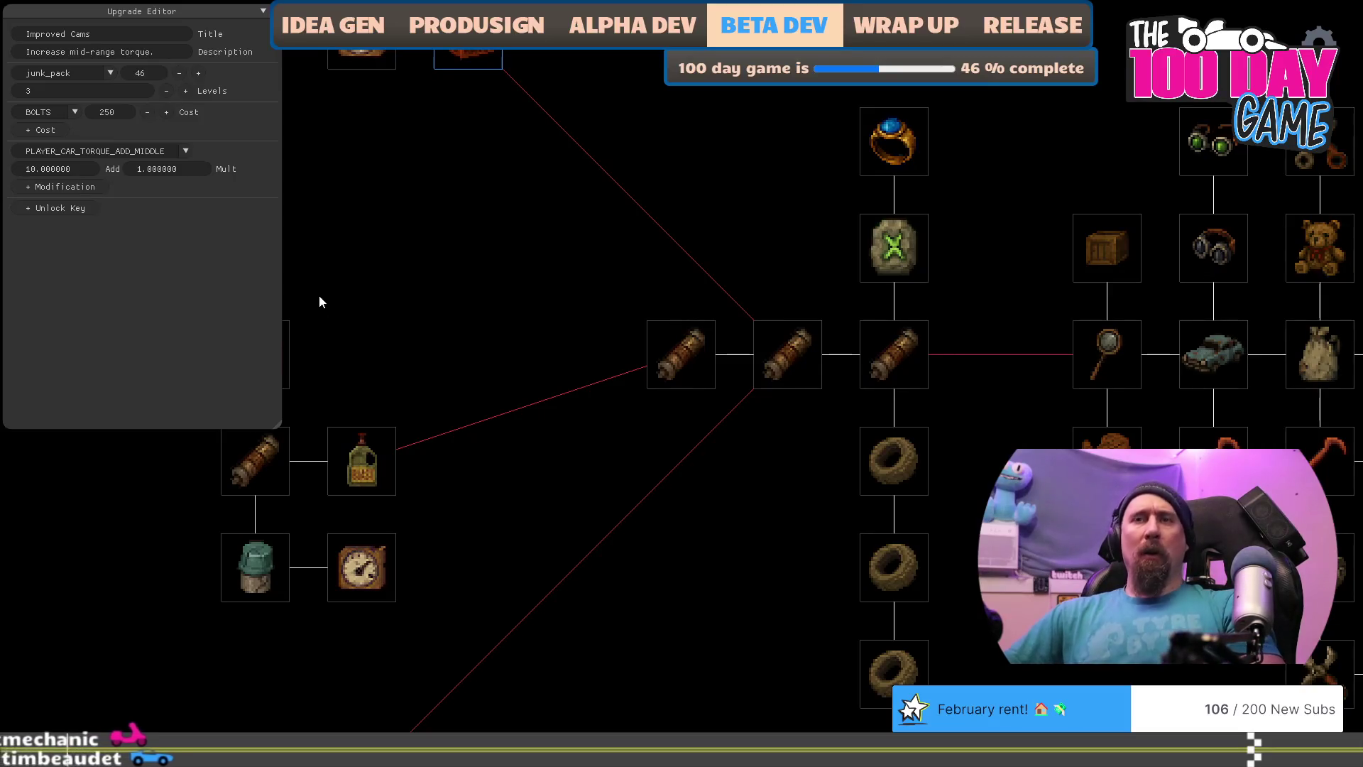
key(alt+Tab)
key(alt+Tab)
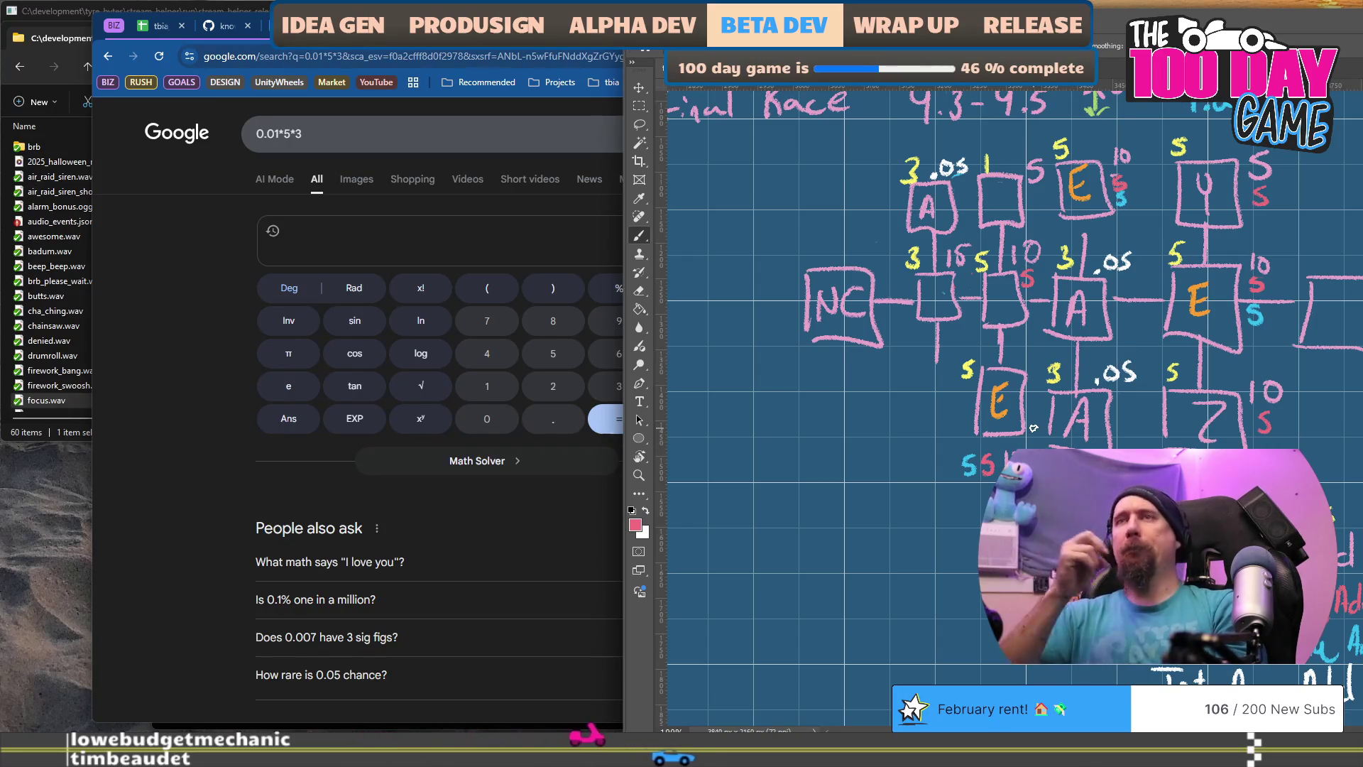
Step: Link Air Filter under the middle roll node and swap it one slot left with the Grip ring
key(alt+Tab)
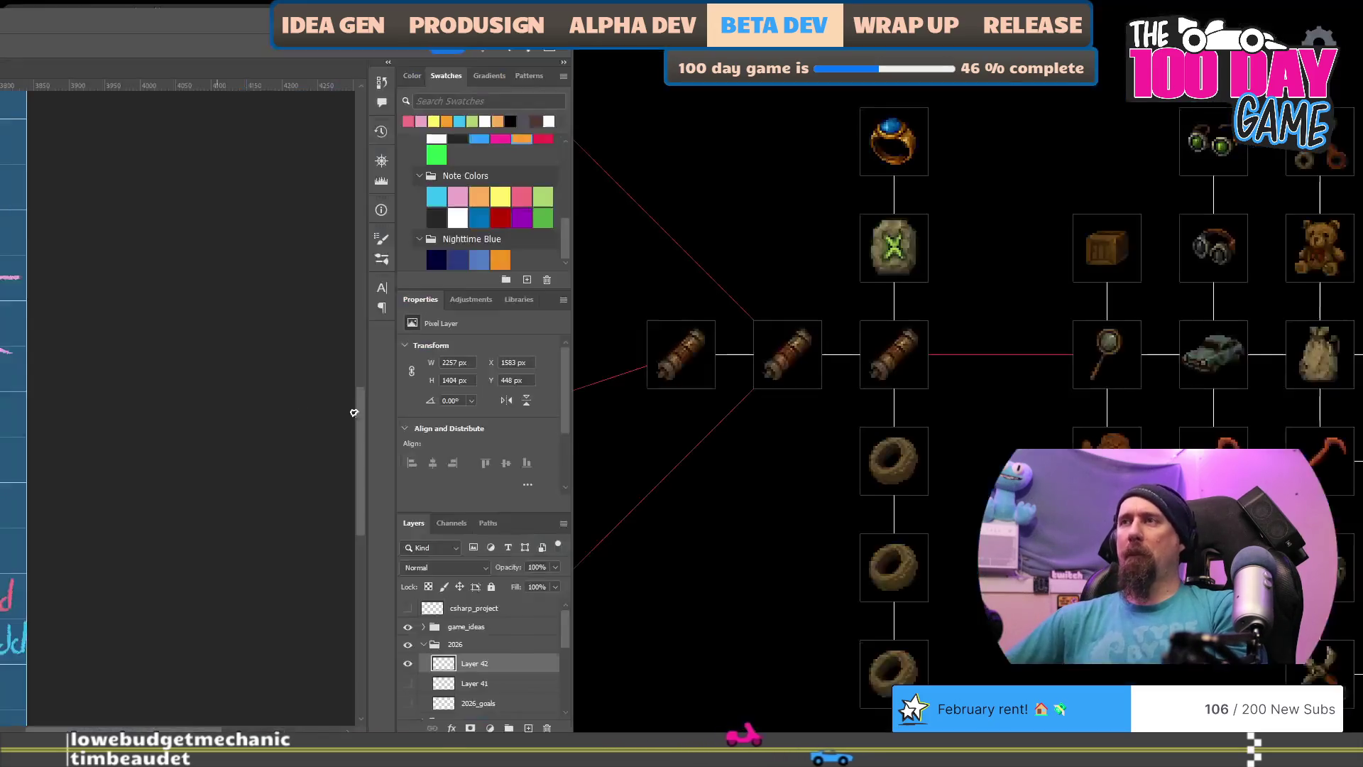
drag(765, 526, 704, 487)
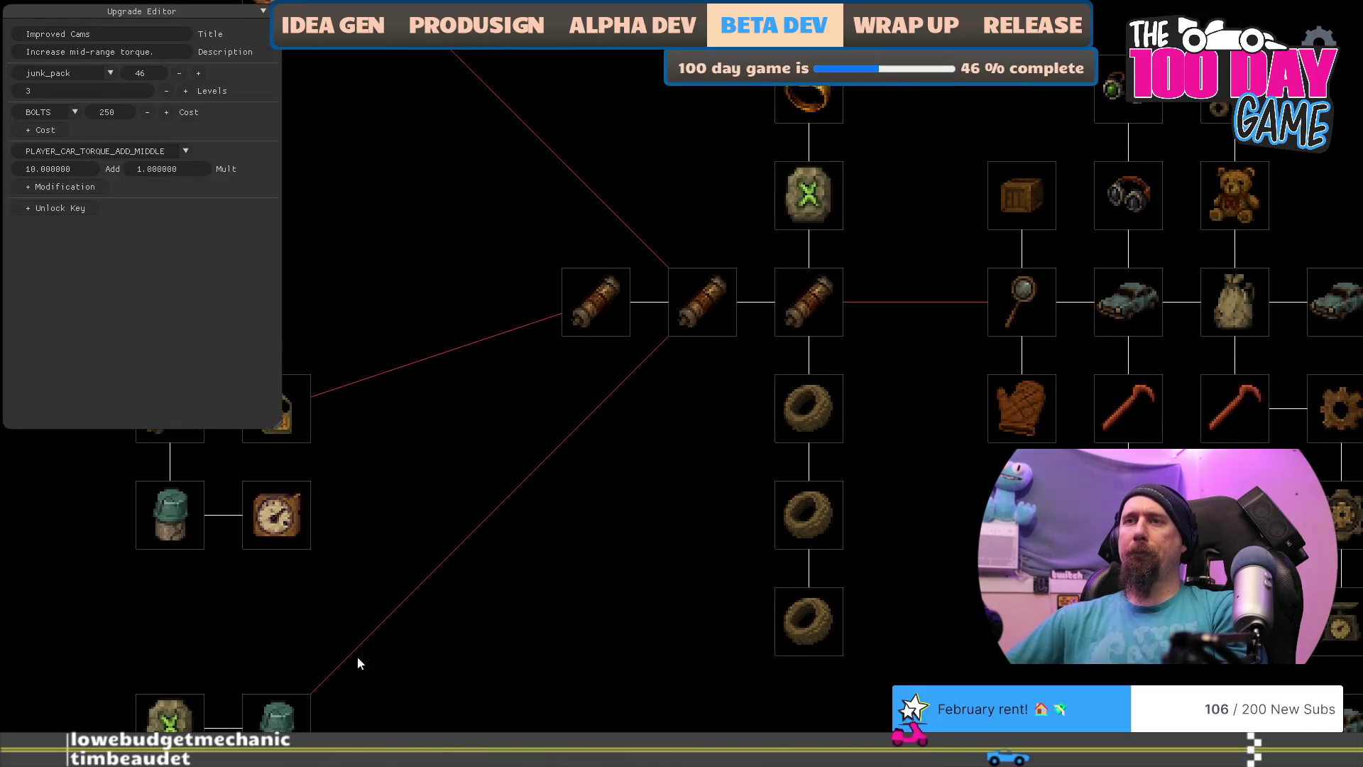
click(302, 718)
mouse_move(304, 722)
mouse_down()
mouse_move(727, 450)
mouse_move(713, 421)
mouse_up()
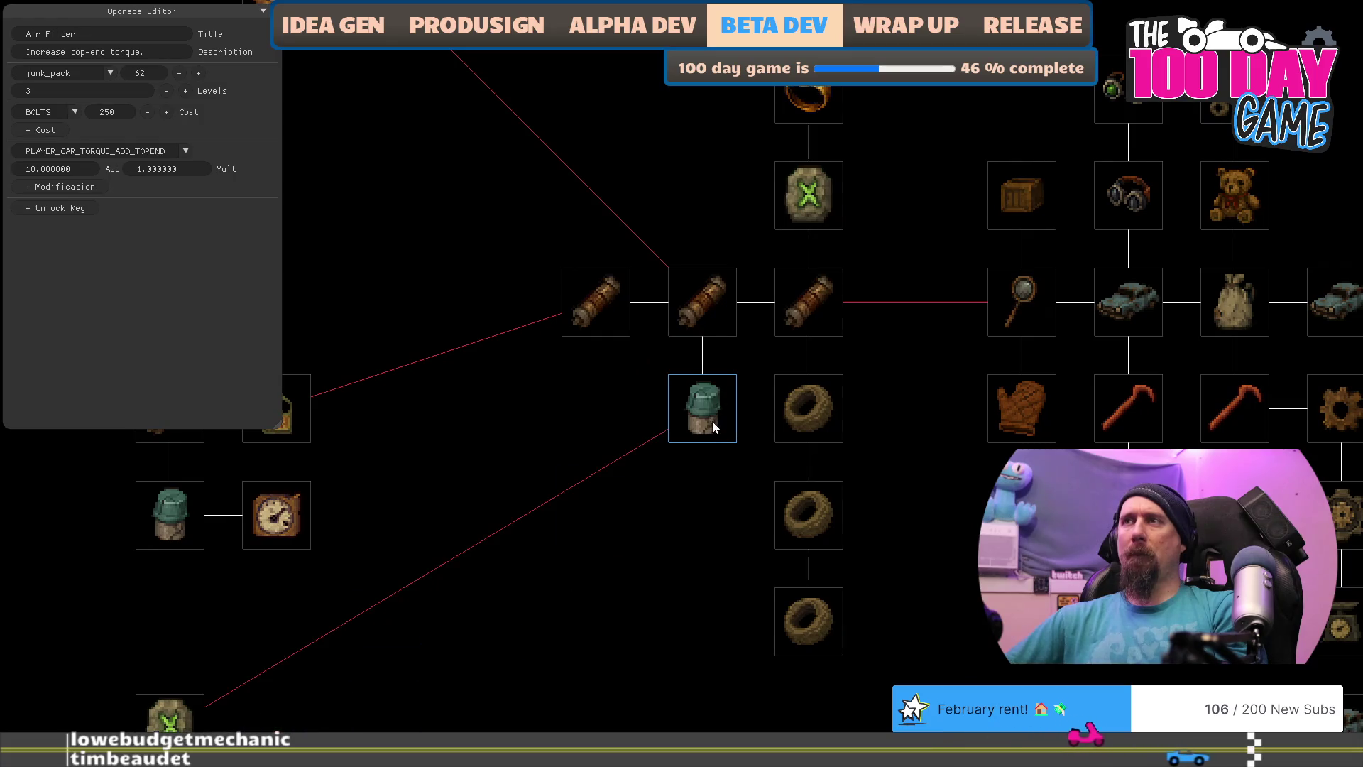
drag(705, 519, 619, 564)
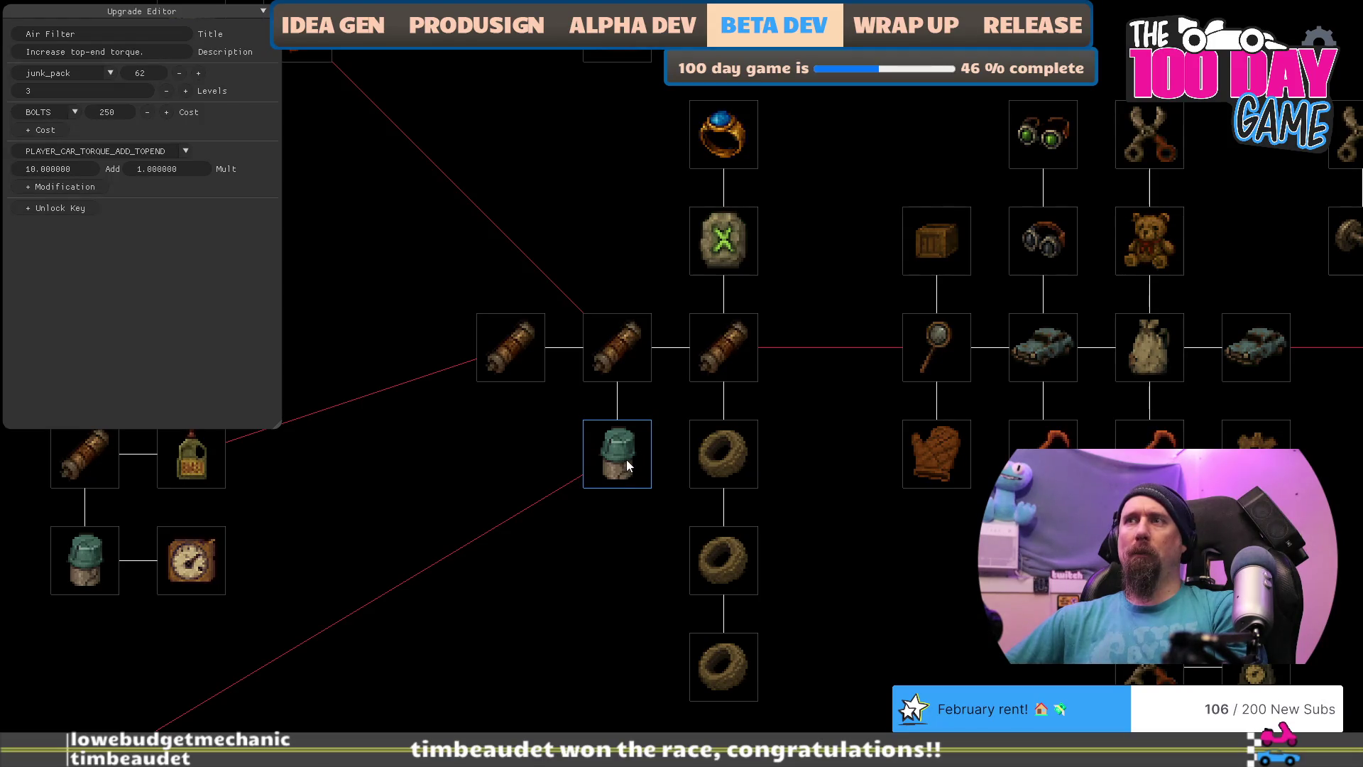
drag(626, 458, 535, 501)
mouse_move(723, 566)
mouse_down()
mouse_move(615, 541)
mouse_move(621, 415)
mouse_up()
Step: Rearrange the bottom ring, Fuel Injectors and Grip ring, and relink Fuel Pump to the ring node
click(725, 648)
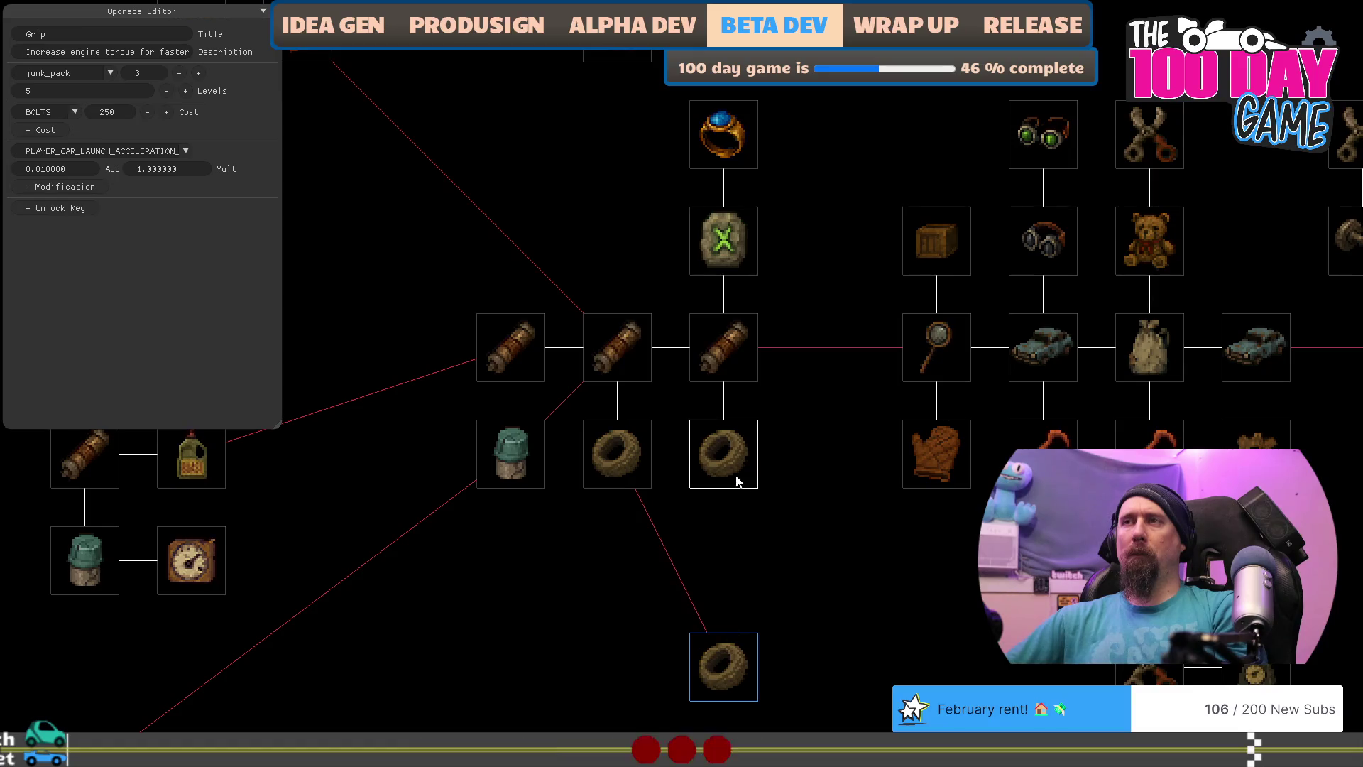
drag(738, 649, 514, 280)
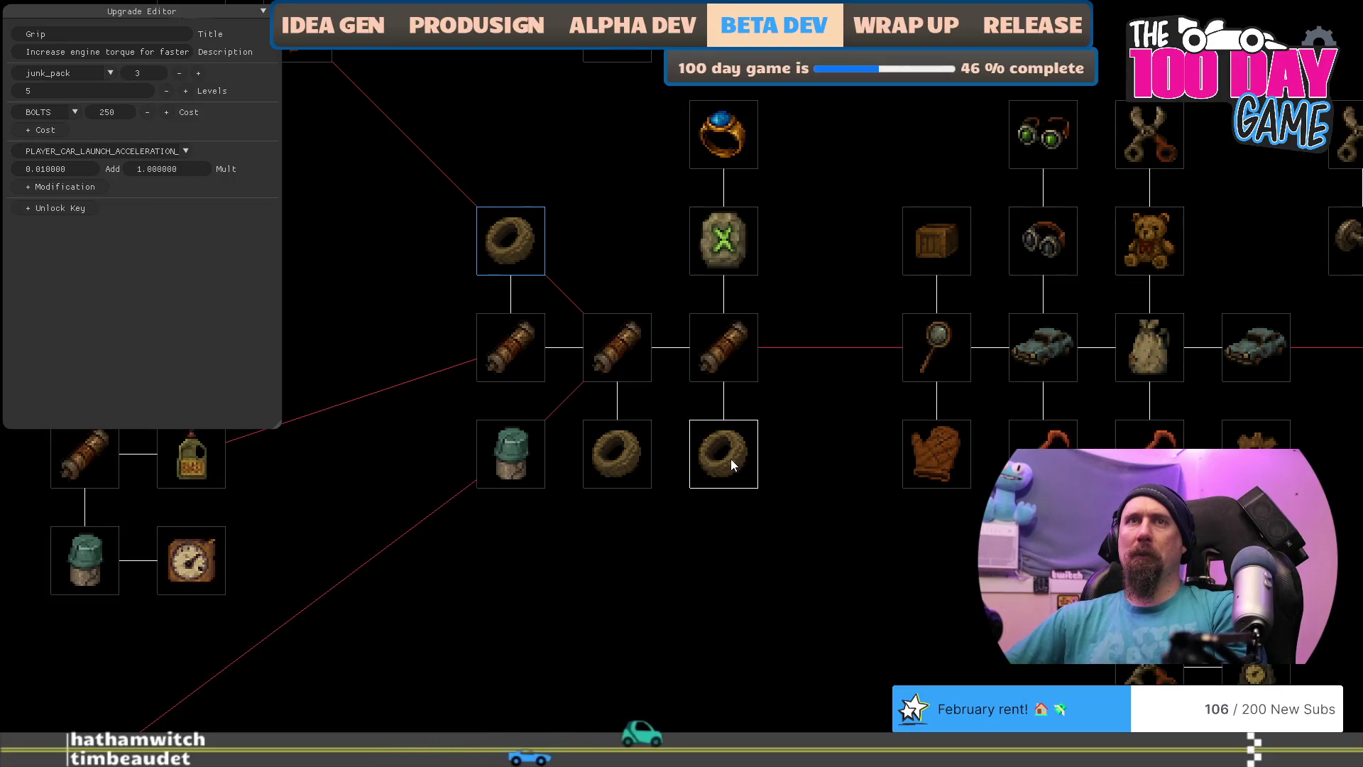
drag(636, 361, 636, 276)
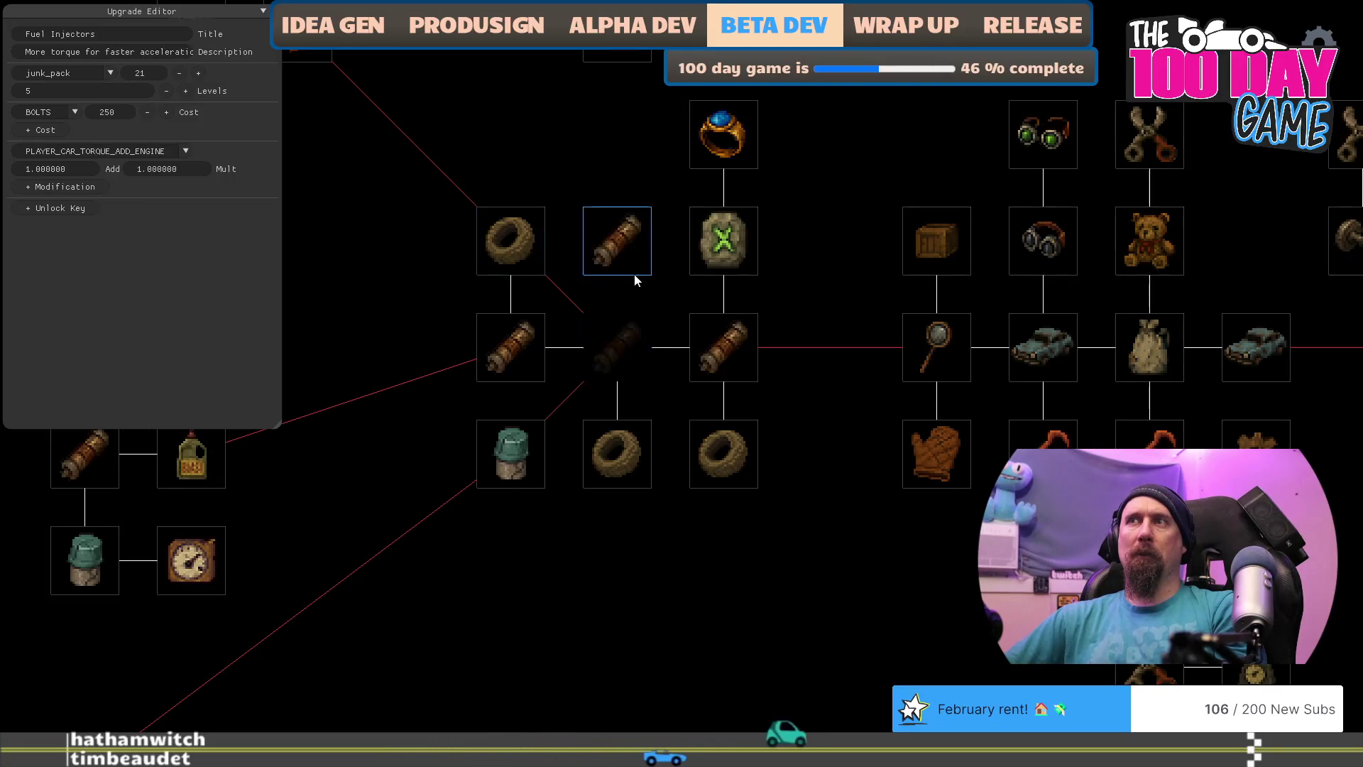
drag(713, 462, 625, 352)
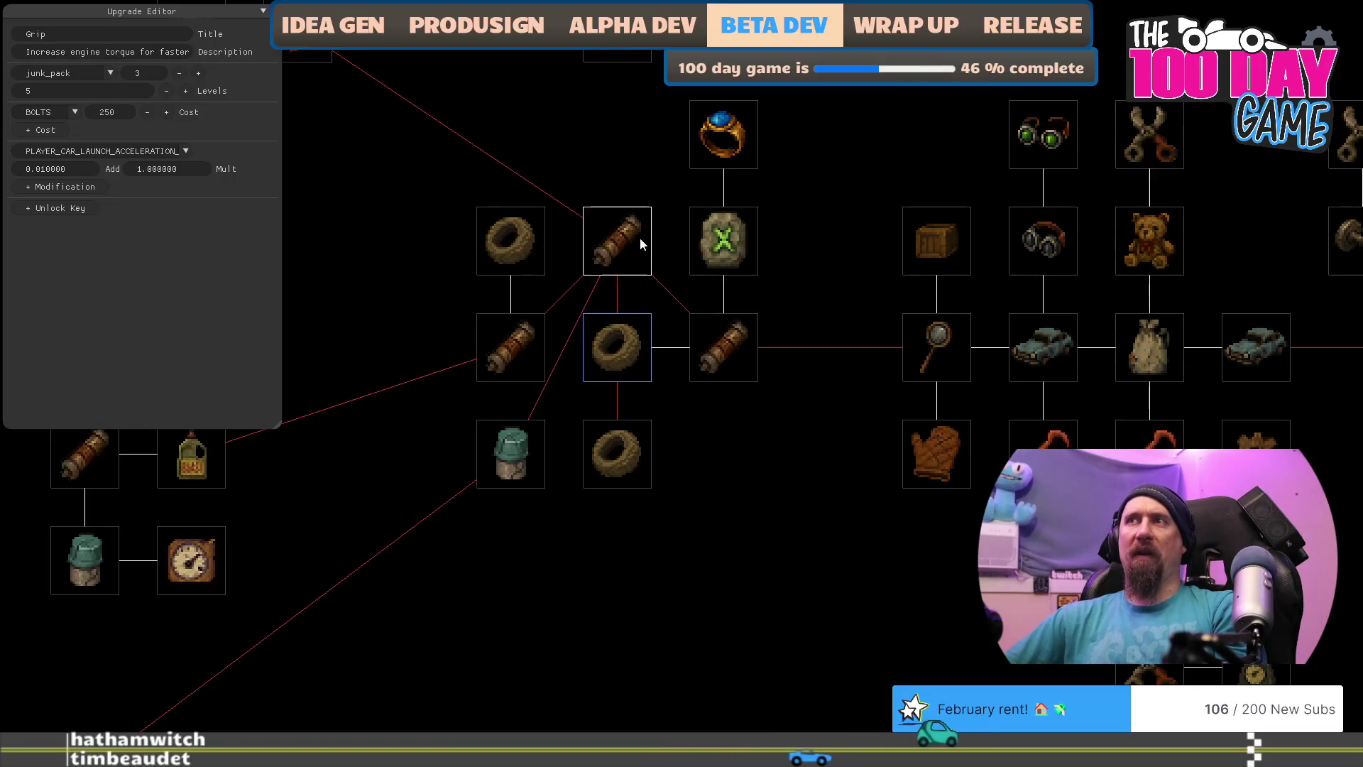
drag(633, 234, 722, 405)
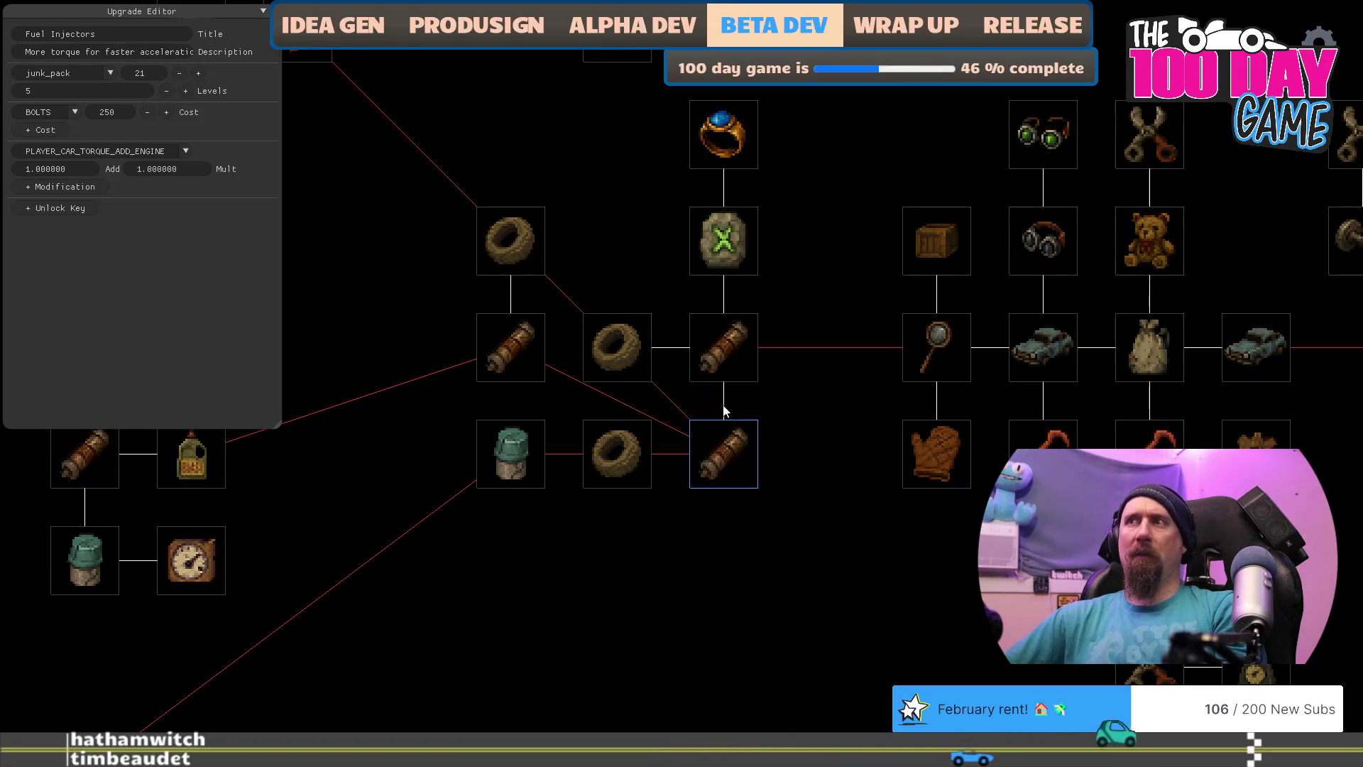
click(526, 355)
right_click(602, 353)
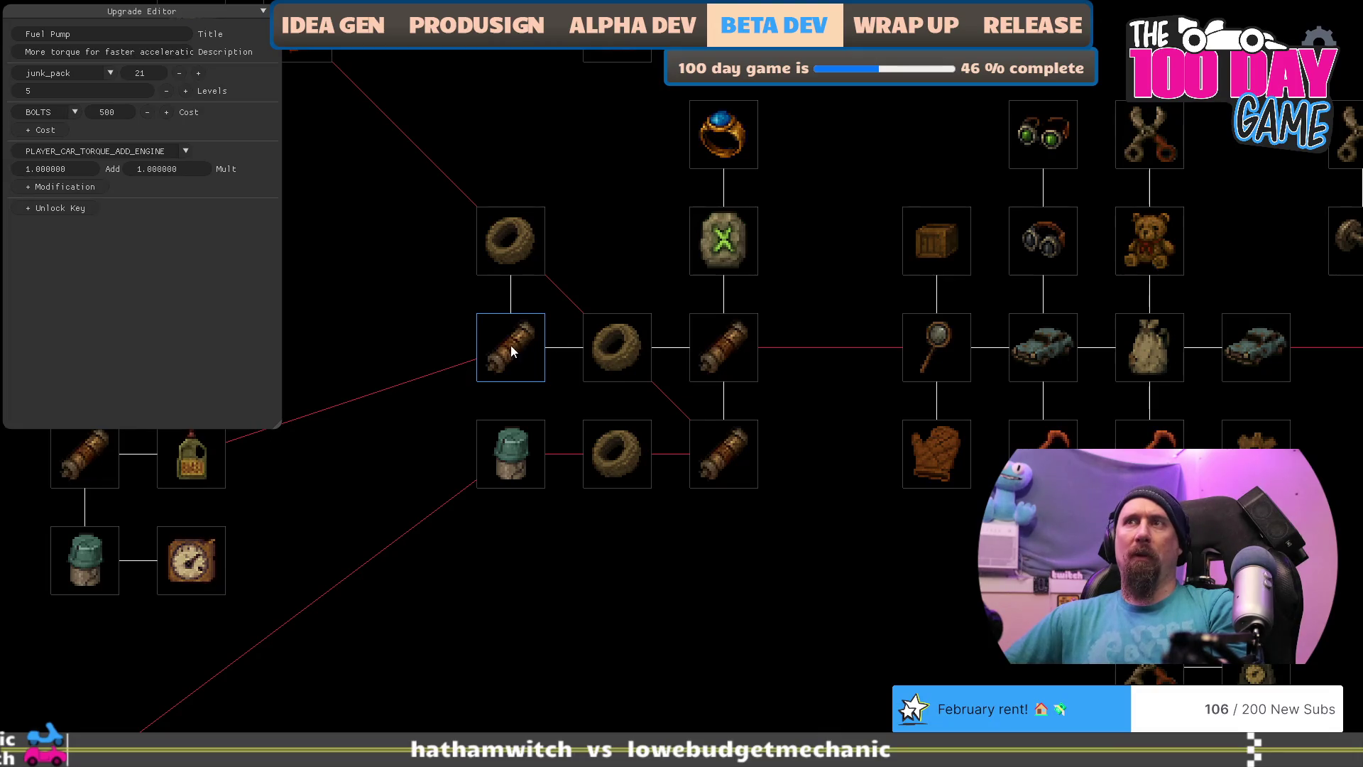
drag(511, 350, 616, 313)
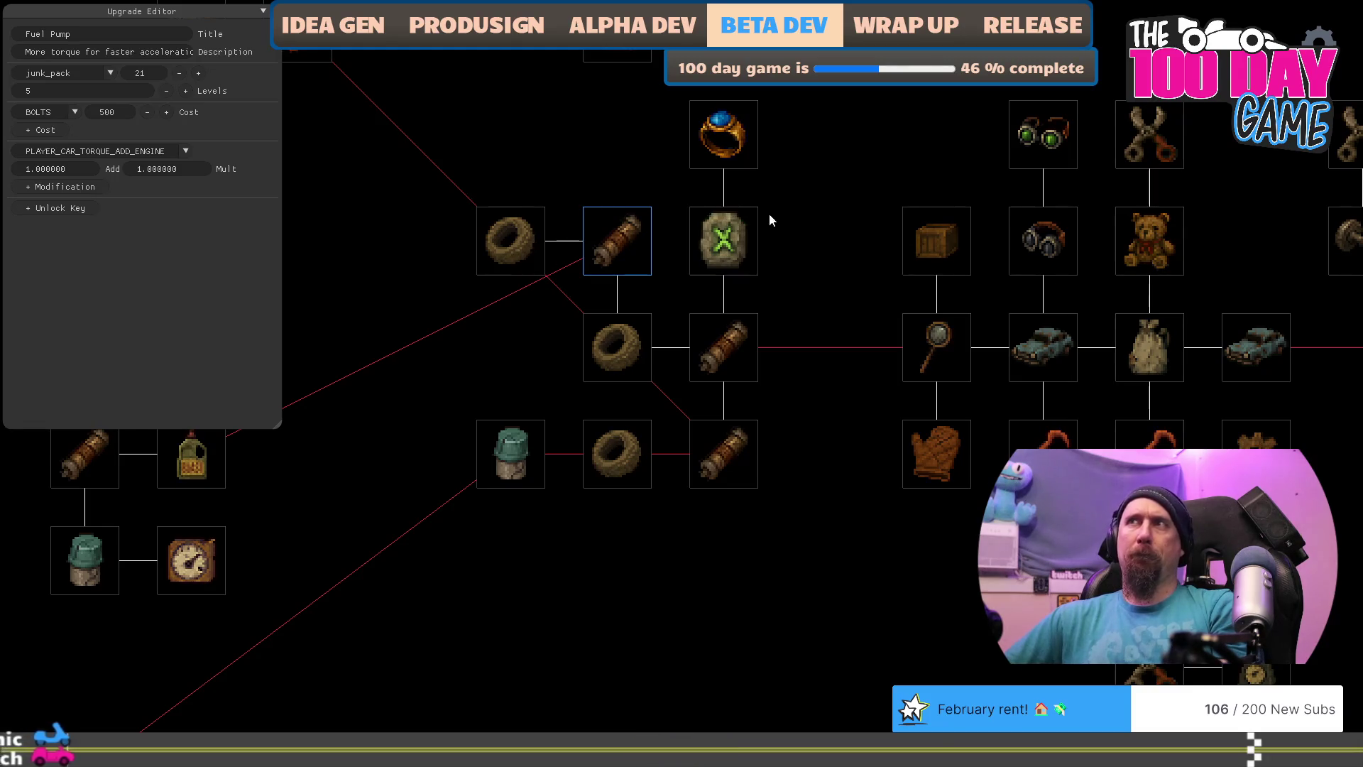
Step: Delete the car node and move the brace, gauge, Road Work, Rulers Ring and Increase Fame nodes up
drag(760, 163, 888, 374)
drag(783, 236, 791, 133)
click(685, 133)
key(Delete)
drag(684, 239, 685, 133)
drag(581, 132, 581, 26)
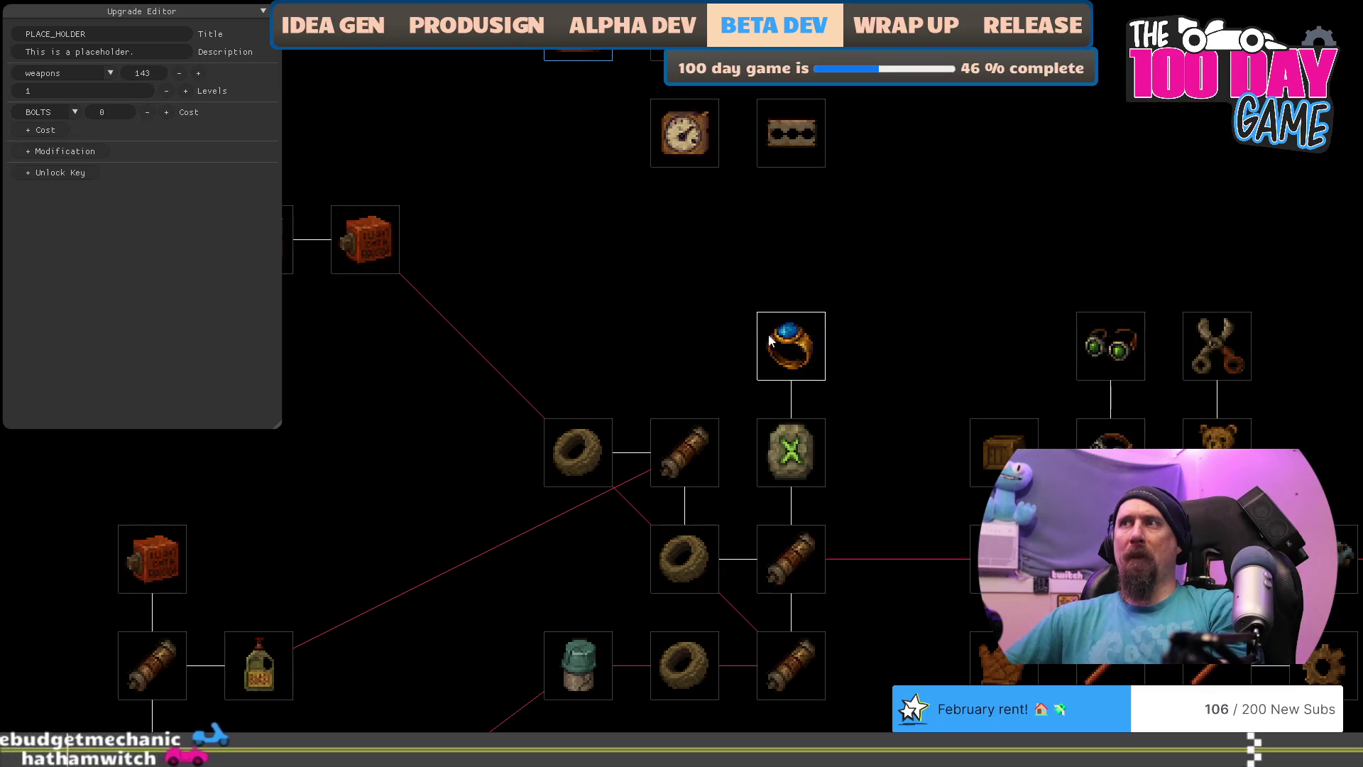
drag(790, 346, 791, 239)
drag(807, 447, 806, 341)
drag(852, 450, 877, 320)
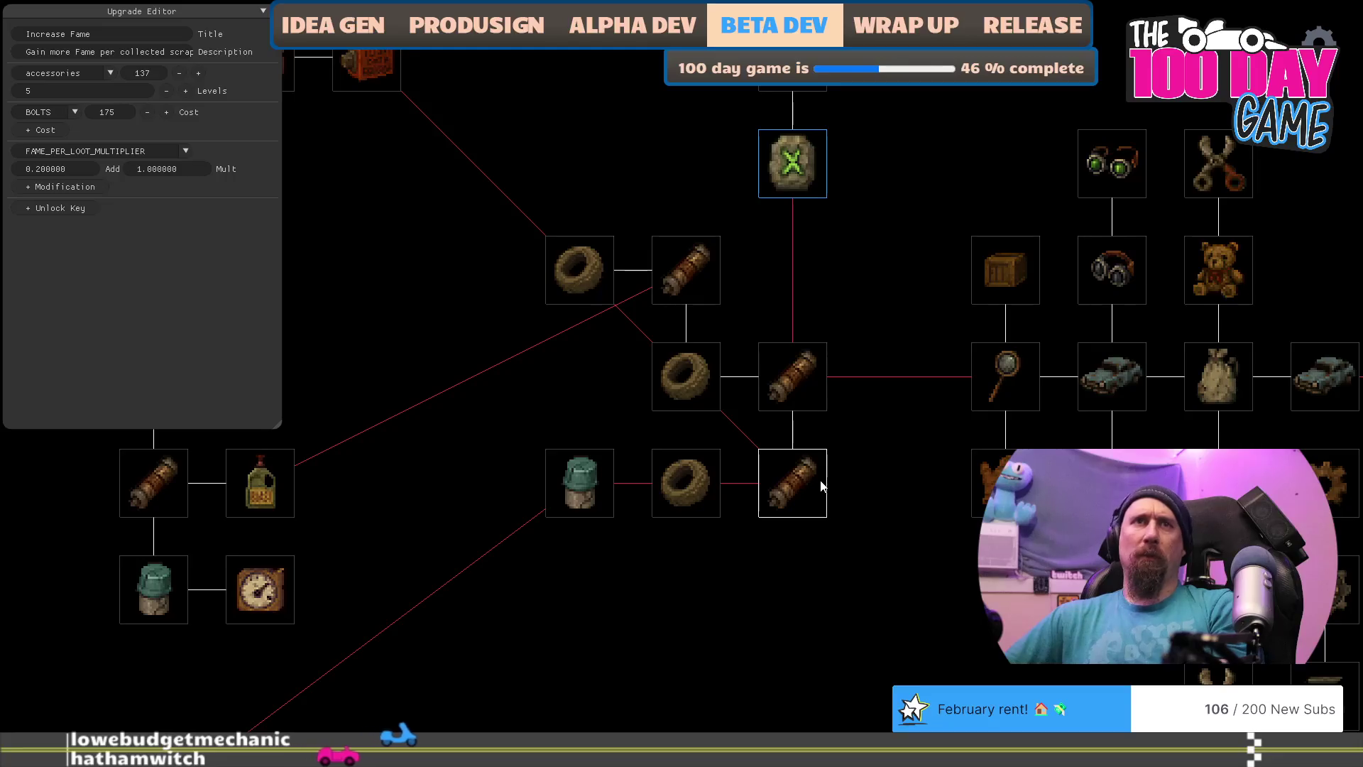
Step: Connect the lower Grip ring to the ring above, cut its scroll link, and shift the ring tile down-left
drag(699, 481, 686, 380)
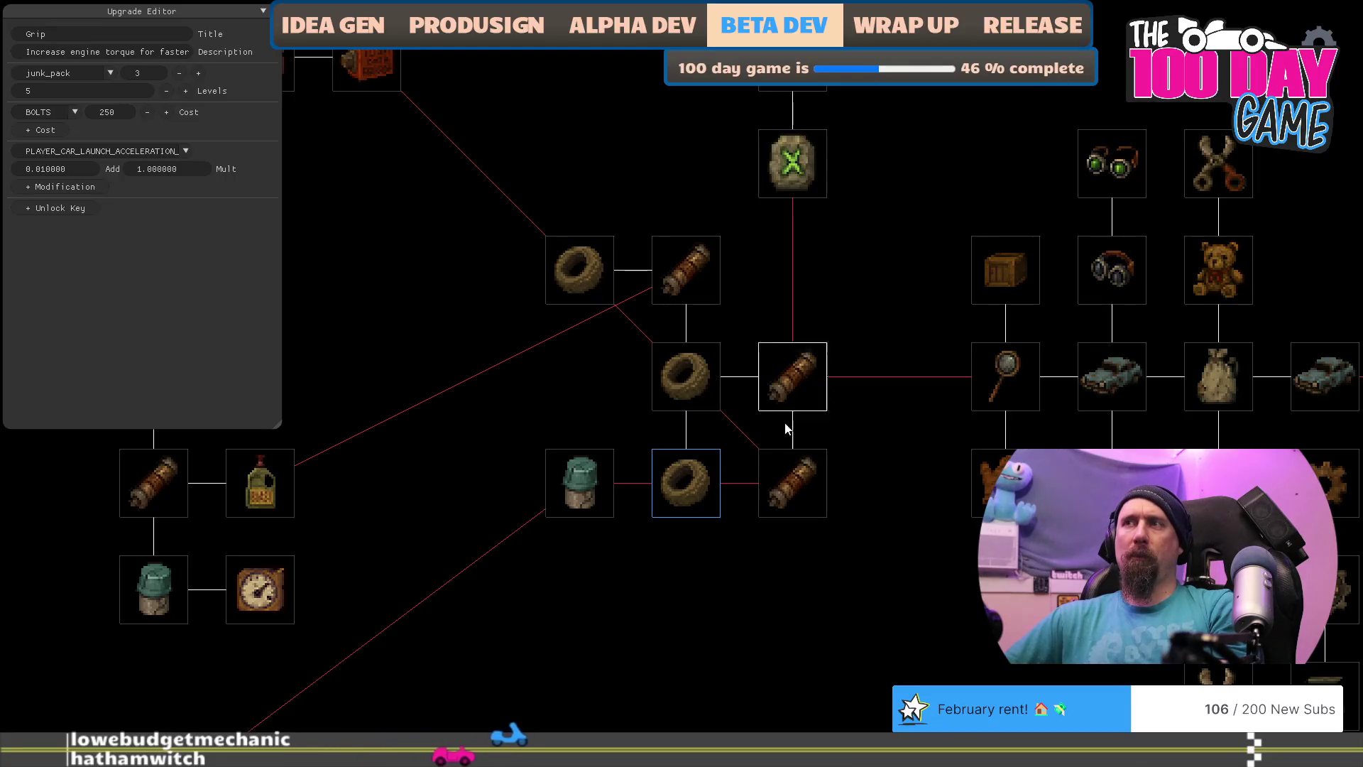
click(587, 497)
right_click(677, 494)
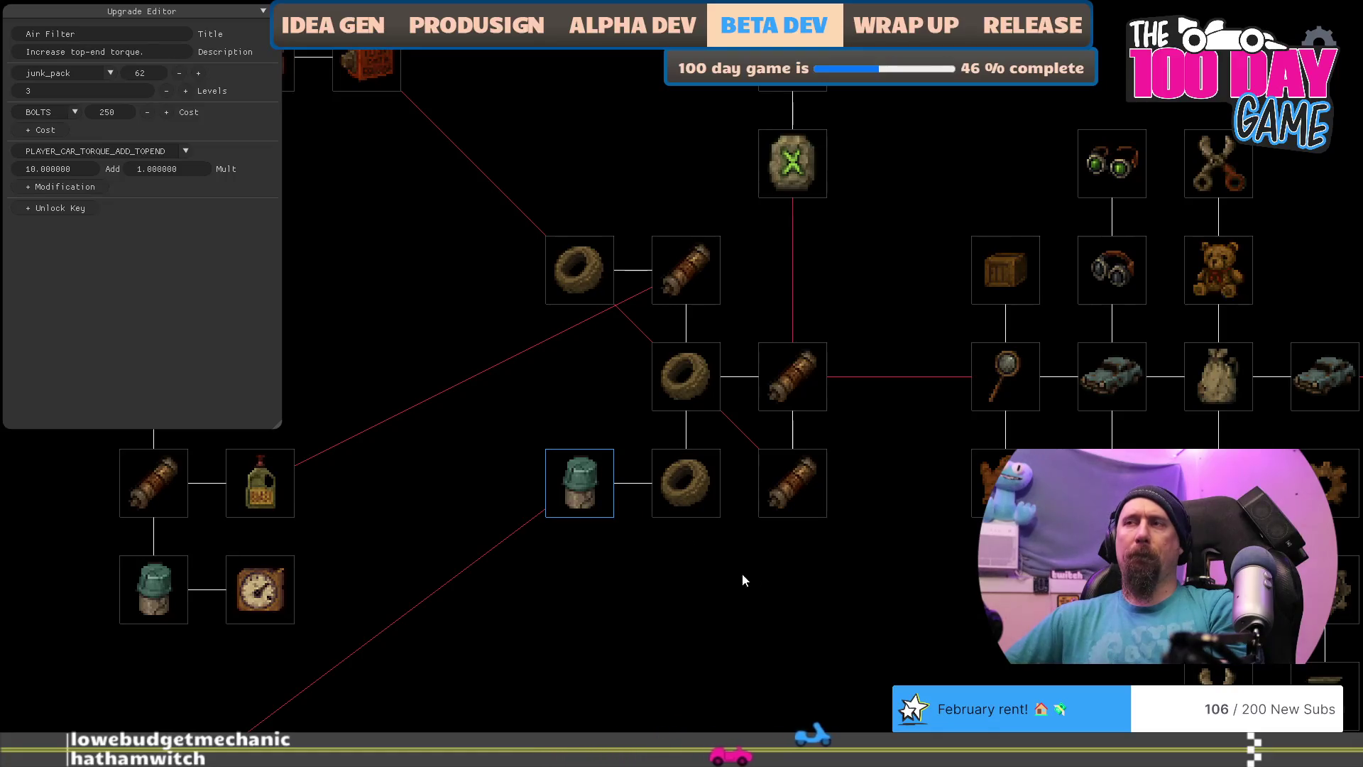
drag(603, 296, 482, 377)
drag(596, 407, 551, 369)
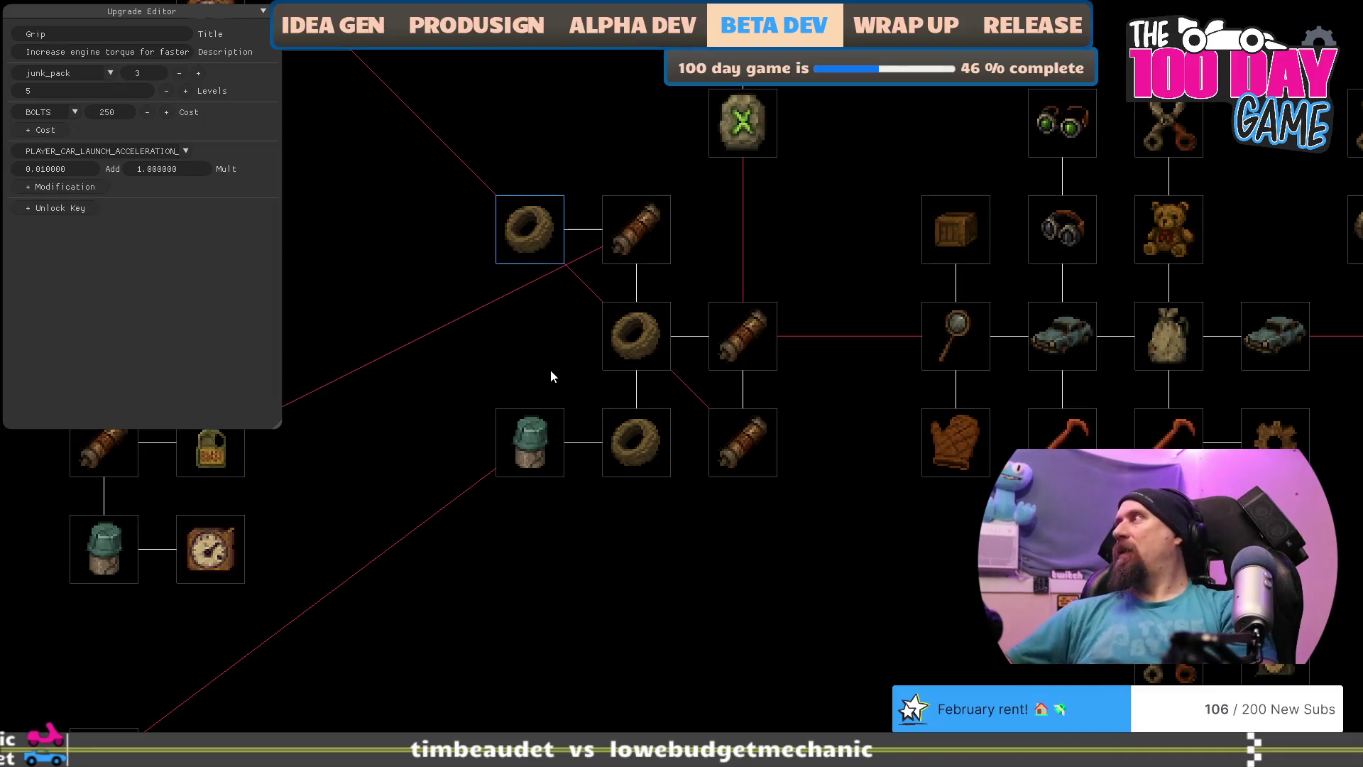
Step: Switch to Visual Studio Code and open a new empty window with Ctrl+Shift+N
key(alt+Tab)
key(ctrl+shift+n)
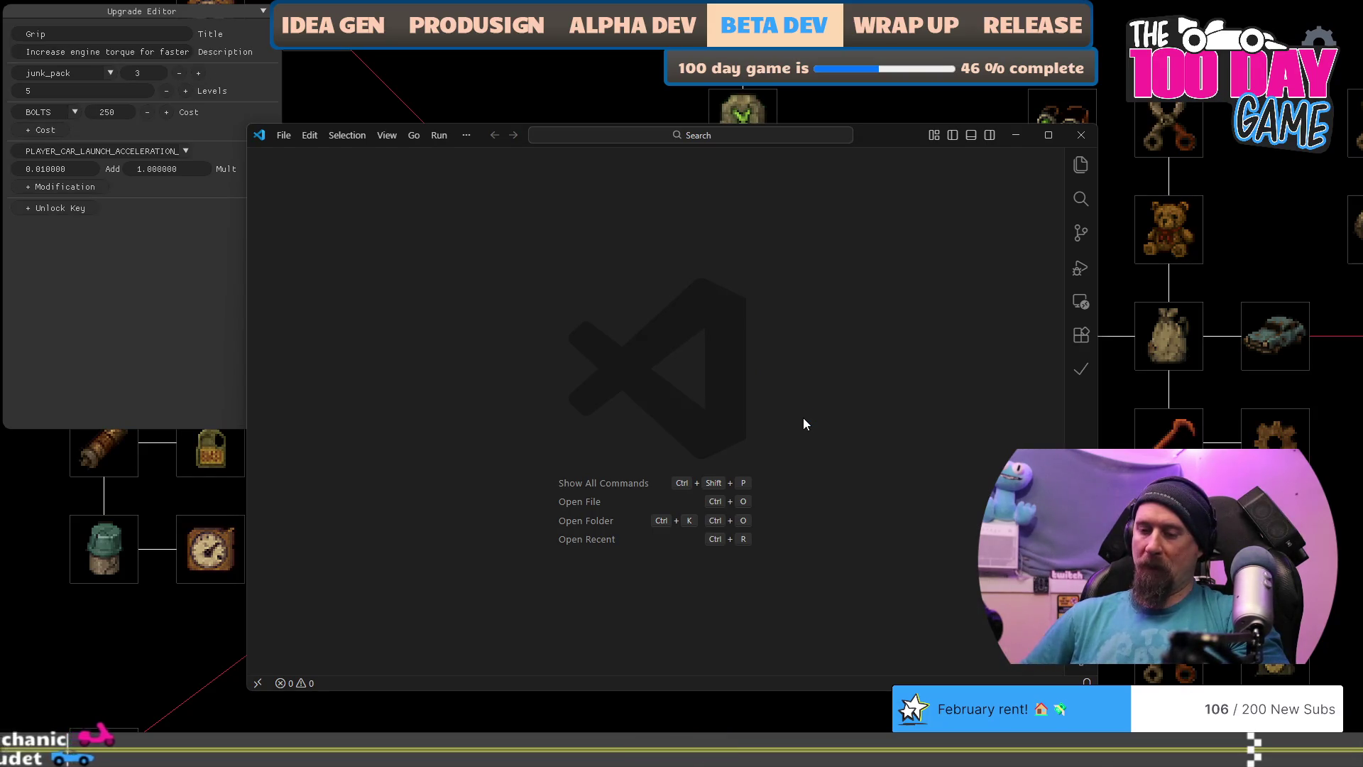
Step: Close the empty Visual Studio Code window and return to the challengers.jsonc editor
key(super)
key(super)
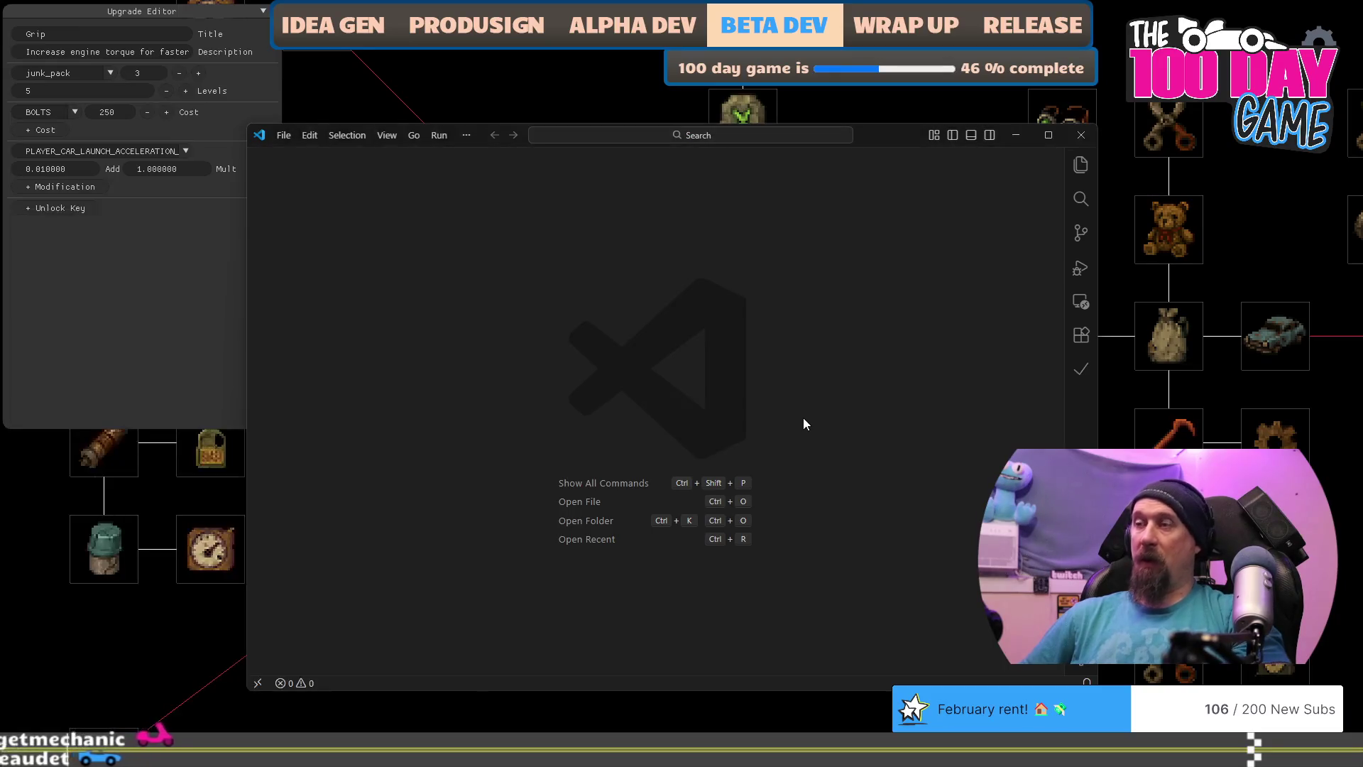
click(1081, 135)
click(489, 359)
text(vs)
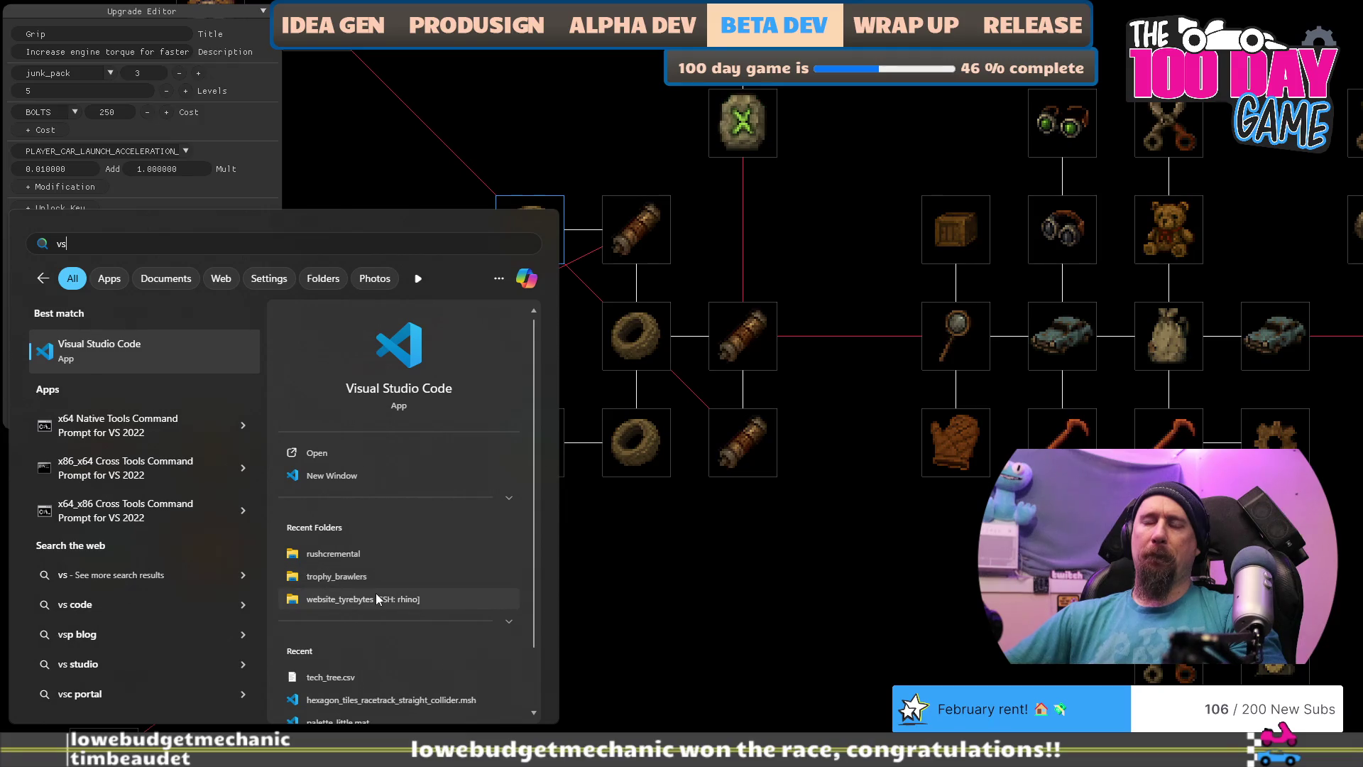
click(506, 620)
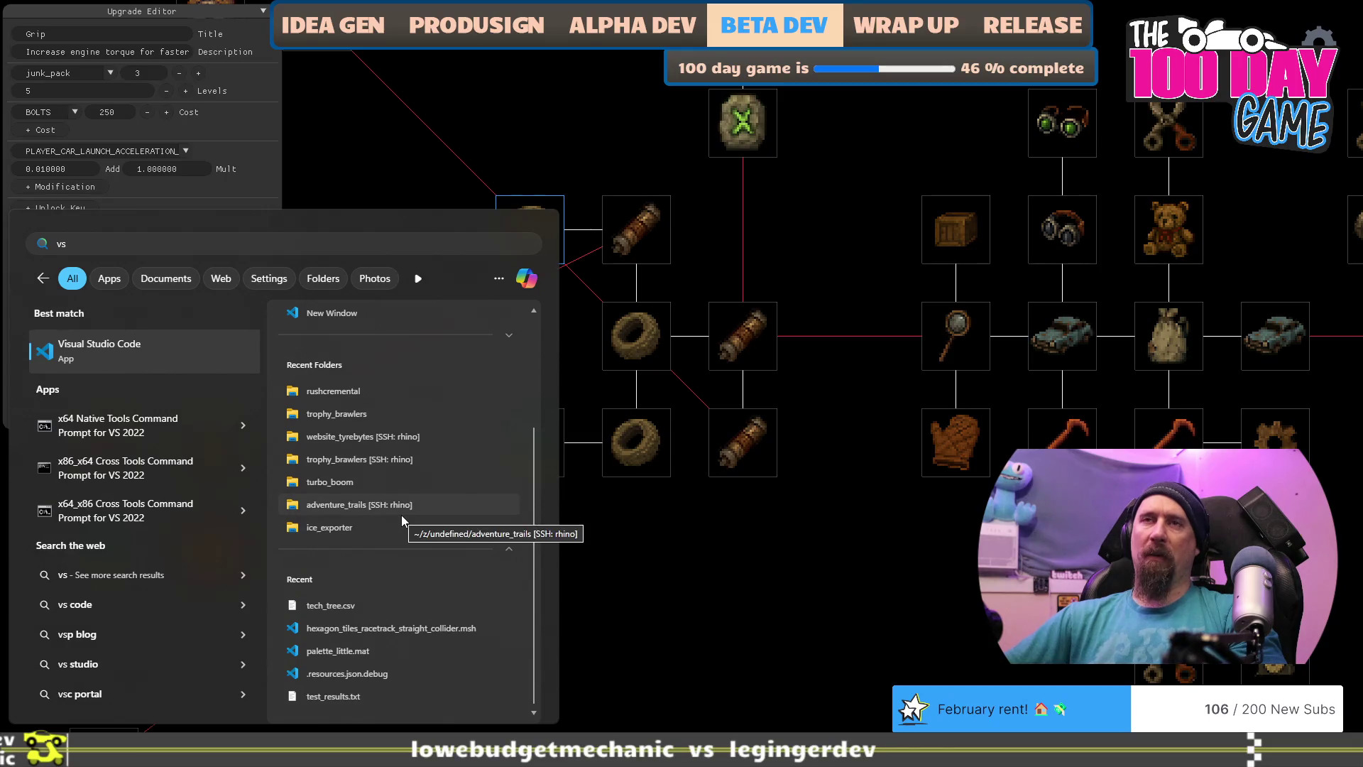
click(400, 512)
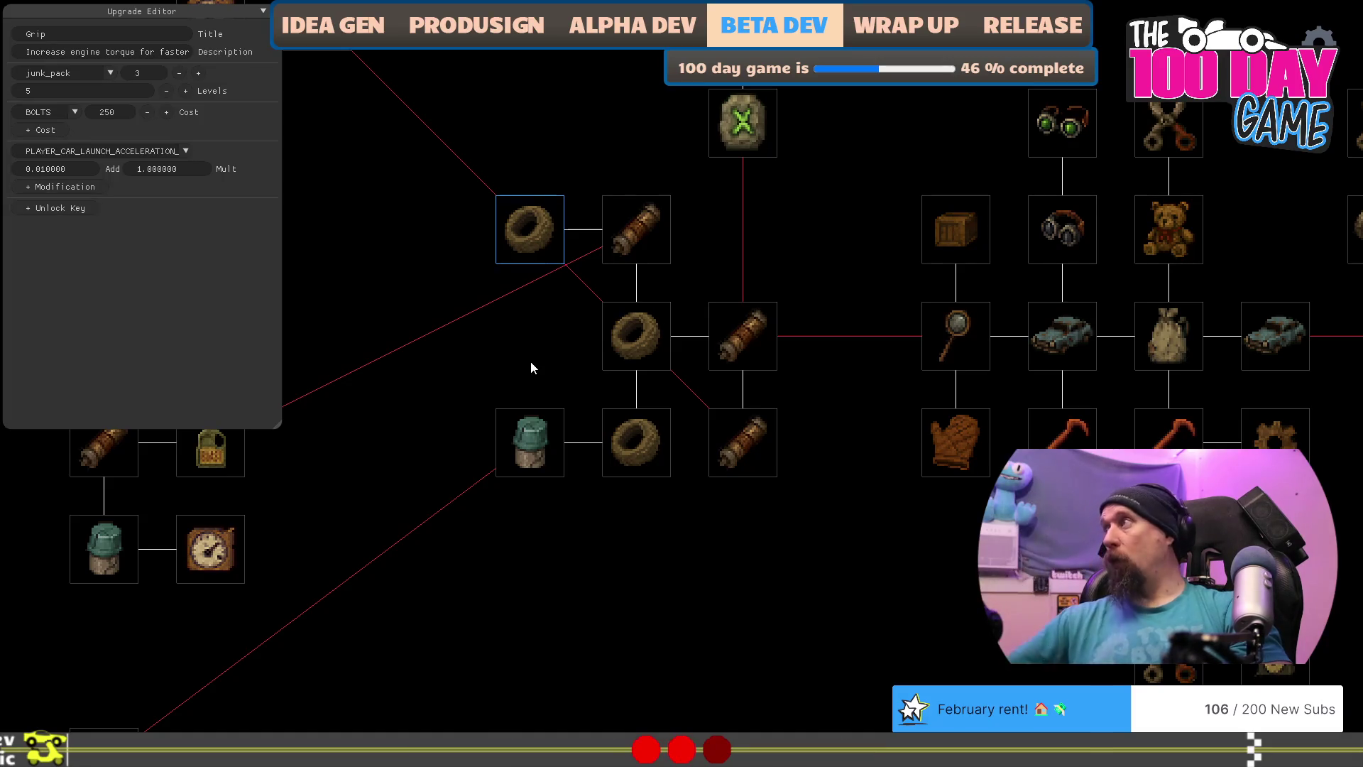
key(alt+Tab)
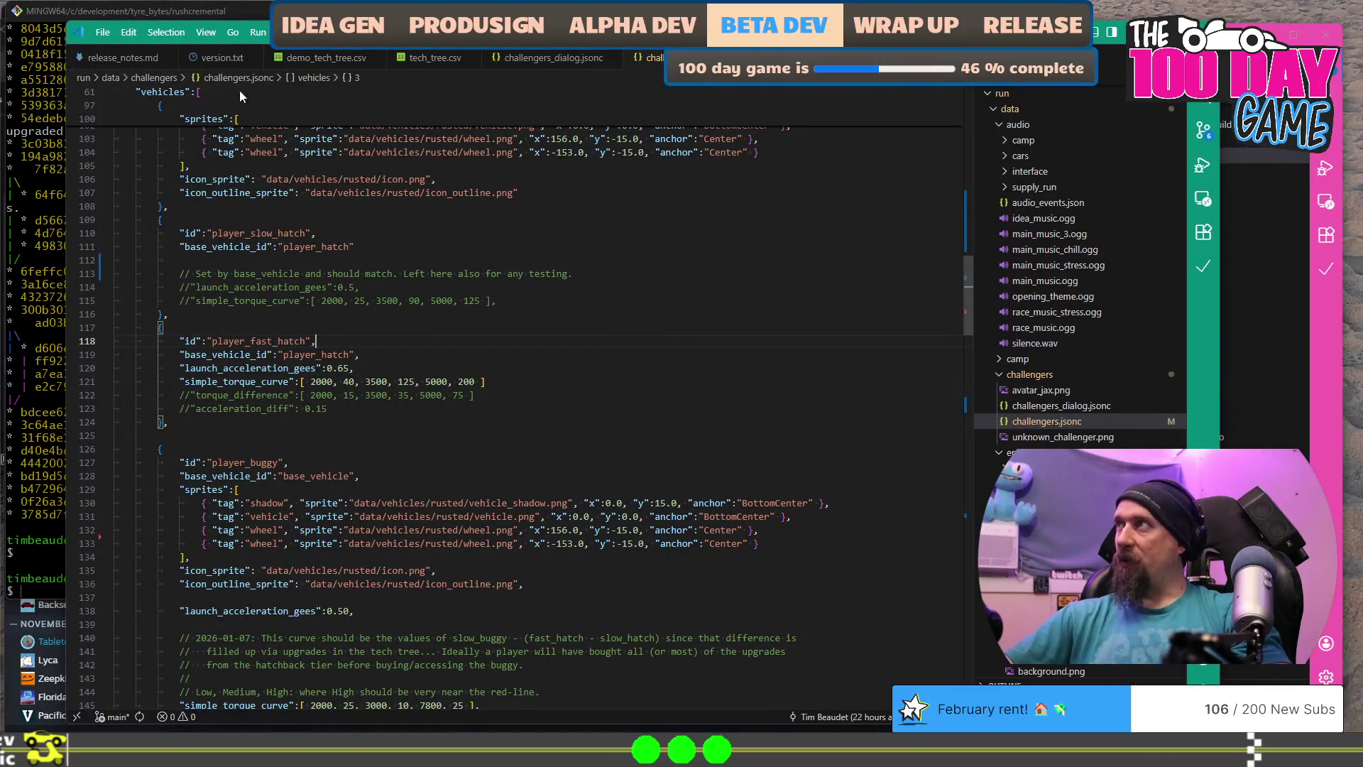
Step: Open C:\development\tyre_bytes\stream_helper as a folder in a new window, moved to the left
key(ctrl+shift+n)
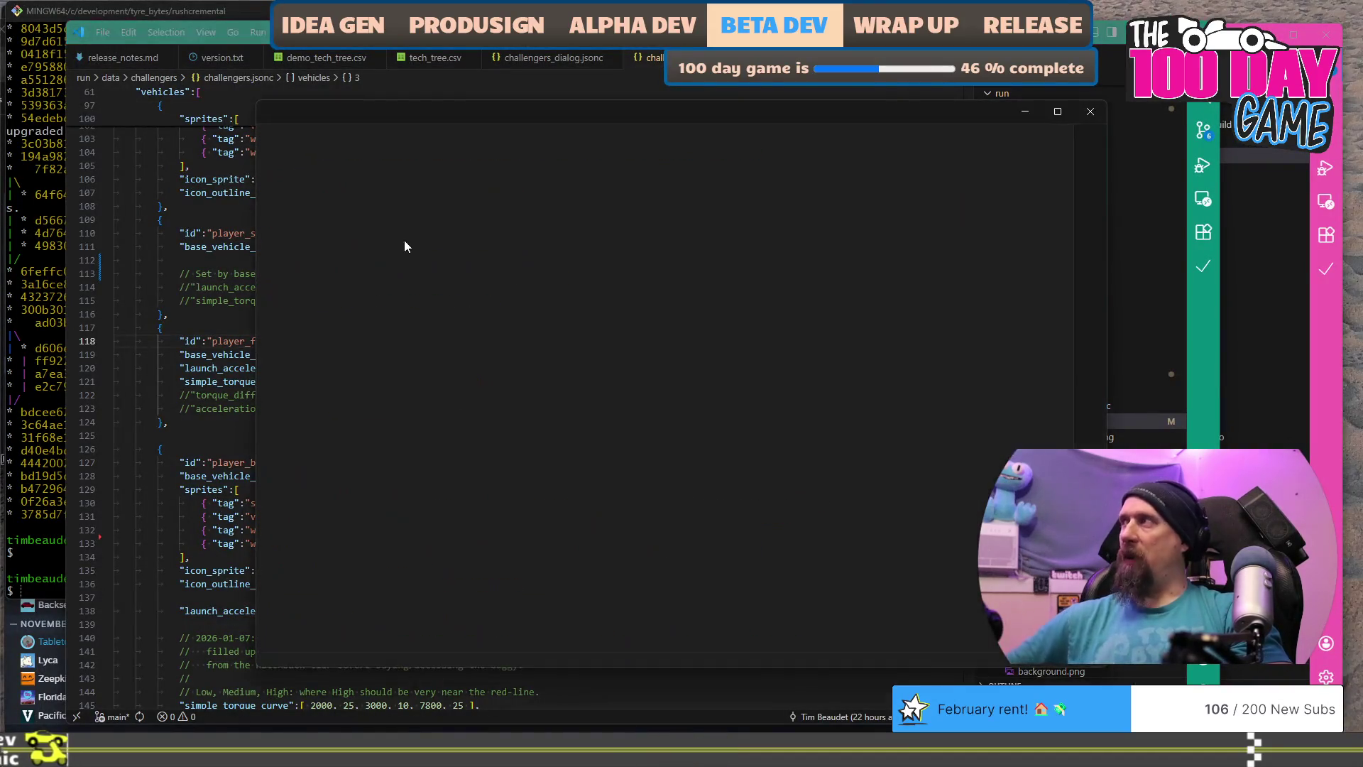
click(294, 112)
click(409, 284)
text(C:\development\tyre_bytes\)
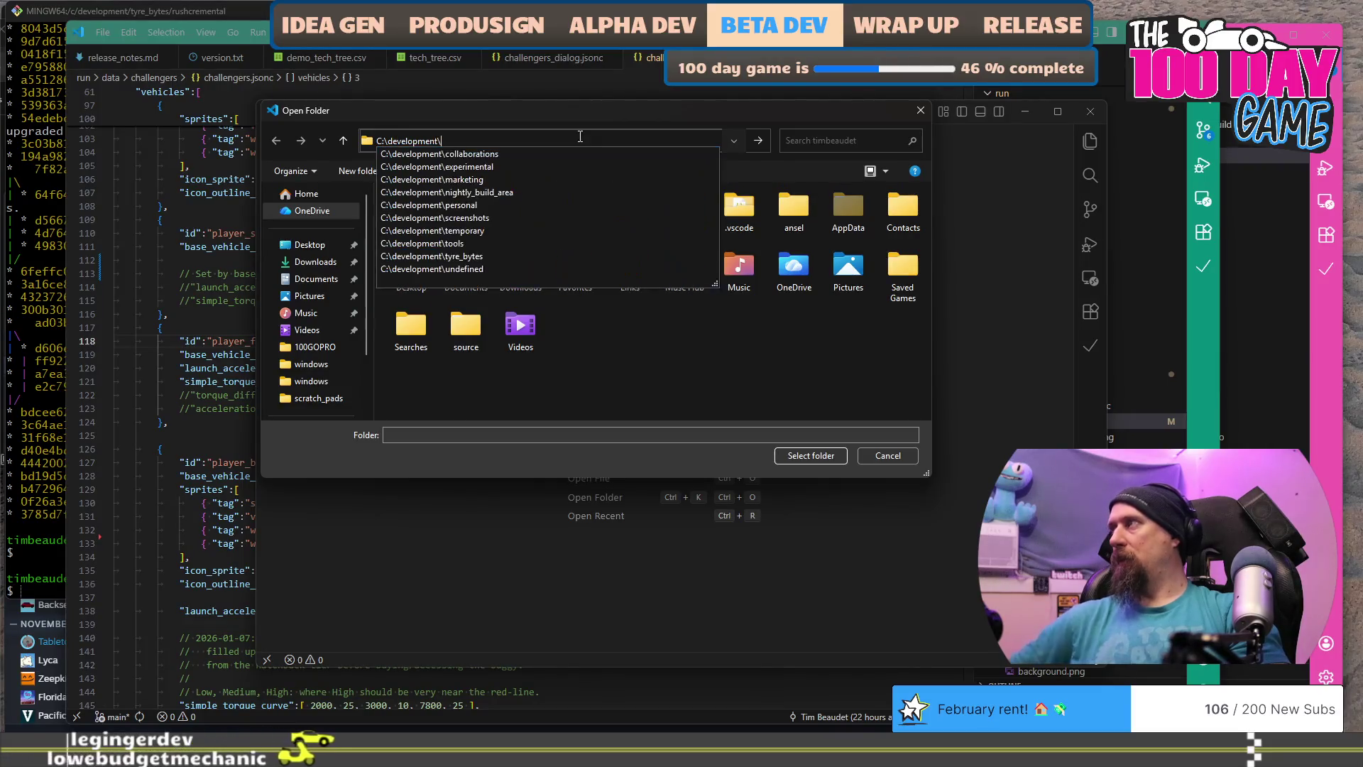
text(stream_helper\)
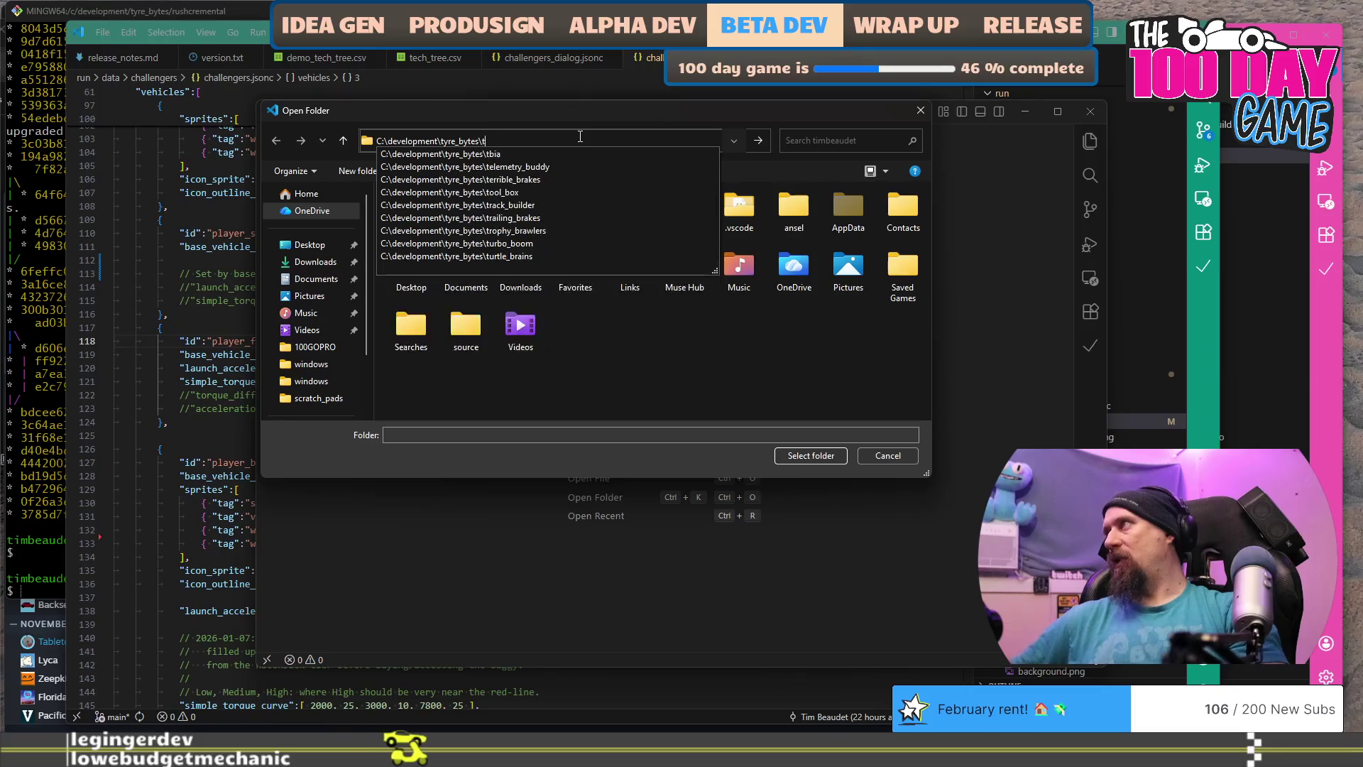
key(Return)
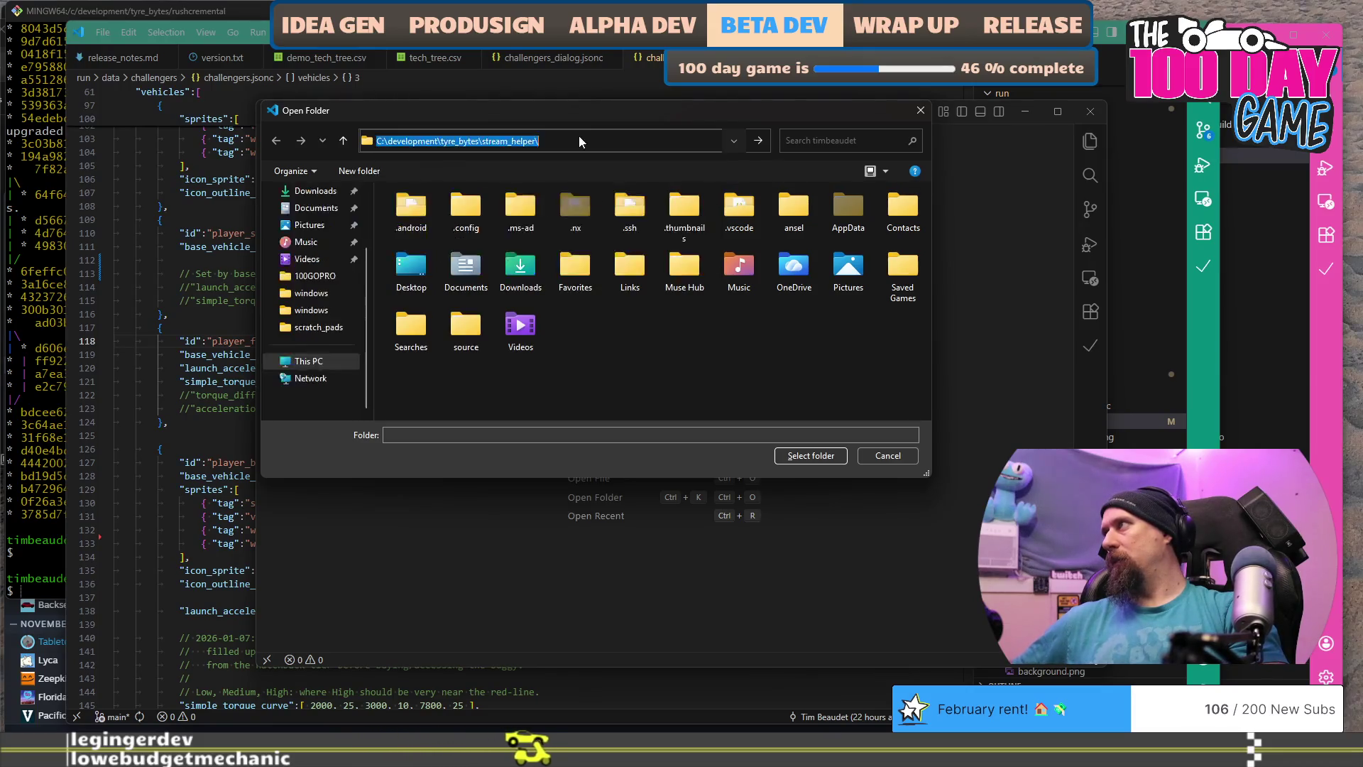
click(827, 458)
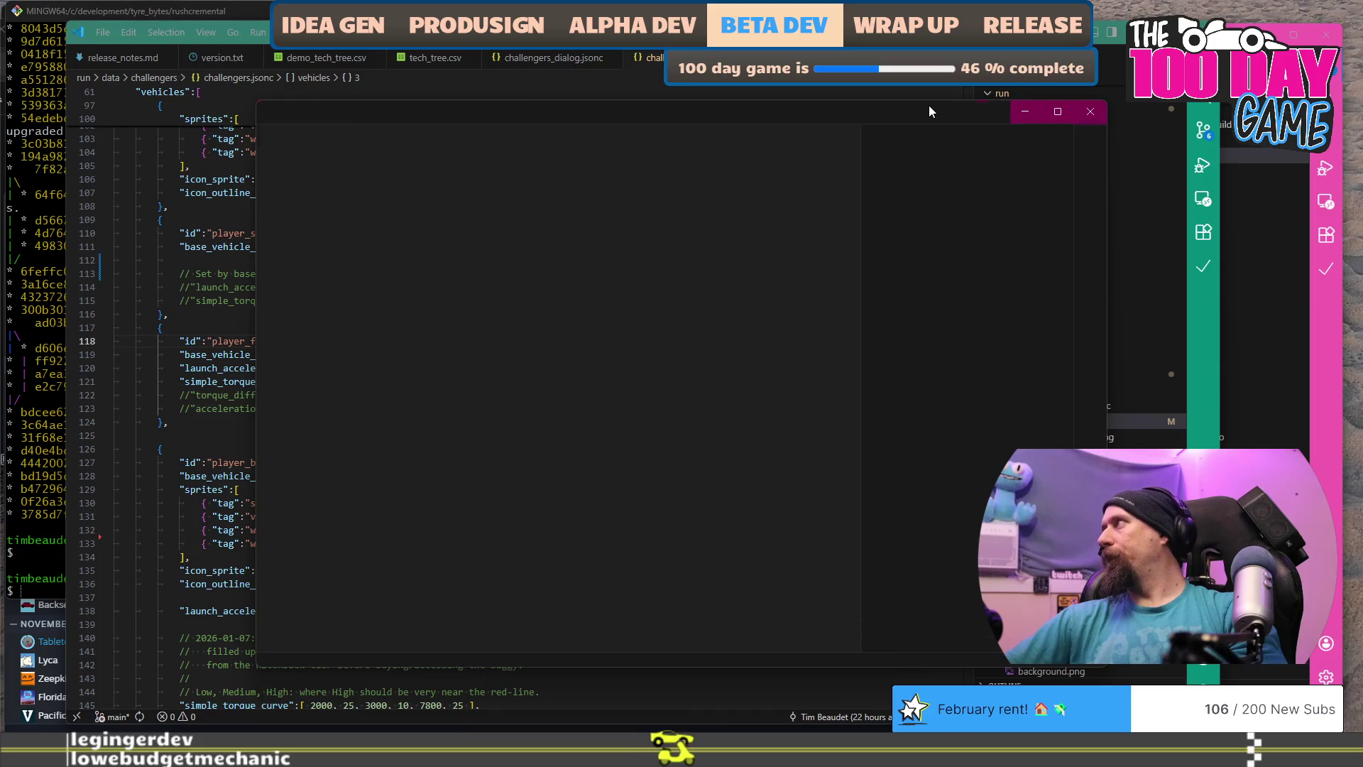
mouse_move(908, 110)
mouse_down()
mouse_move(360, 130)
mouse_move(845, 74)
mouse_up()
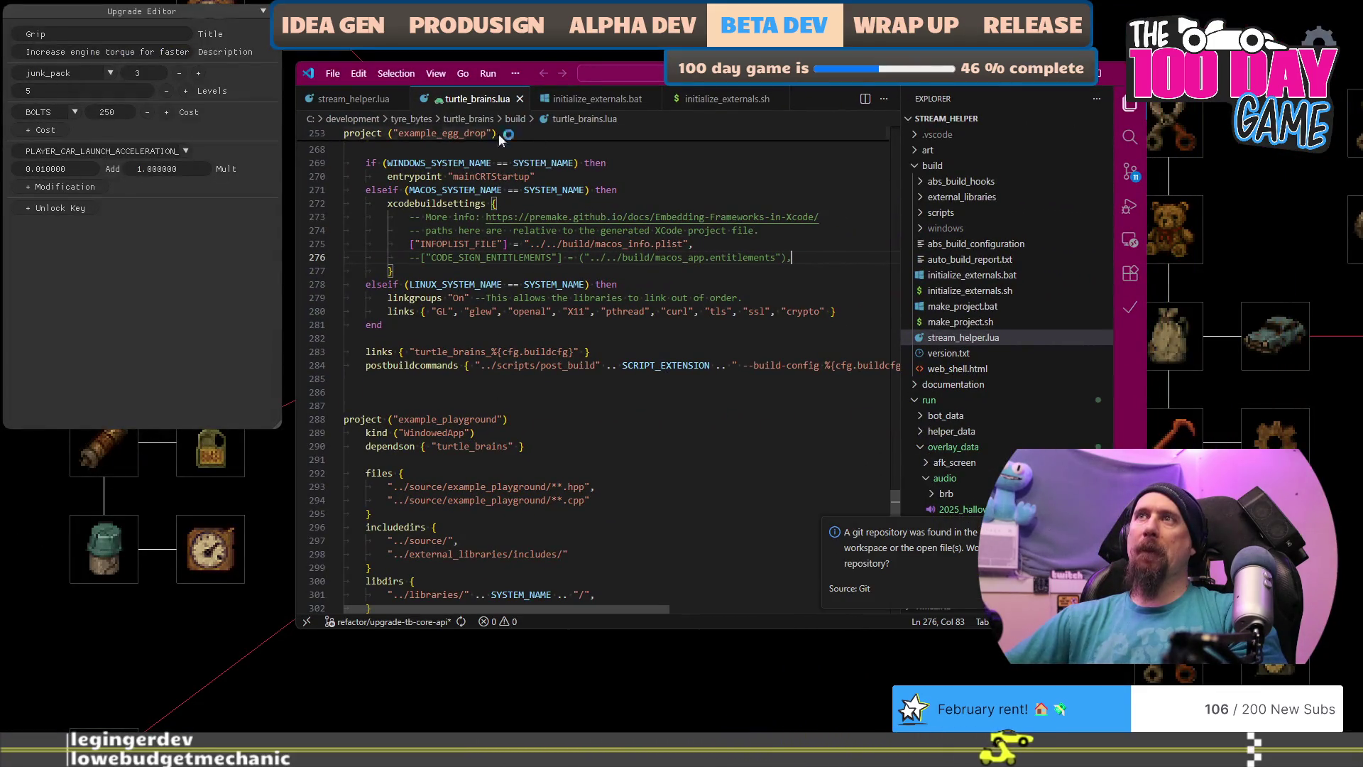
Step: View stream_helper.lua and collapse the audio, overlay_data and run folders in the Explorer
click(360, 103)
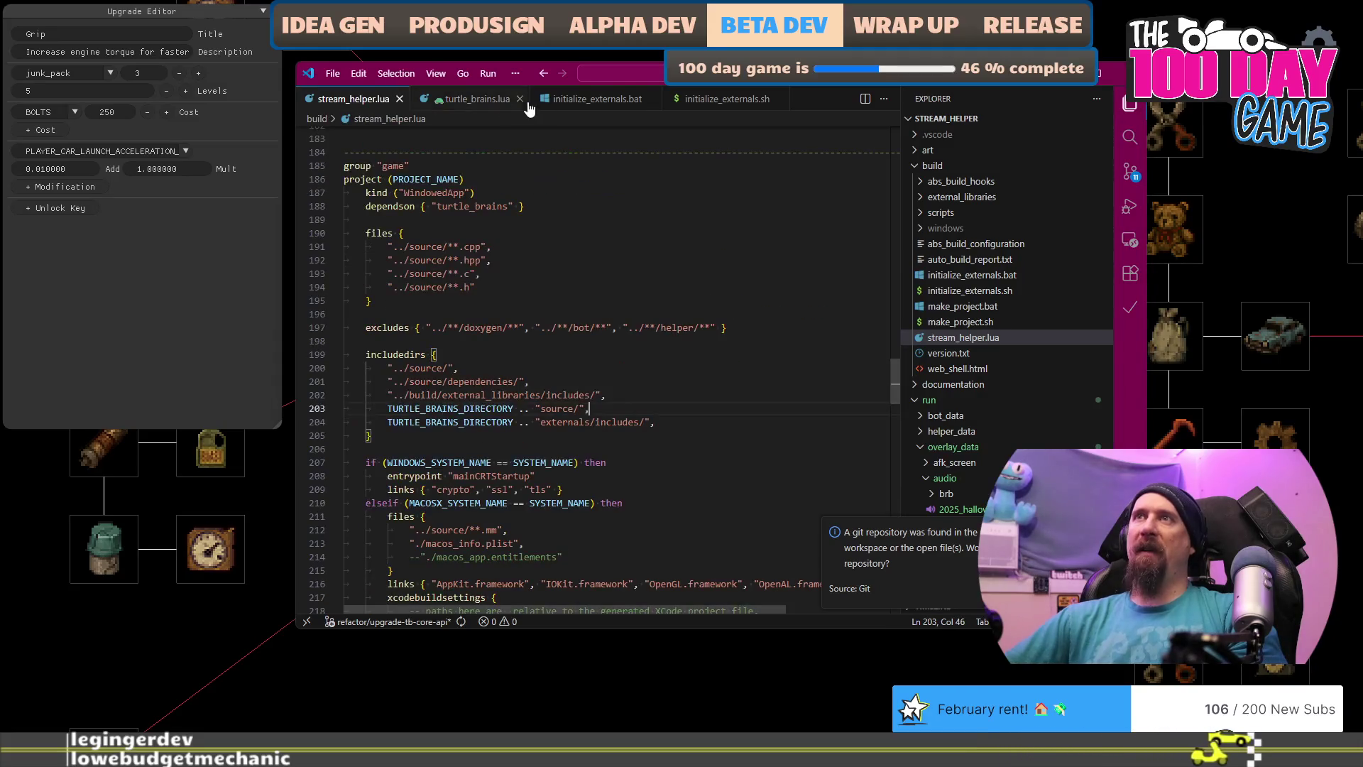
click(926, 479)
click(921, 447)
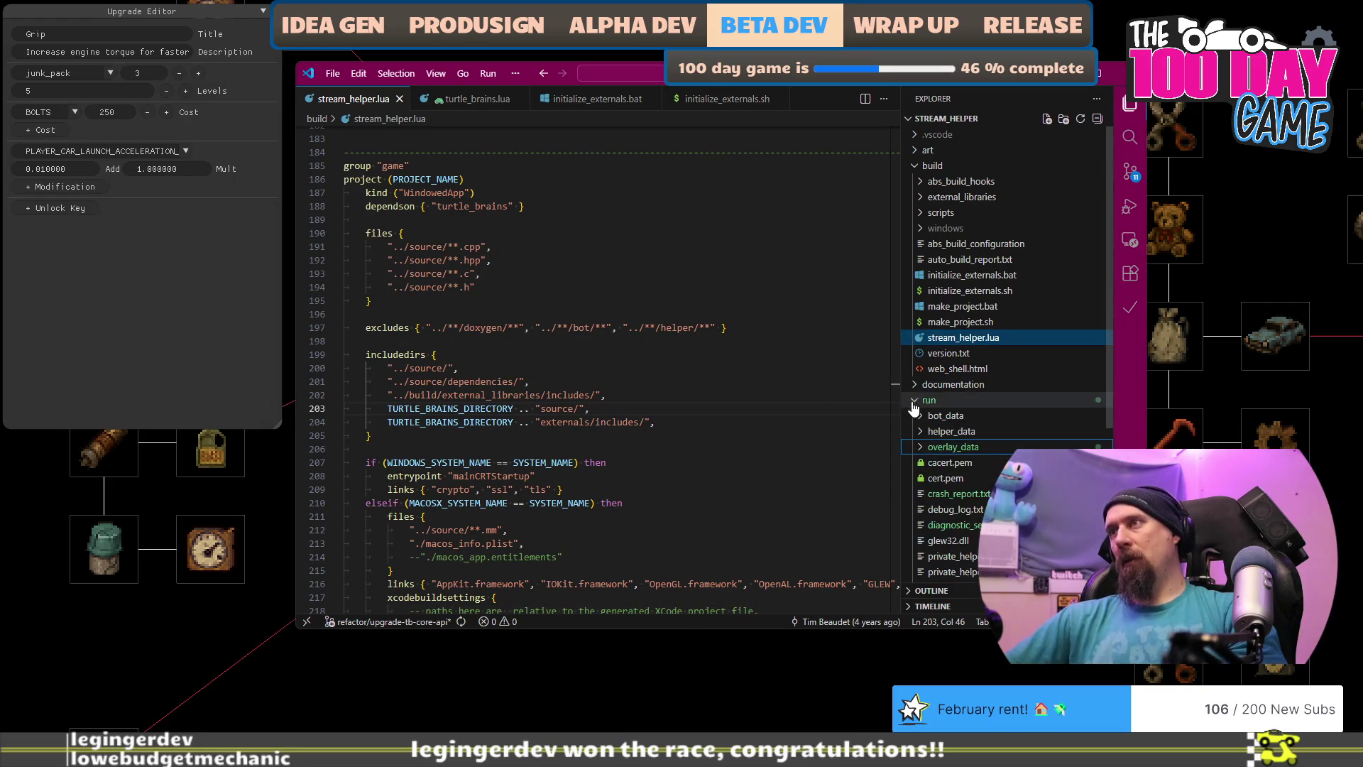
click(915, 400)
click(915, 399)
scroll(1008, 481, down, 5)
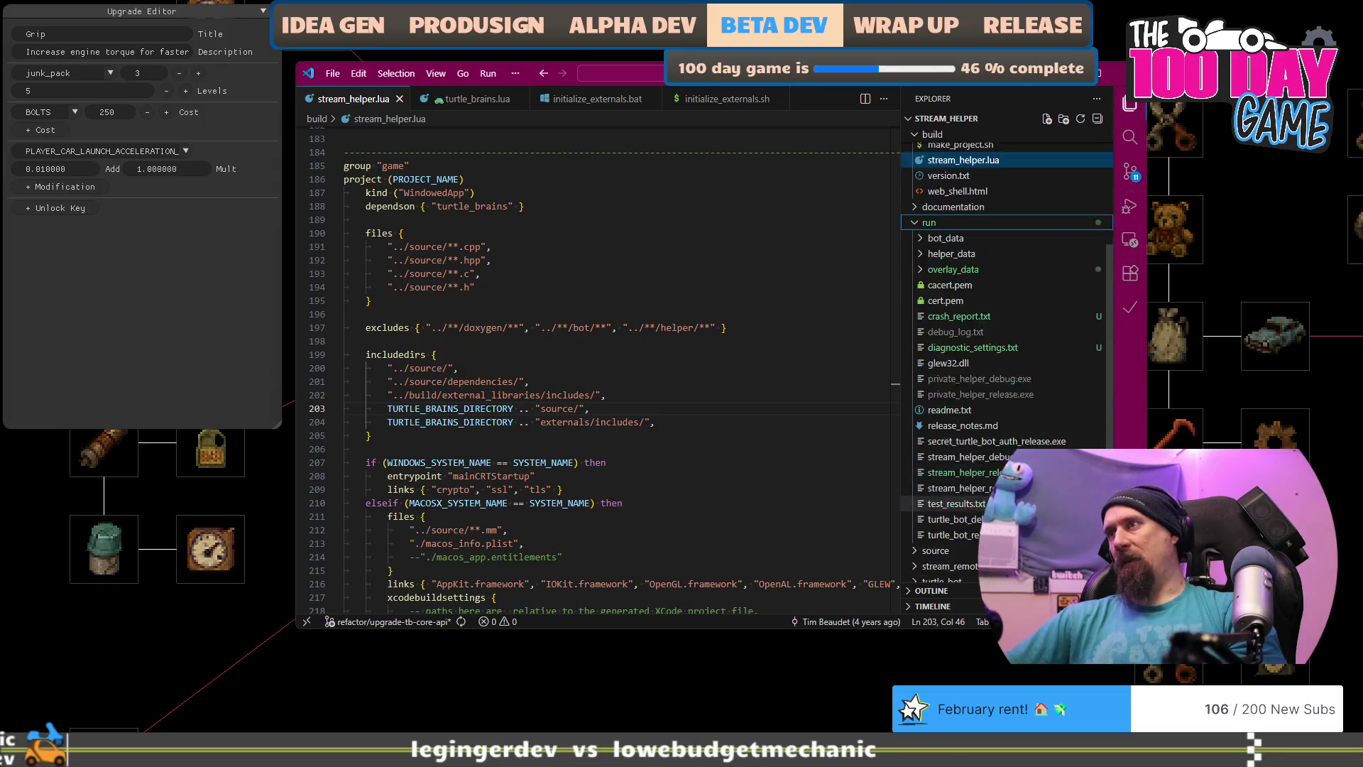
scroll(987, 408, up, 1)
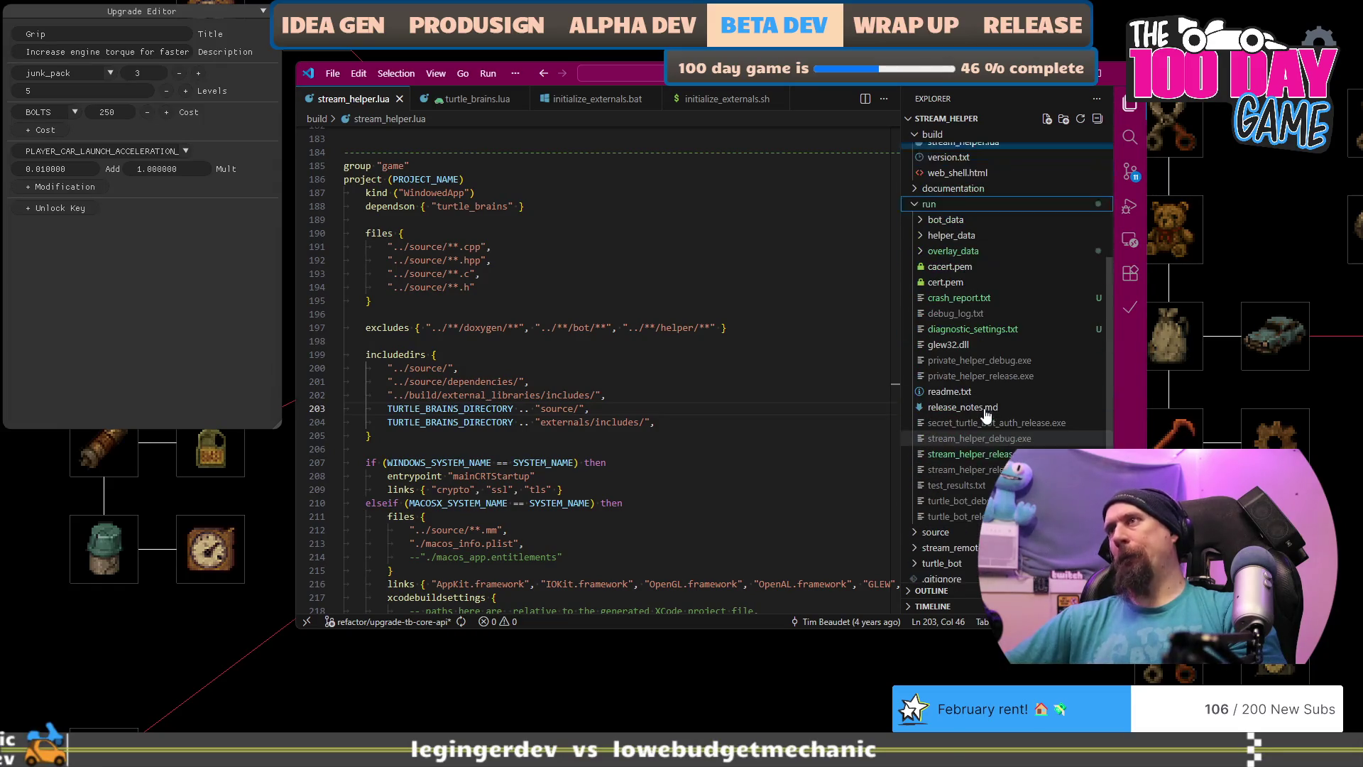
scroll(994, 319, up, 2)
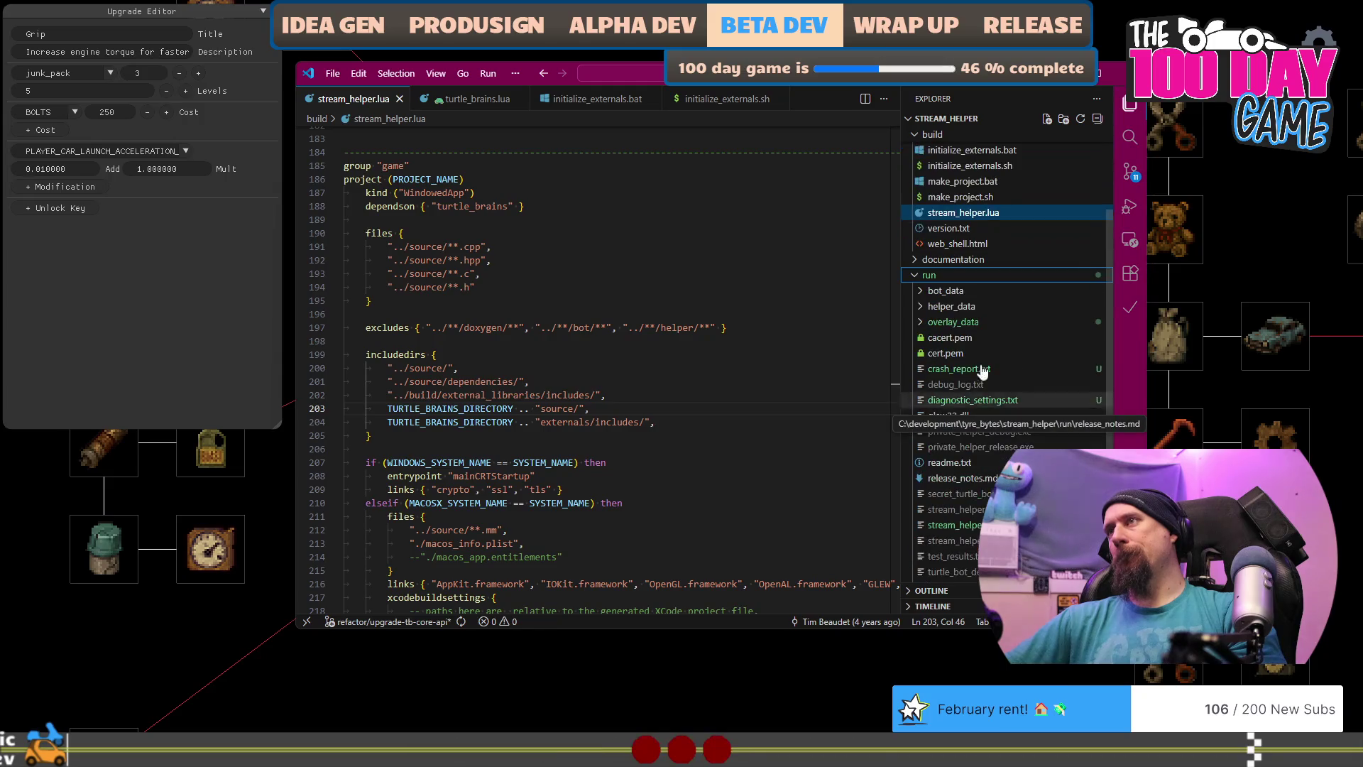
Step: Expand run > overlay_data > cutscenes and open campaign_messages.json
click(921, 294)
click(921, 292)
double_click(920, 306)
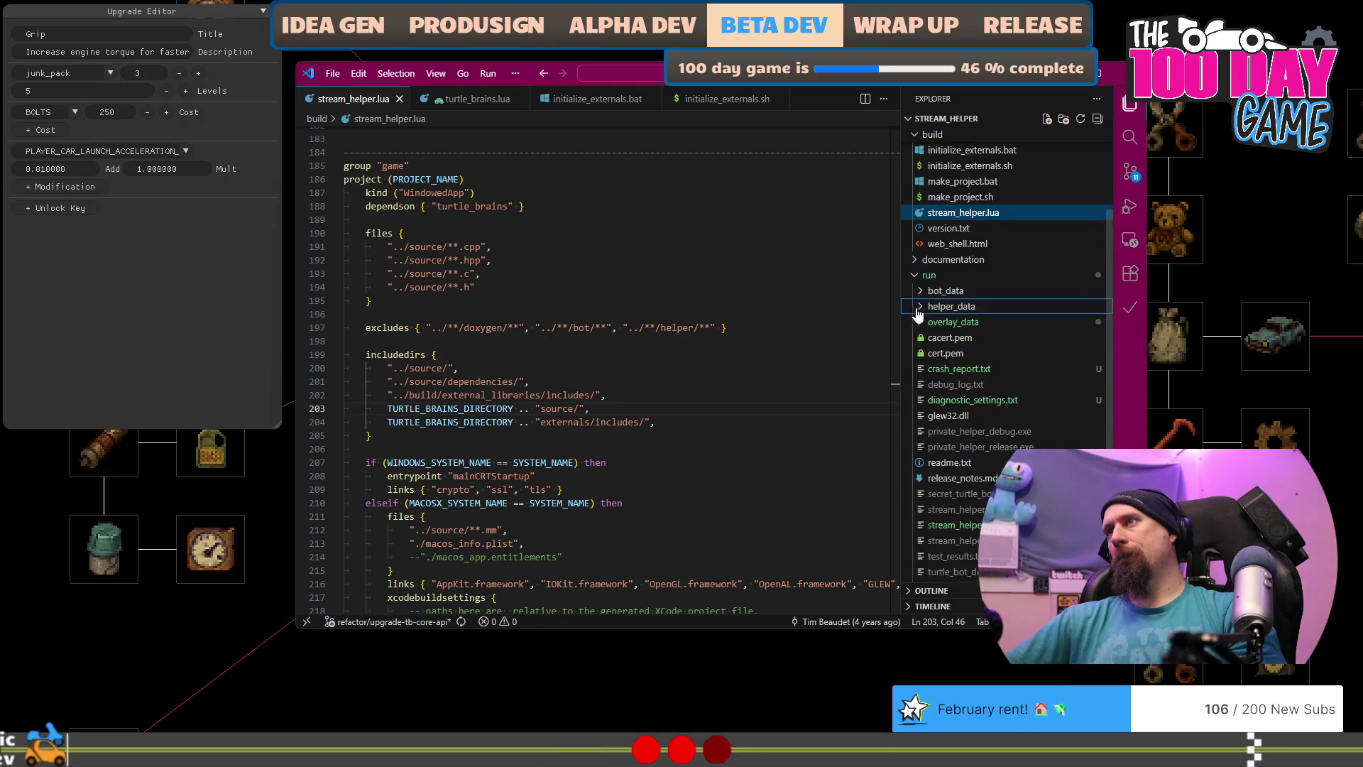
click(920, 322)
click(952, 415)
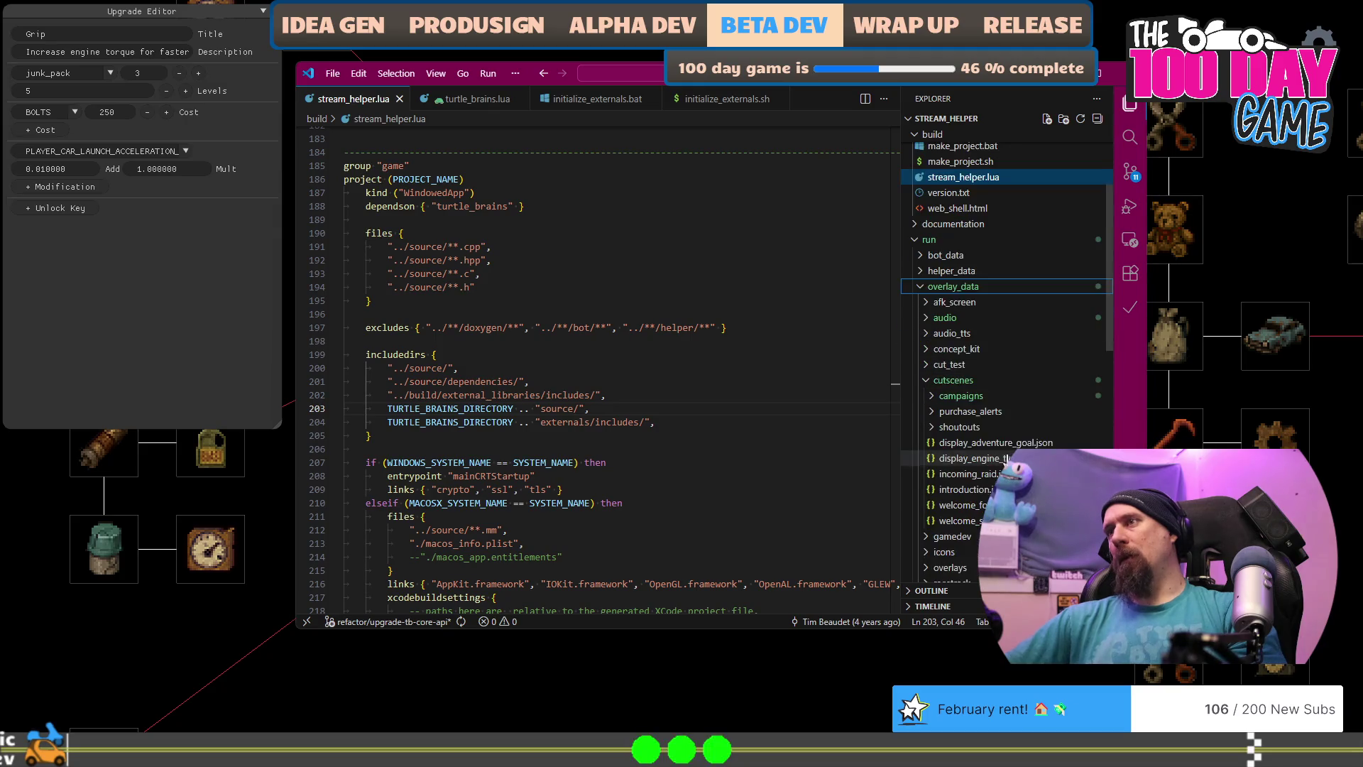
scroll(987, 426, down, 1)
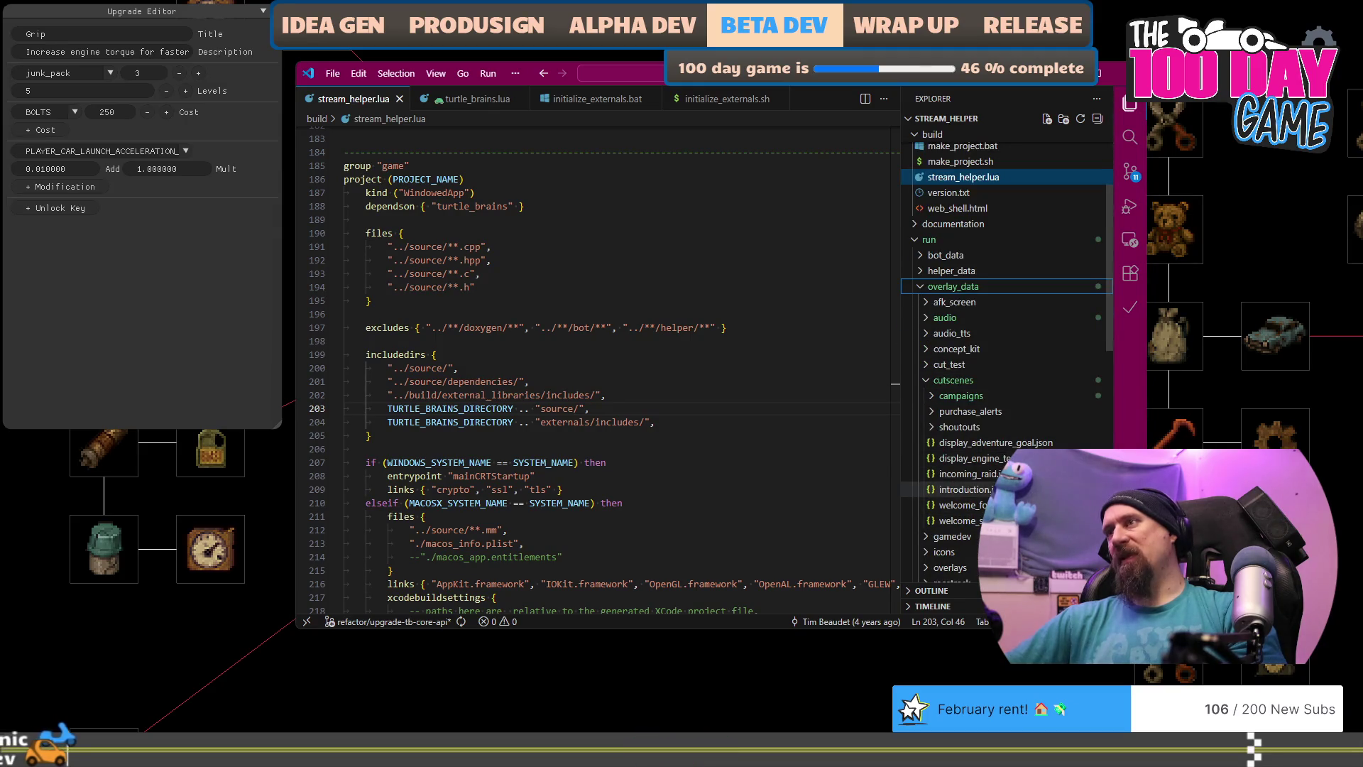
scroll(1023, 458, down, 3)
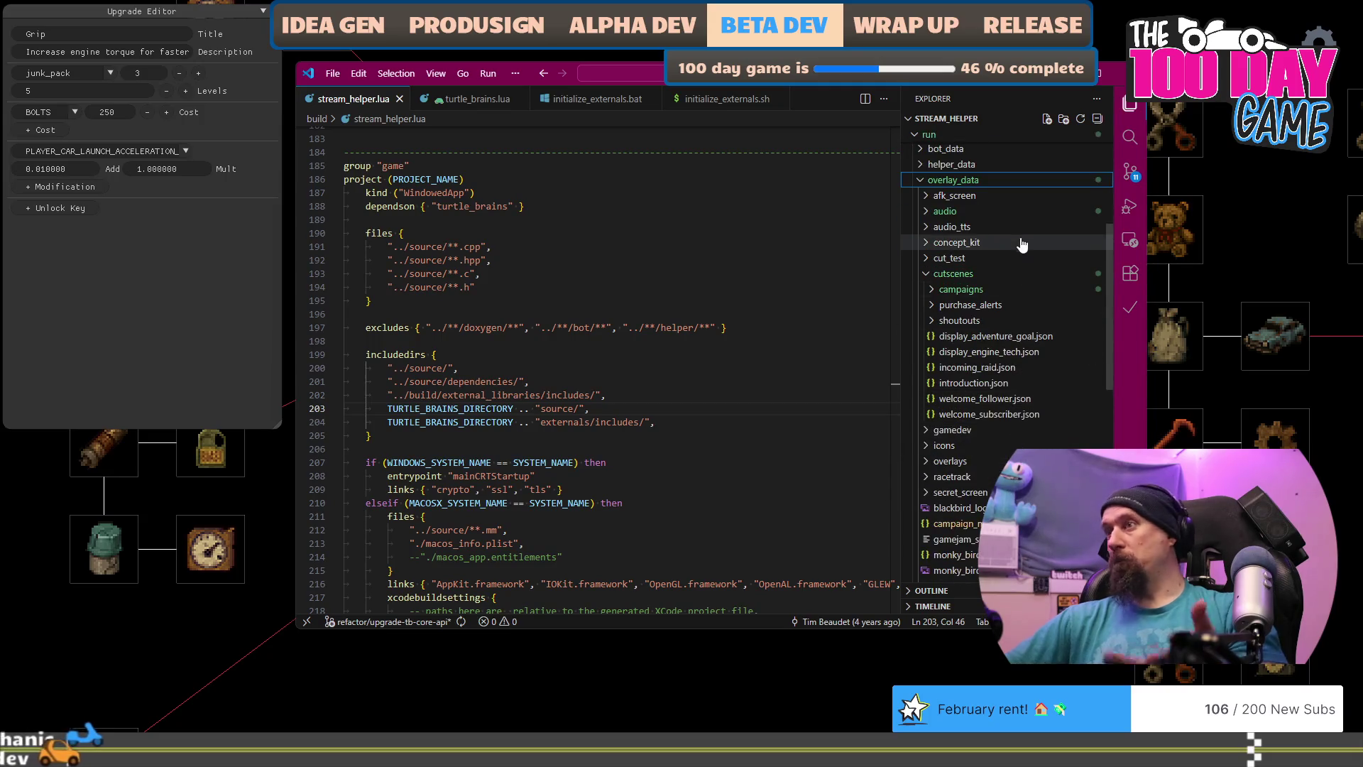
click(952, 523)
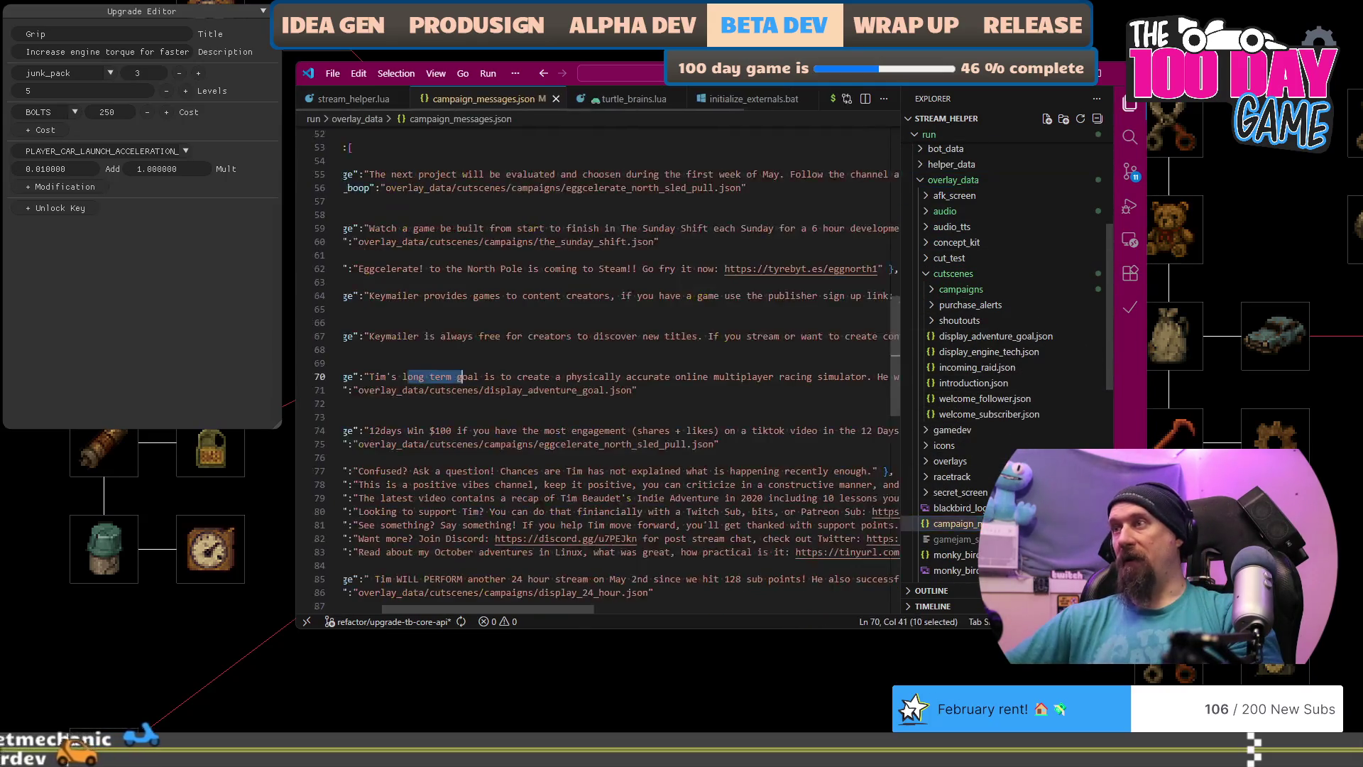
Step: Move and widen the editor window so the full campaign message lines show
click(607, 246)
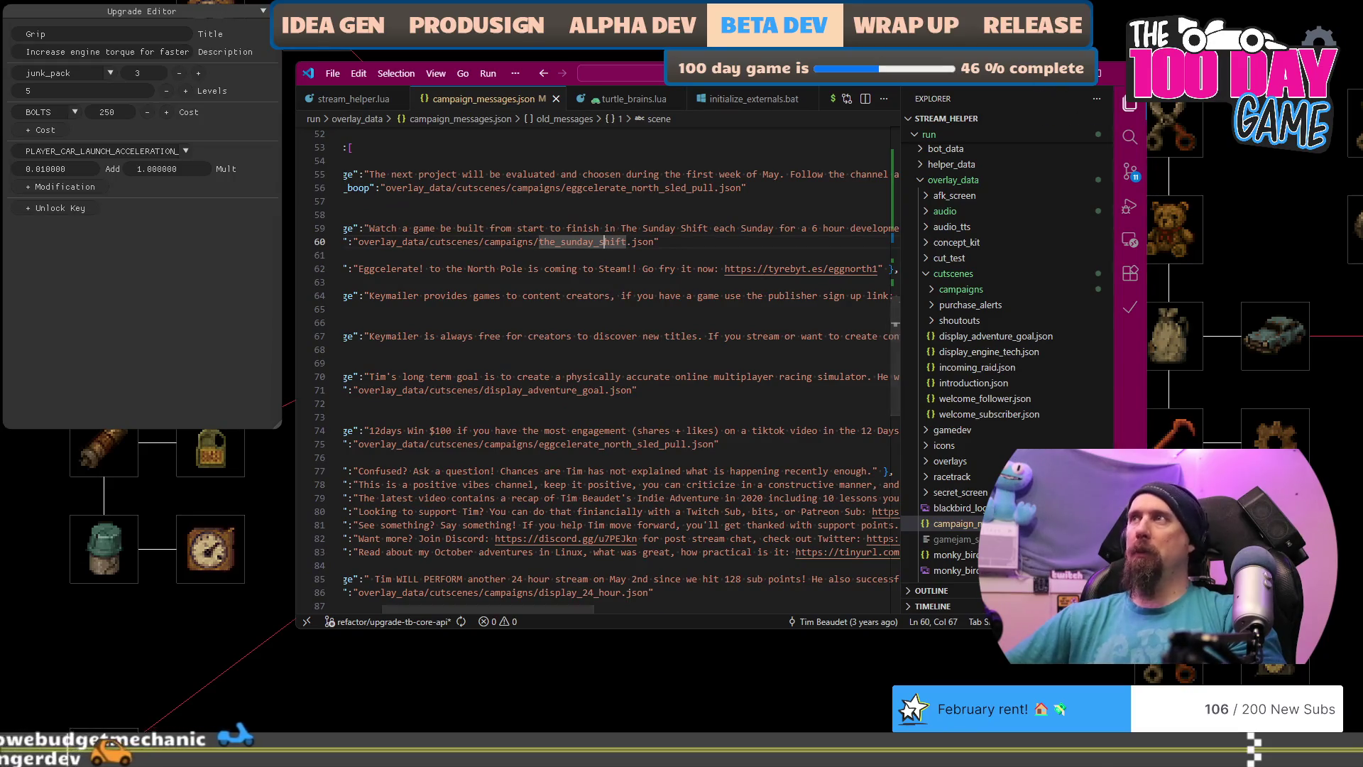
drag(604, 73, 860, 76)
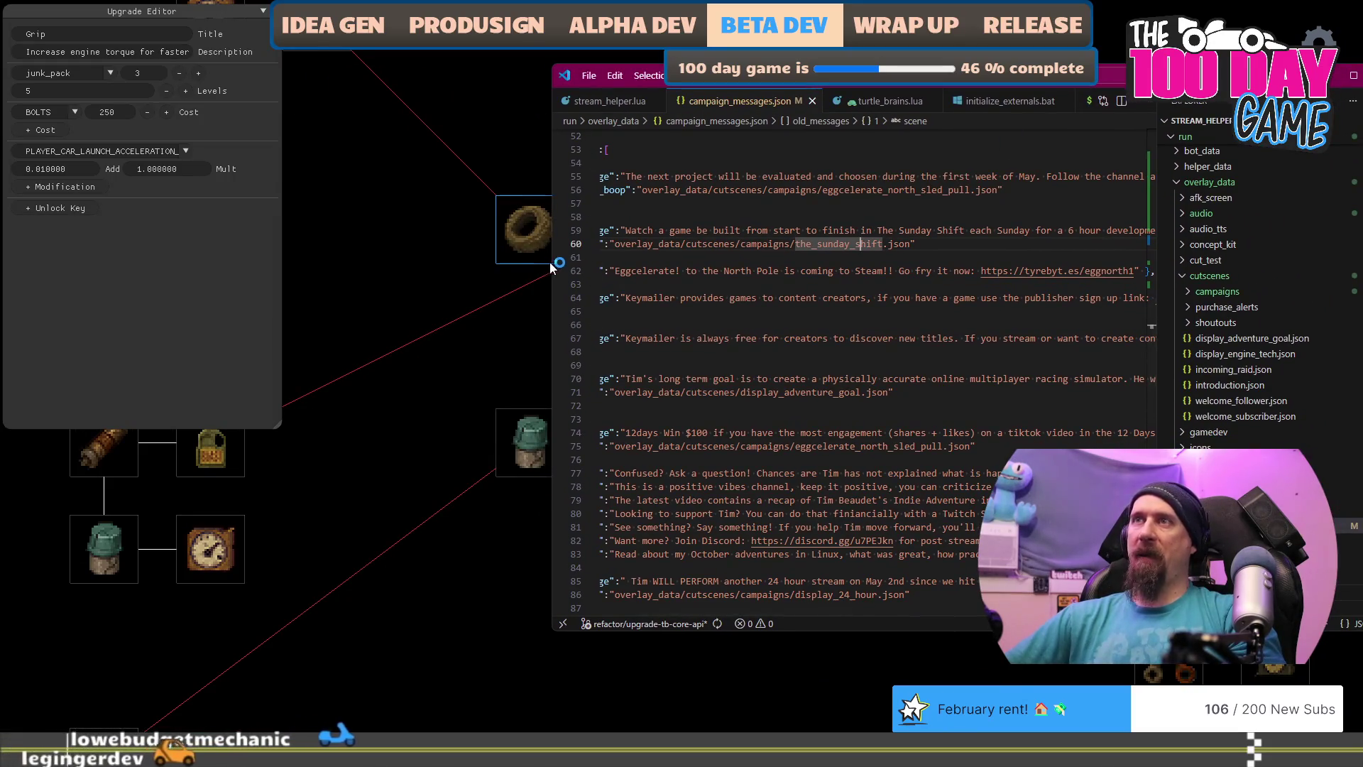
drag(552, 264, 48, 271)
click(99, 284)
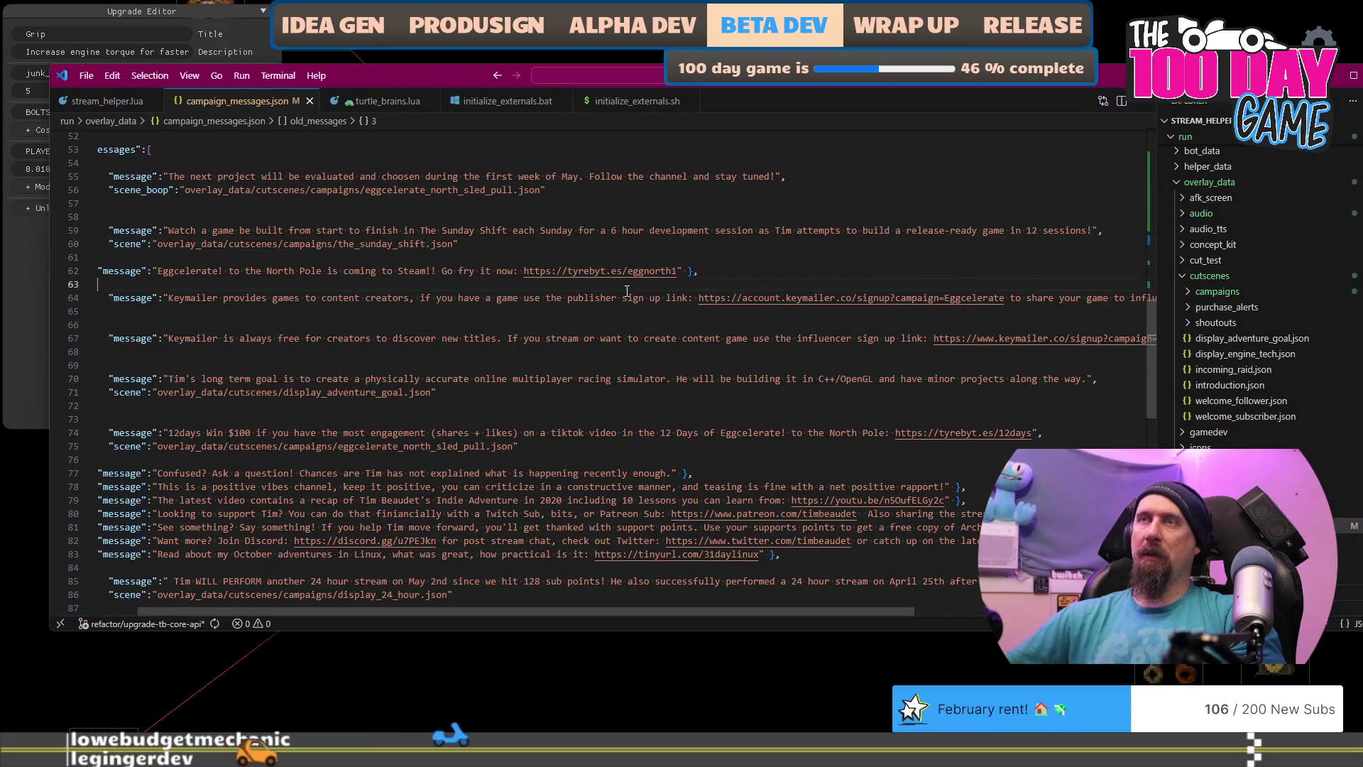
scroll(370, 284, up, 12)
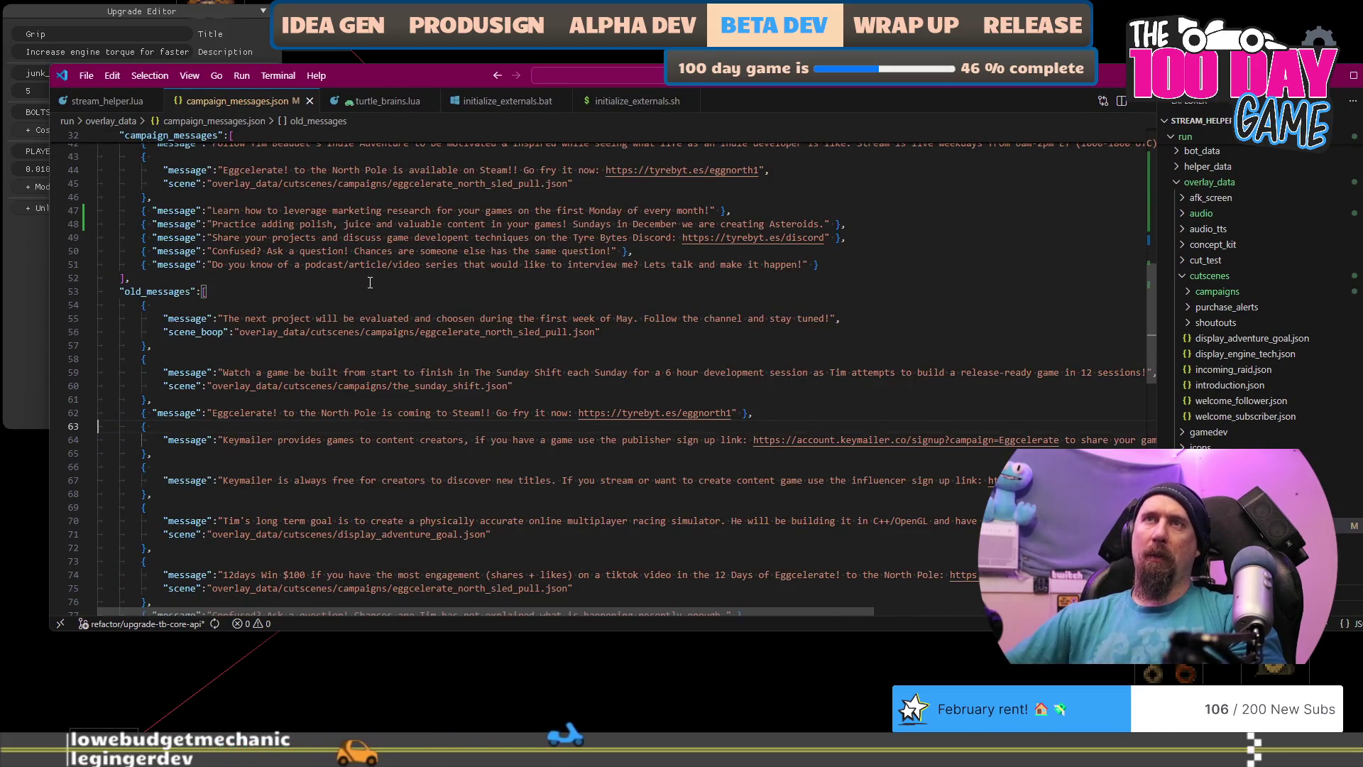
scroll(563, 265, down, 2)
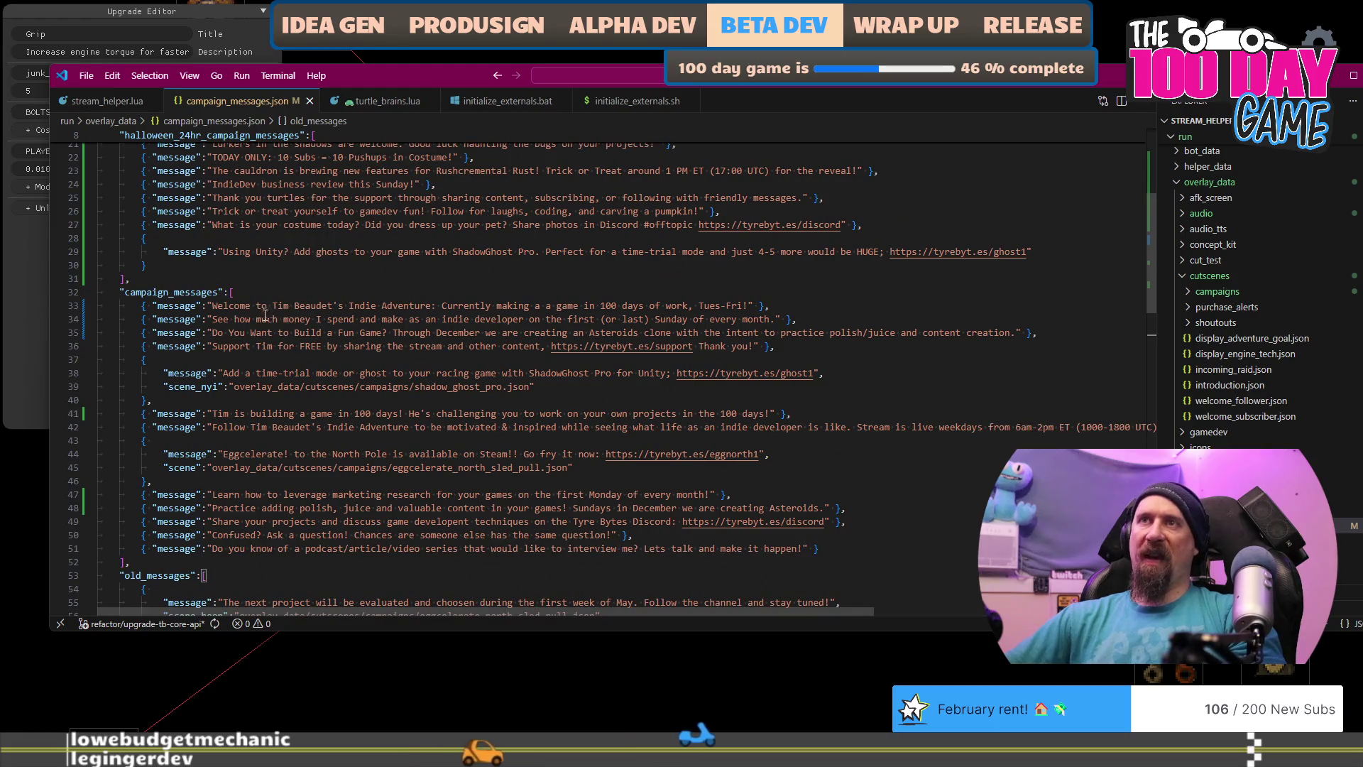
Step: Delete the 'Do You Want to Build a Fun Game?' campaign message line
key(Up)
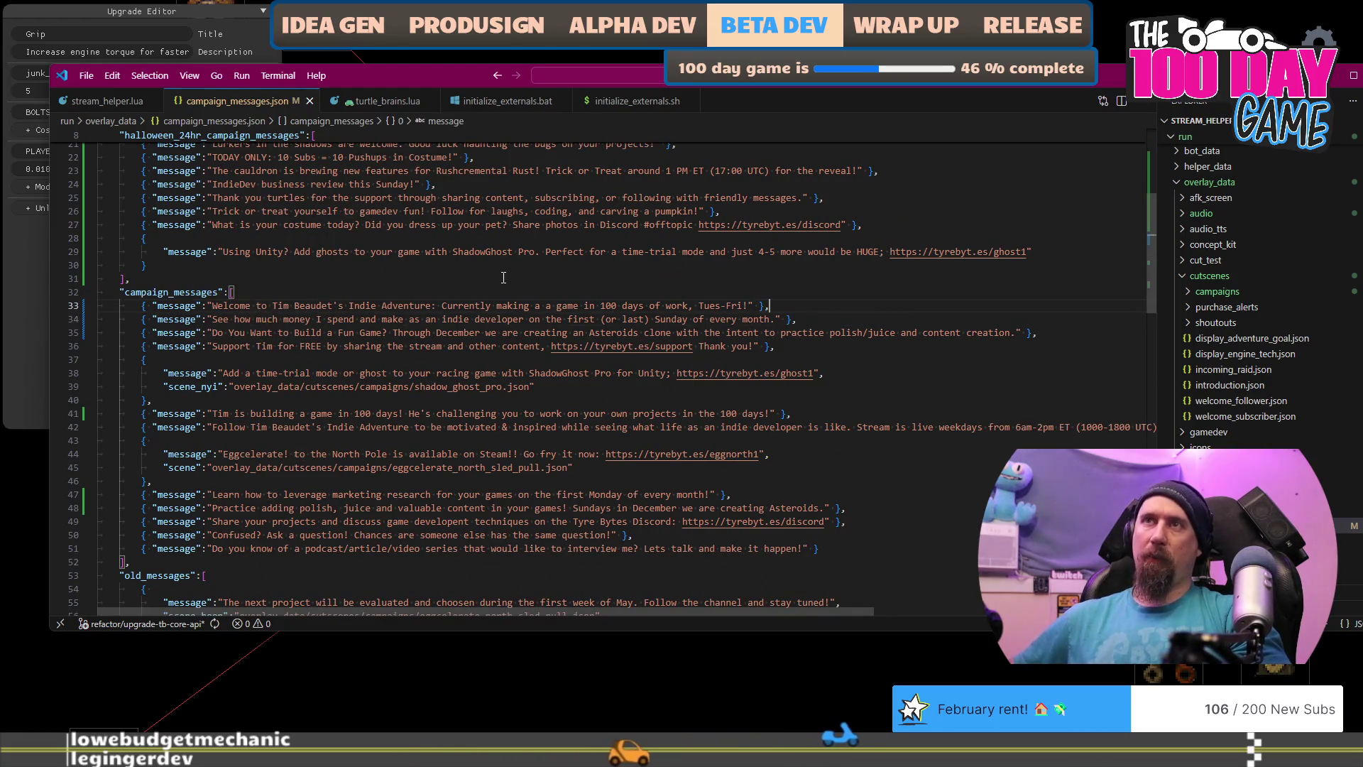
key(Down)
key(Down)
key(Home)
key(shift+End)
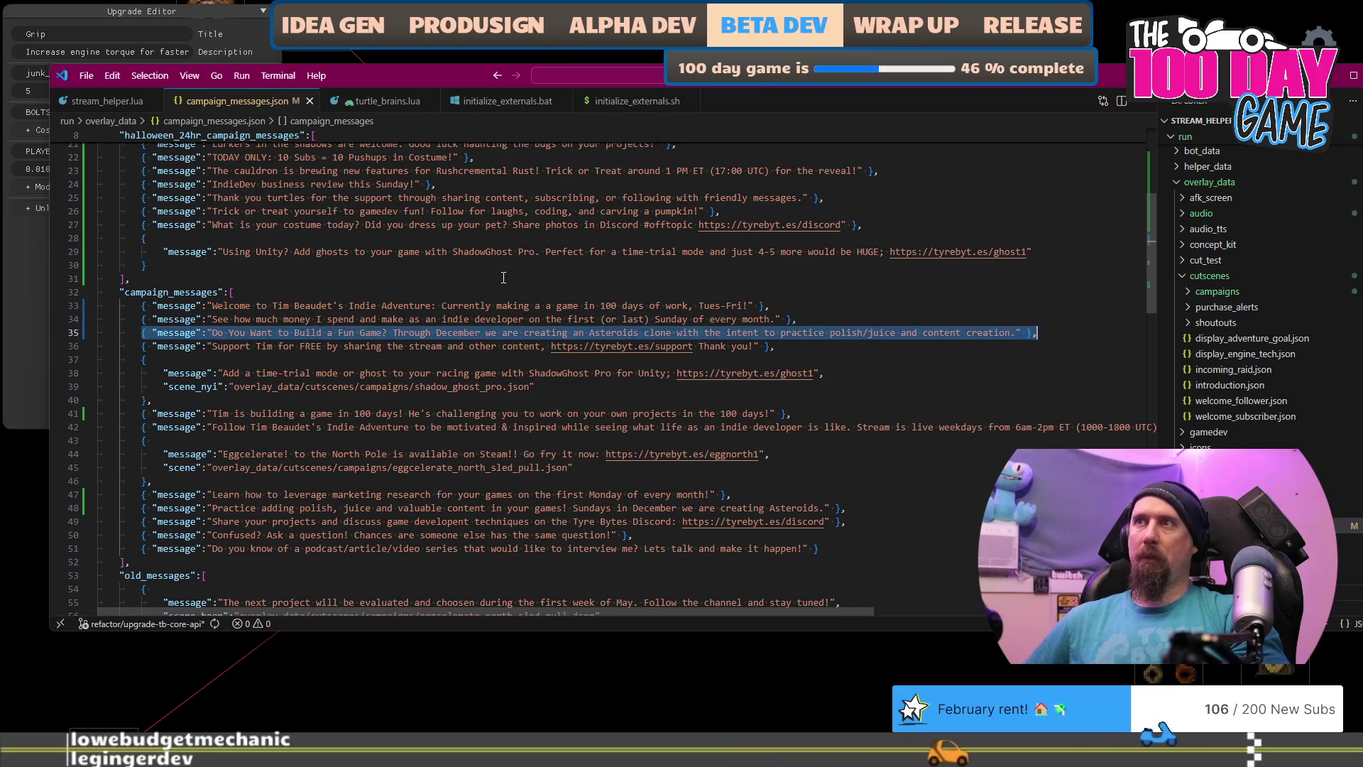
key(BackSpace)
key(BackSpace)
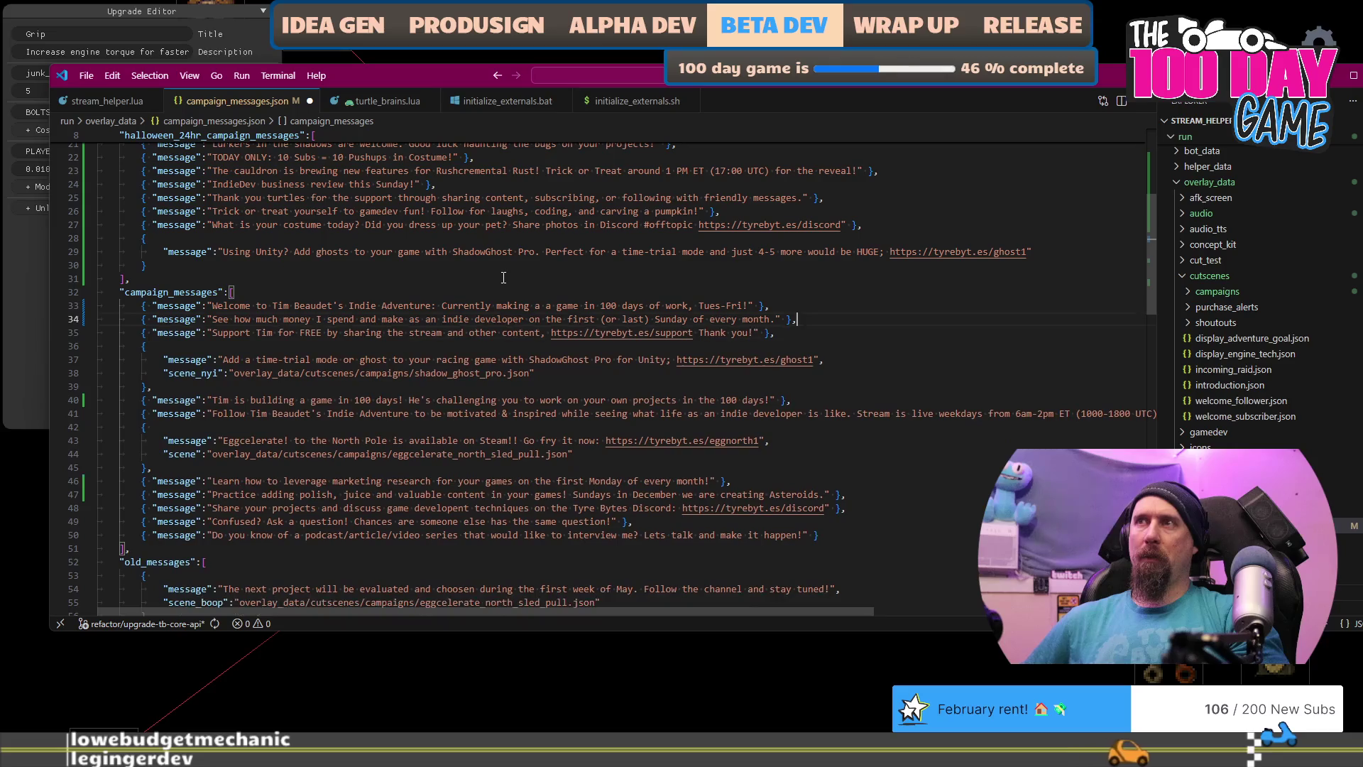
Step: Delete the 'Practice adding polish' campaign message line
key(shift+Down)
key(shift+Down)
key(shift+Down)
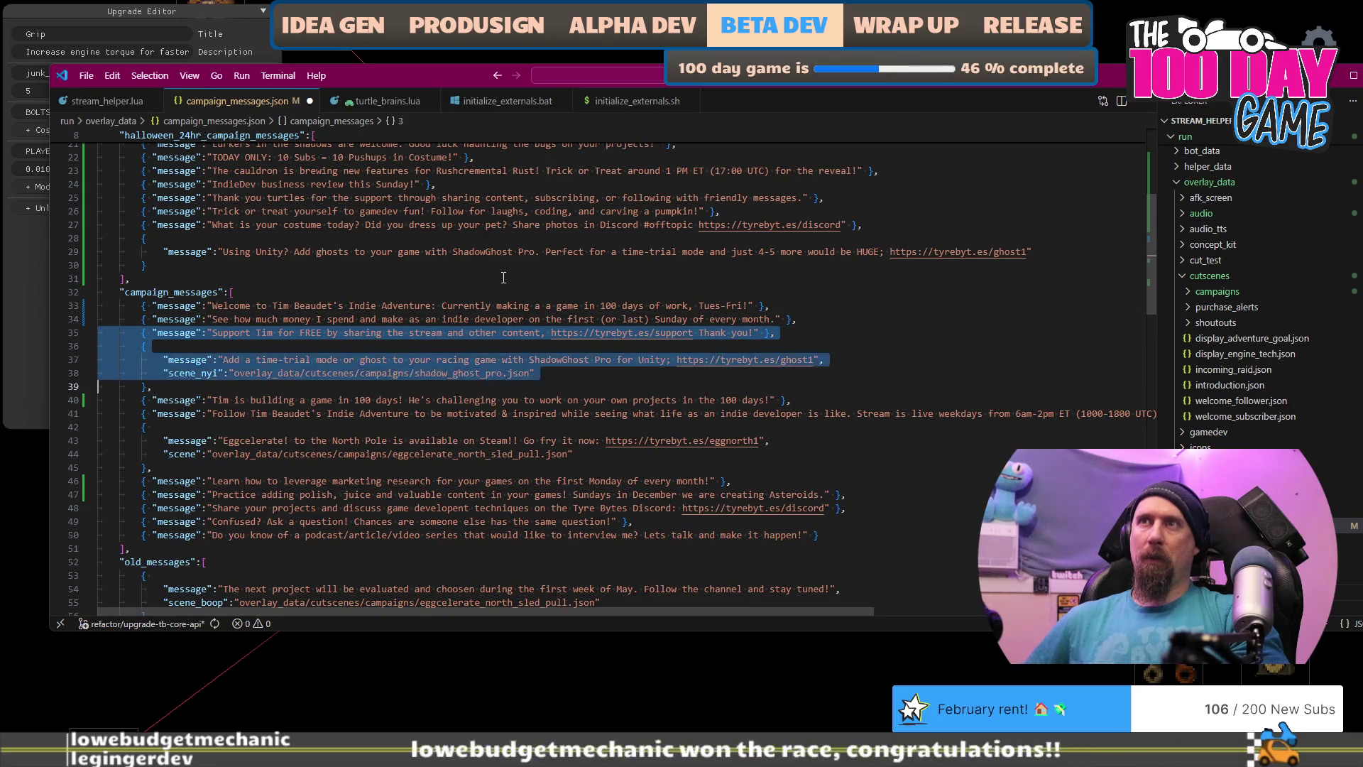
key(shift+Down)
key(shift+Down)
key(shift+Down)
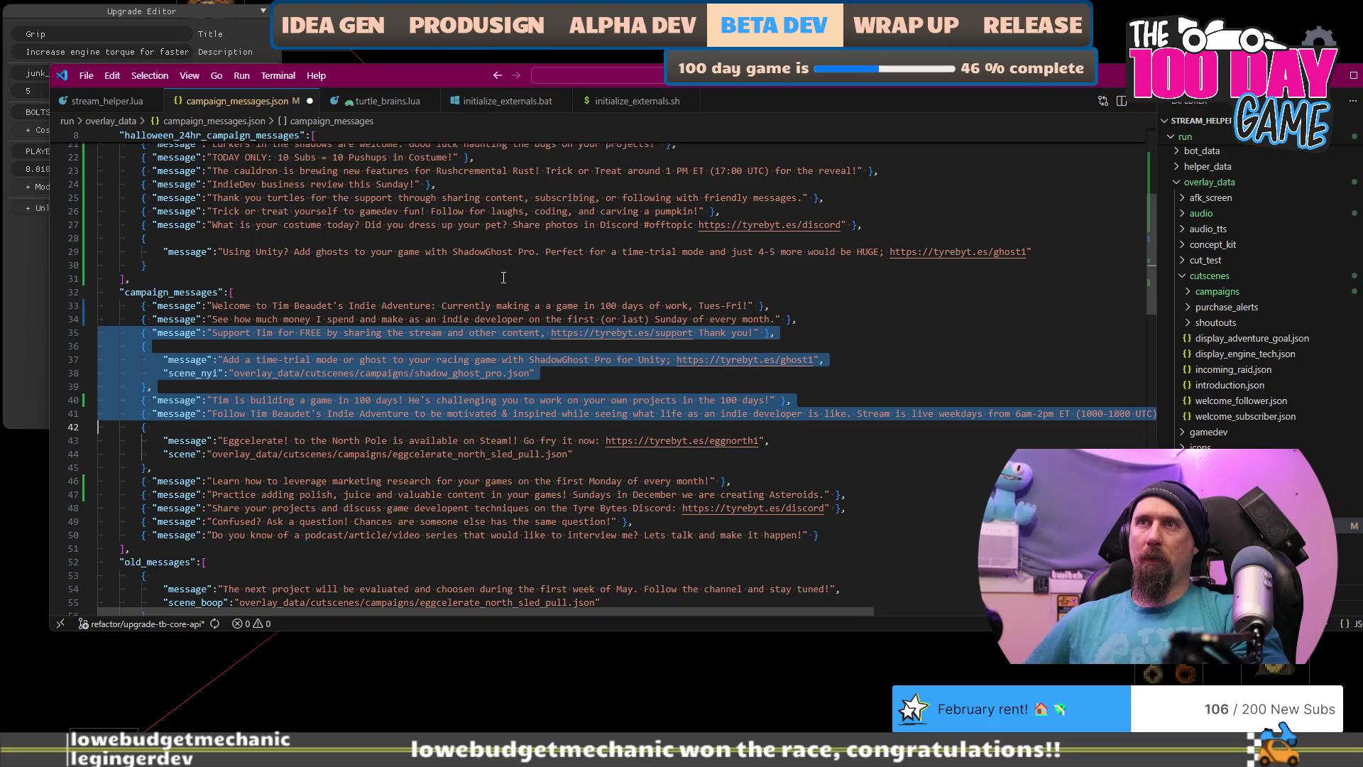
key(shift+Down)
key(shift+Down)
key(shift+Down)
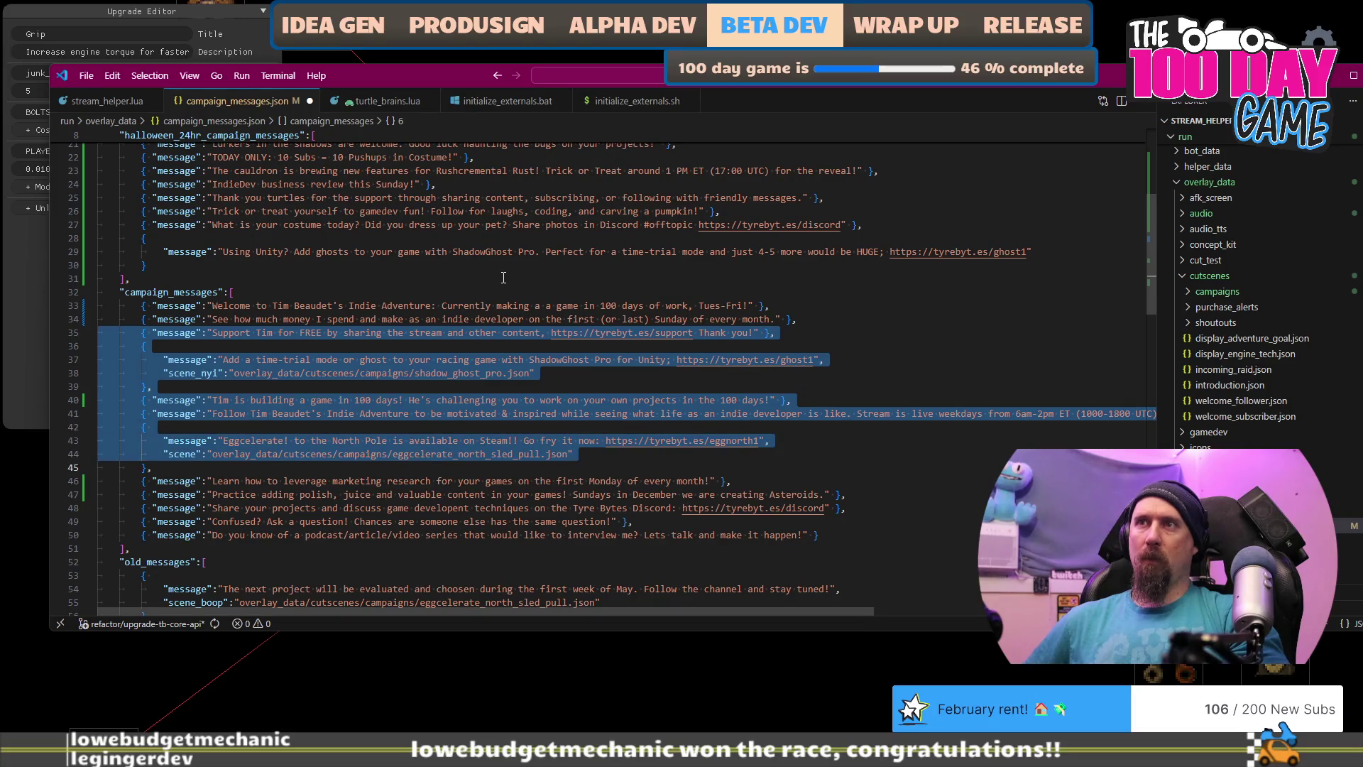
key(shift+Down)
key(shift+Down)
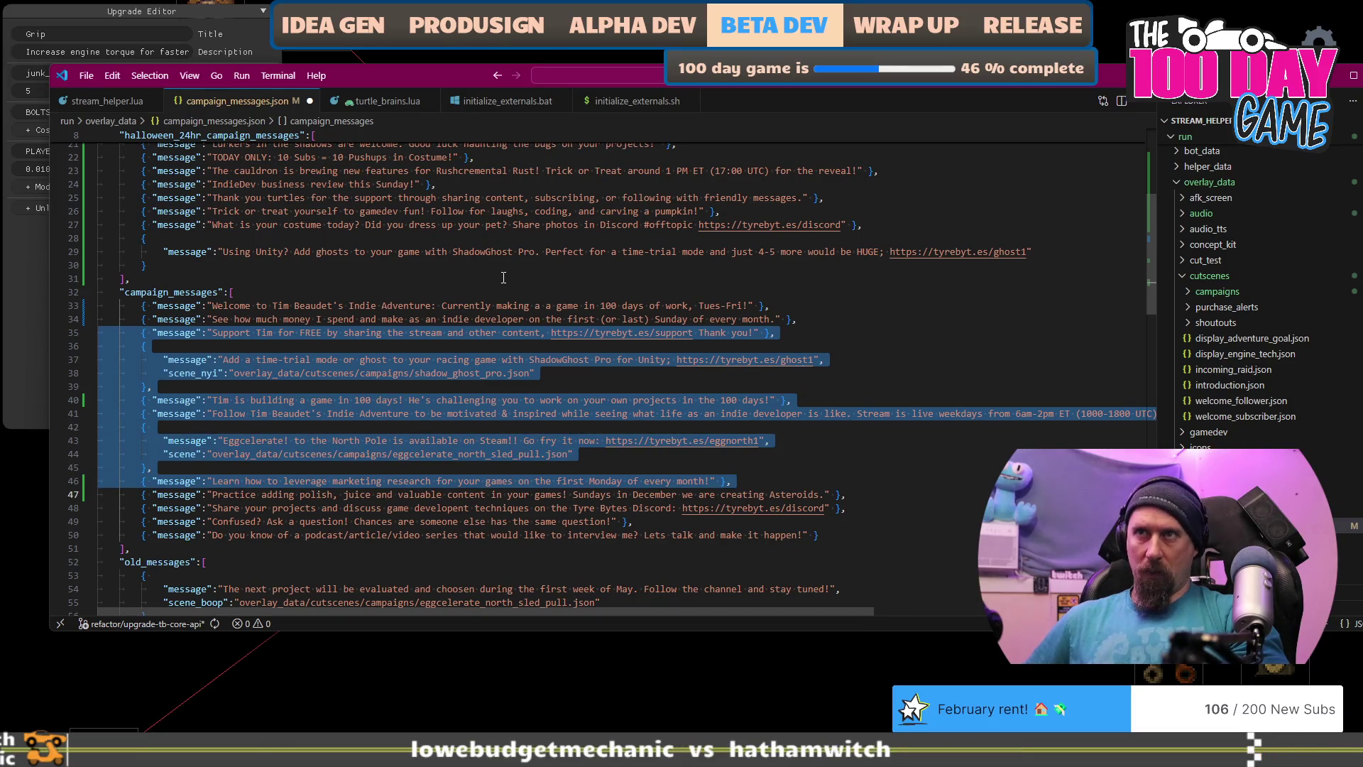
key(shift+Down)
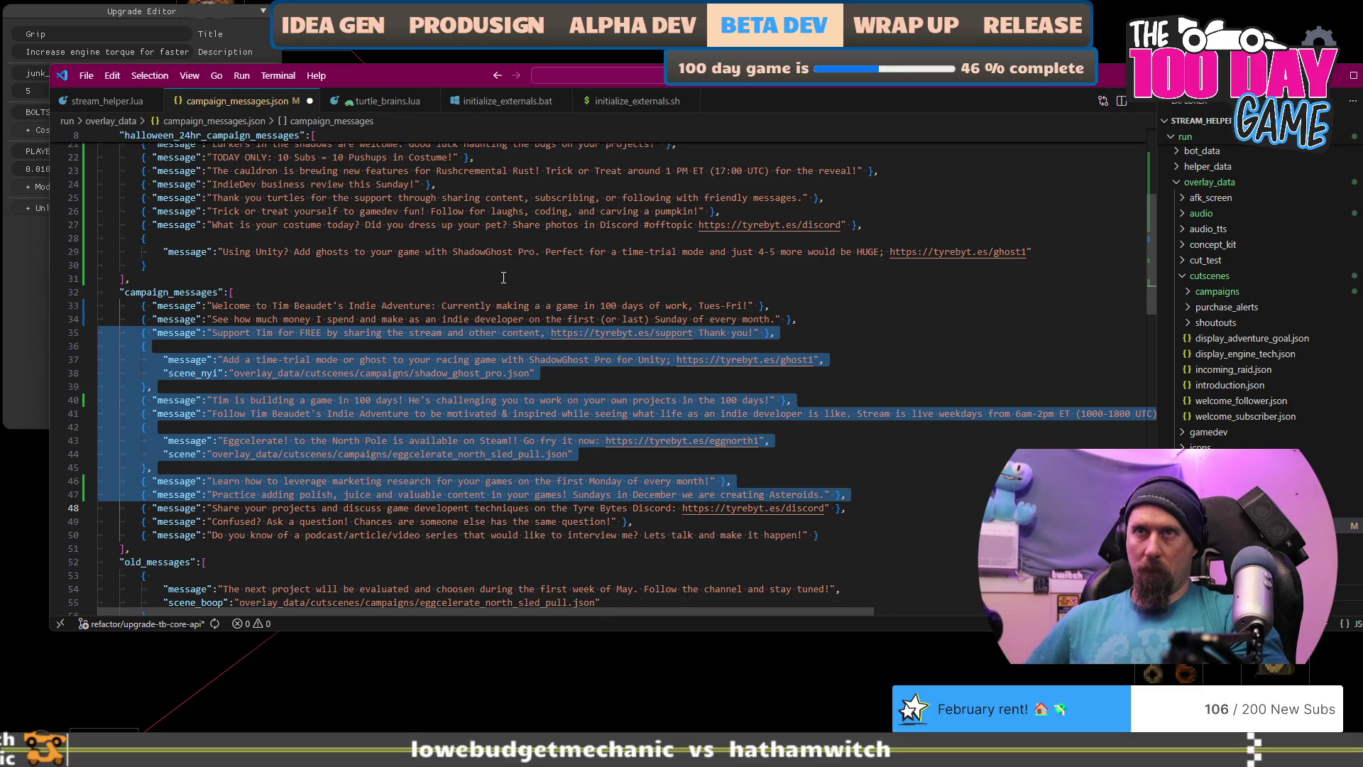
key(Escape)
key(shift+Down)
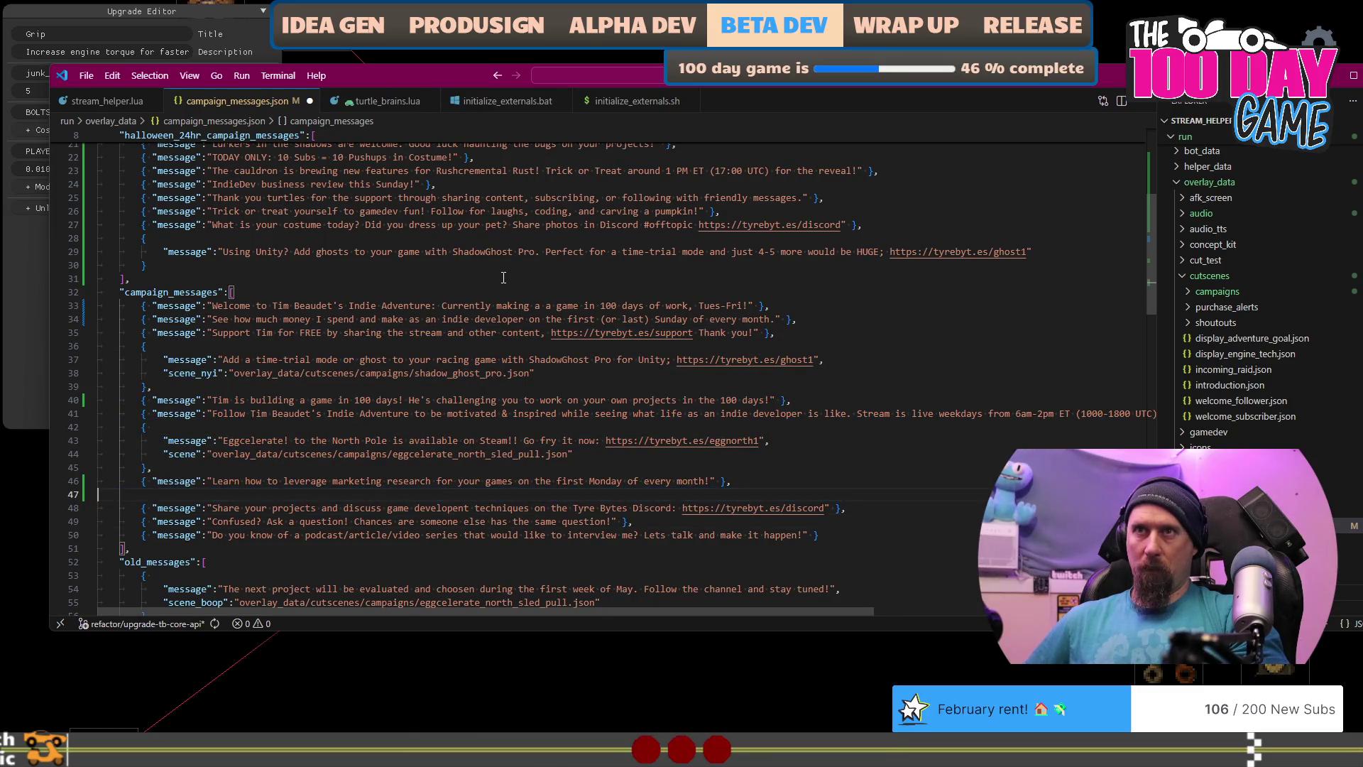
key(Delete)
Step: Check the 'Share your projects' and 'Confused? Ask a question' lines and save campaign_messages.json
key(Home)
key(shift+End)
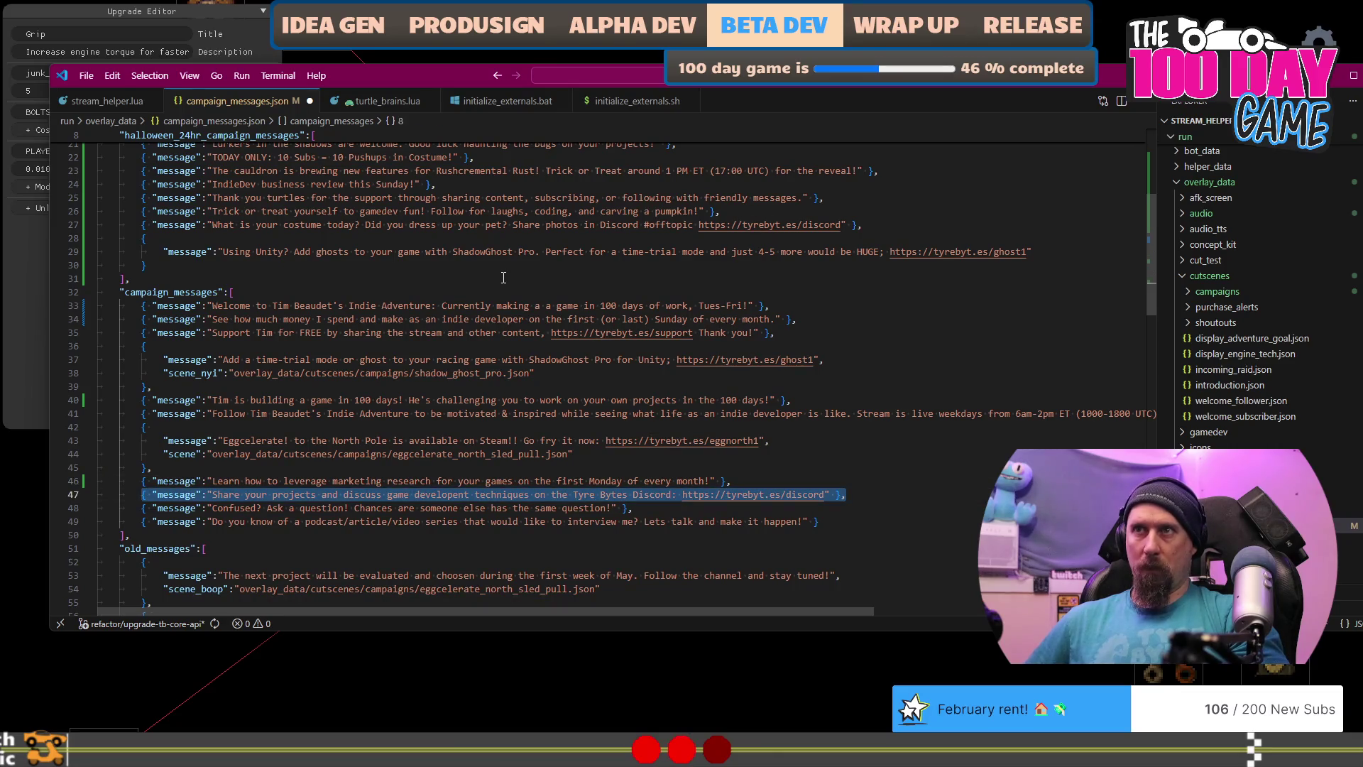
key(Down)
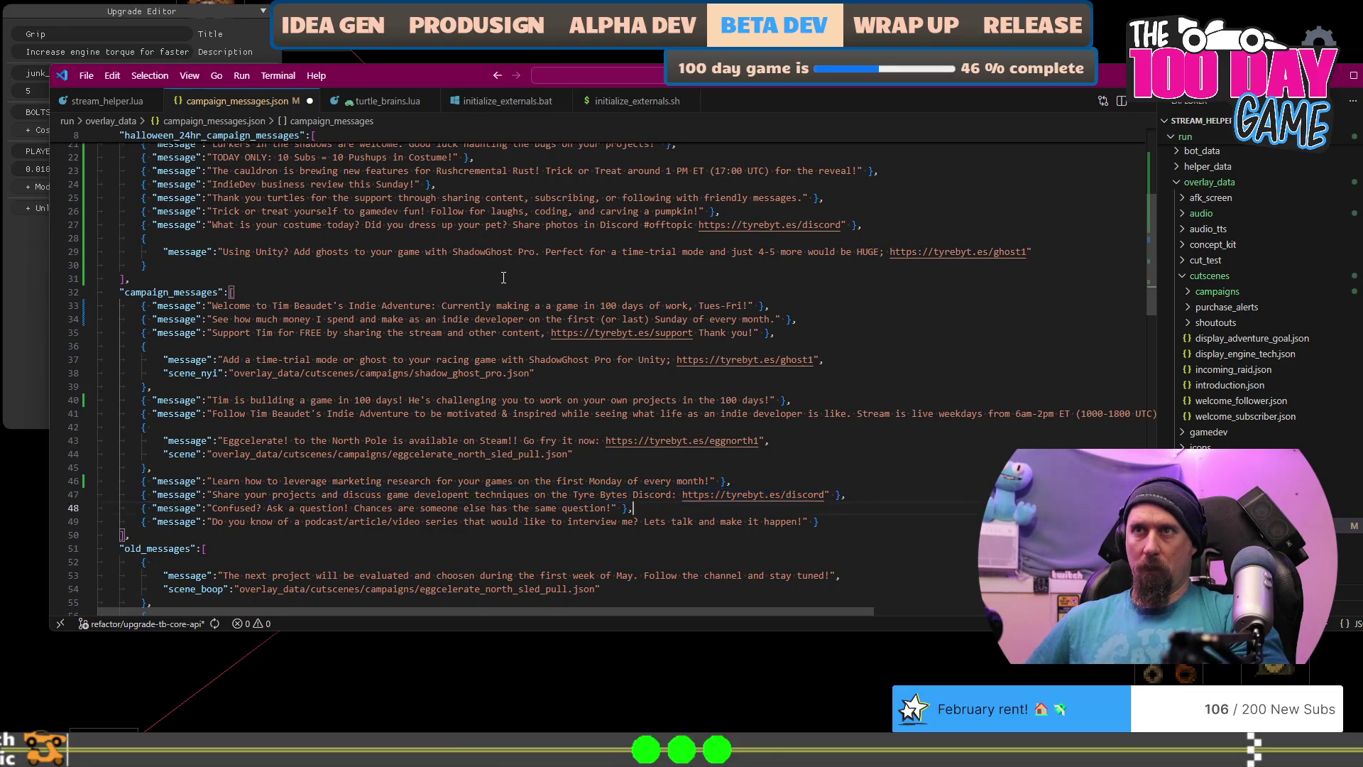
key(shift+Home)
key(ctrl+s)
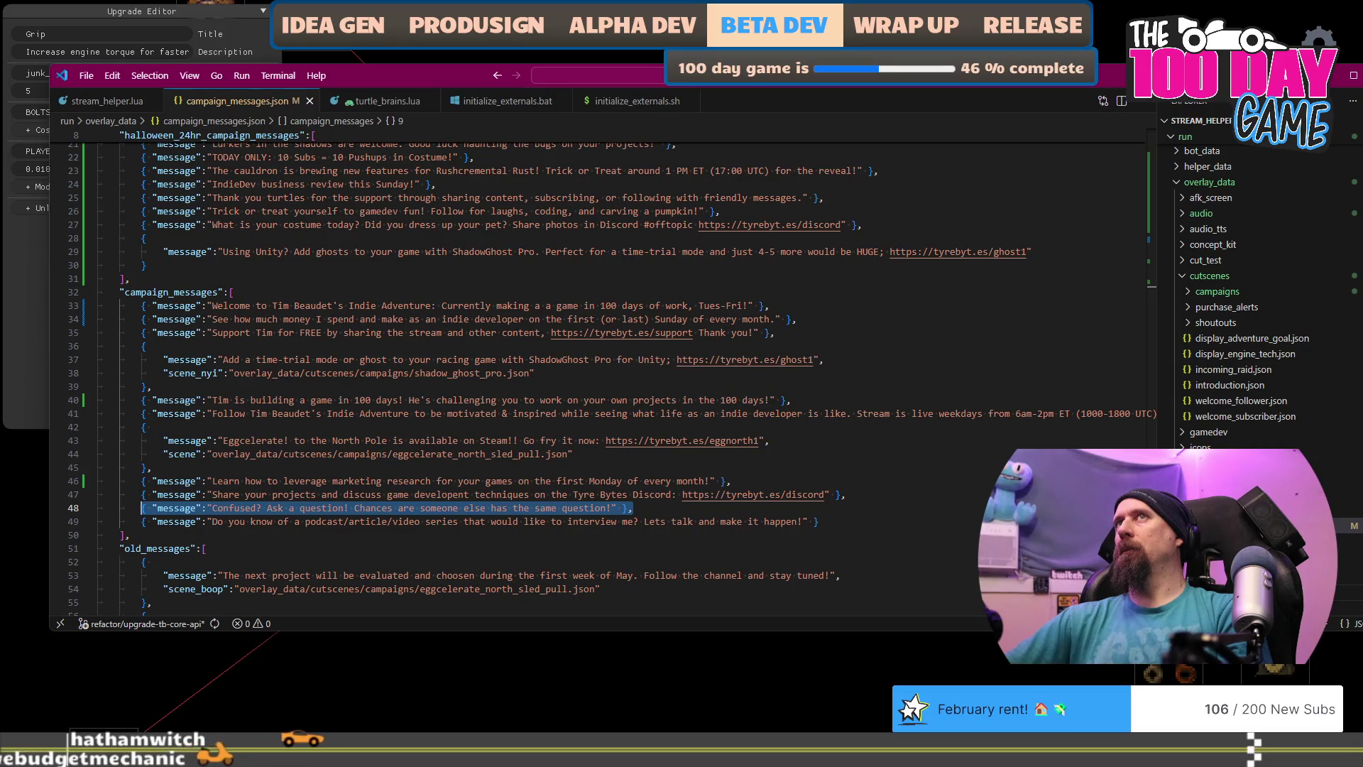
Step: Rearrange the editor windows and switch back to the game's upgrade tree
mouse_move(1163, 79)
mouse_down()
mouse_move(1110, 74)
mouse_move(1129, 95)
mouse_up()
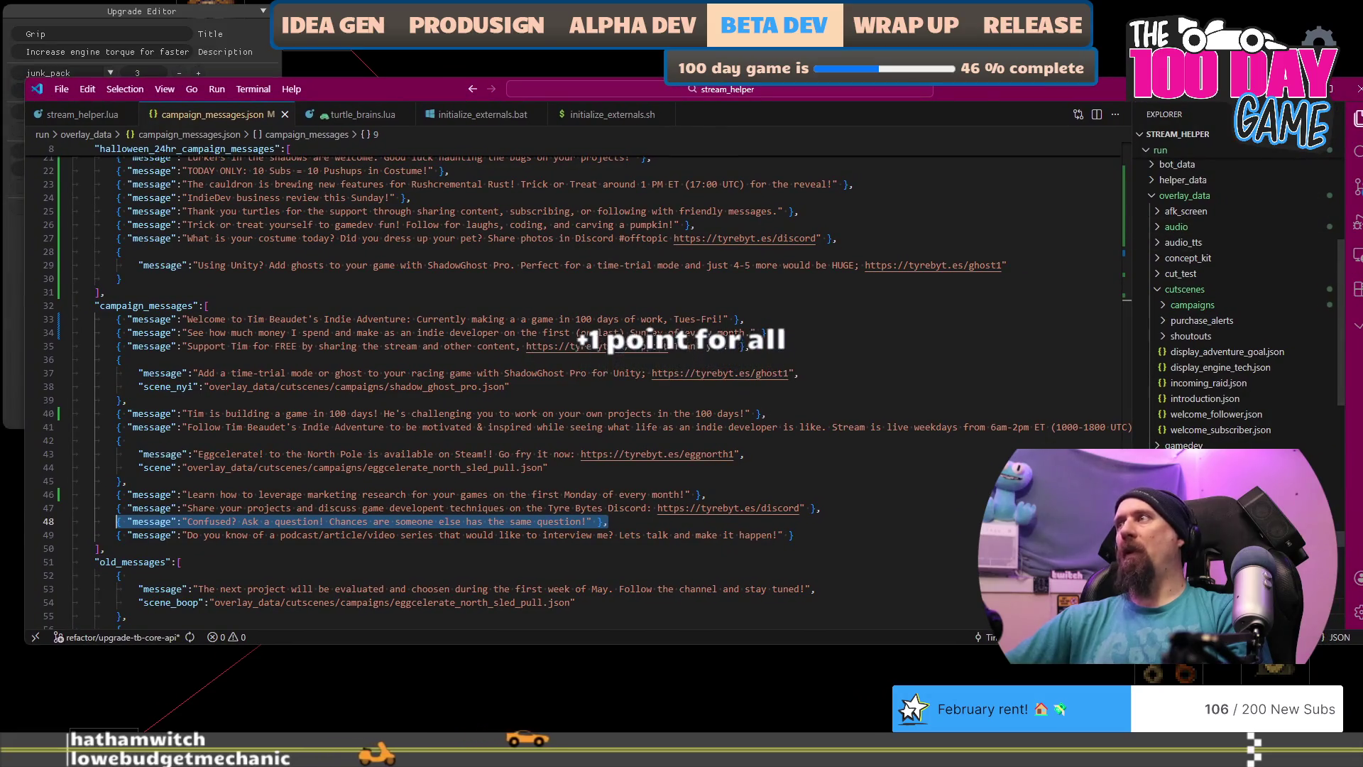
key(super+Down)
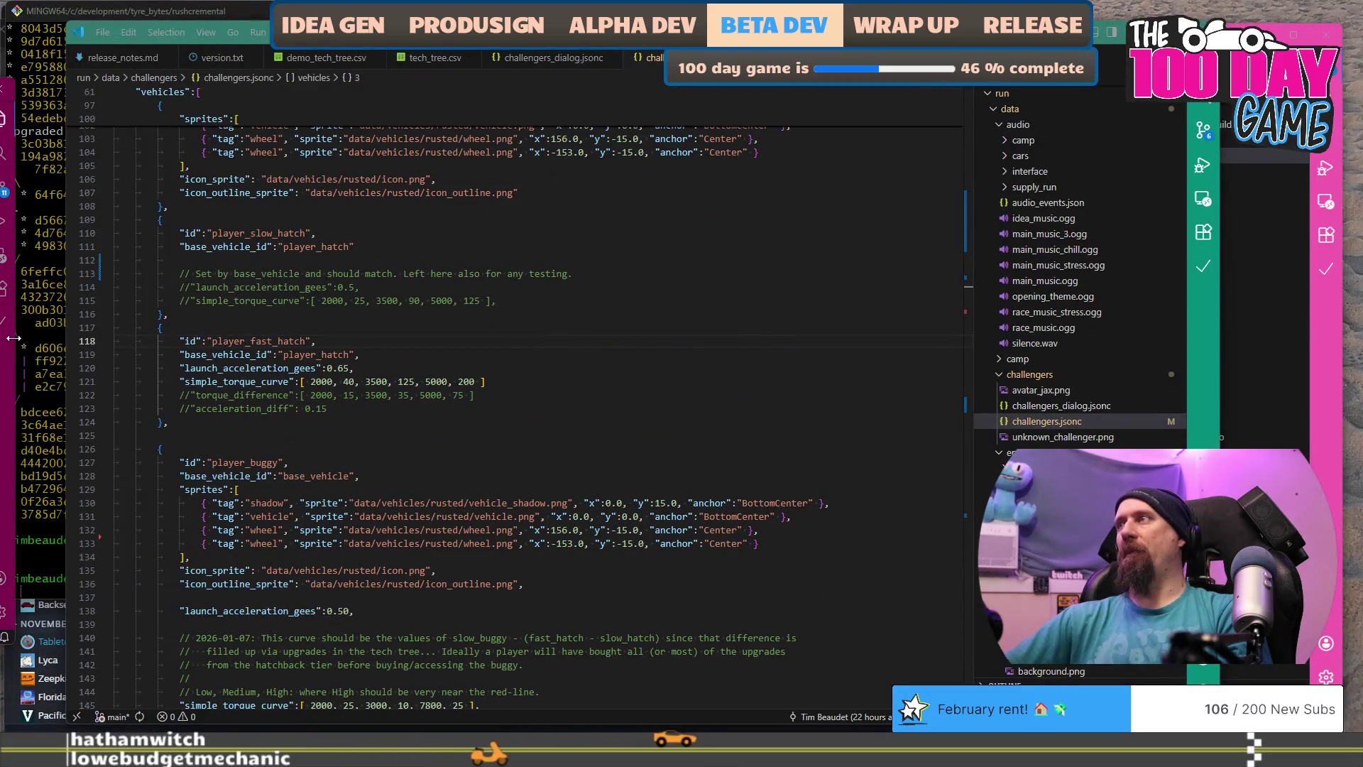
key(alt+Tab)
drag(998, 88, 1050, 98)
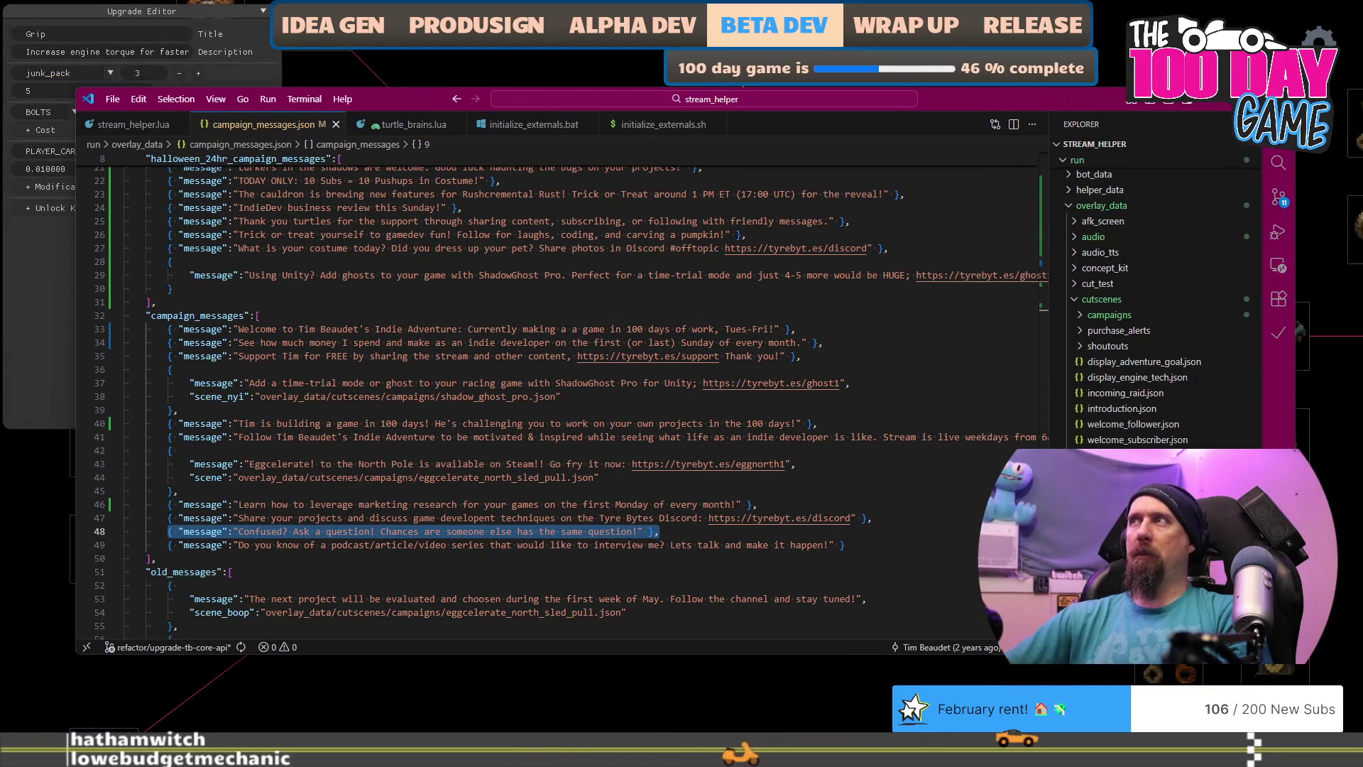
mouse_move(991, 101)
mouse_down()
mouse_move(988, 133)
mouse_move(986, 63)
mouse_up()
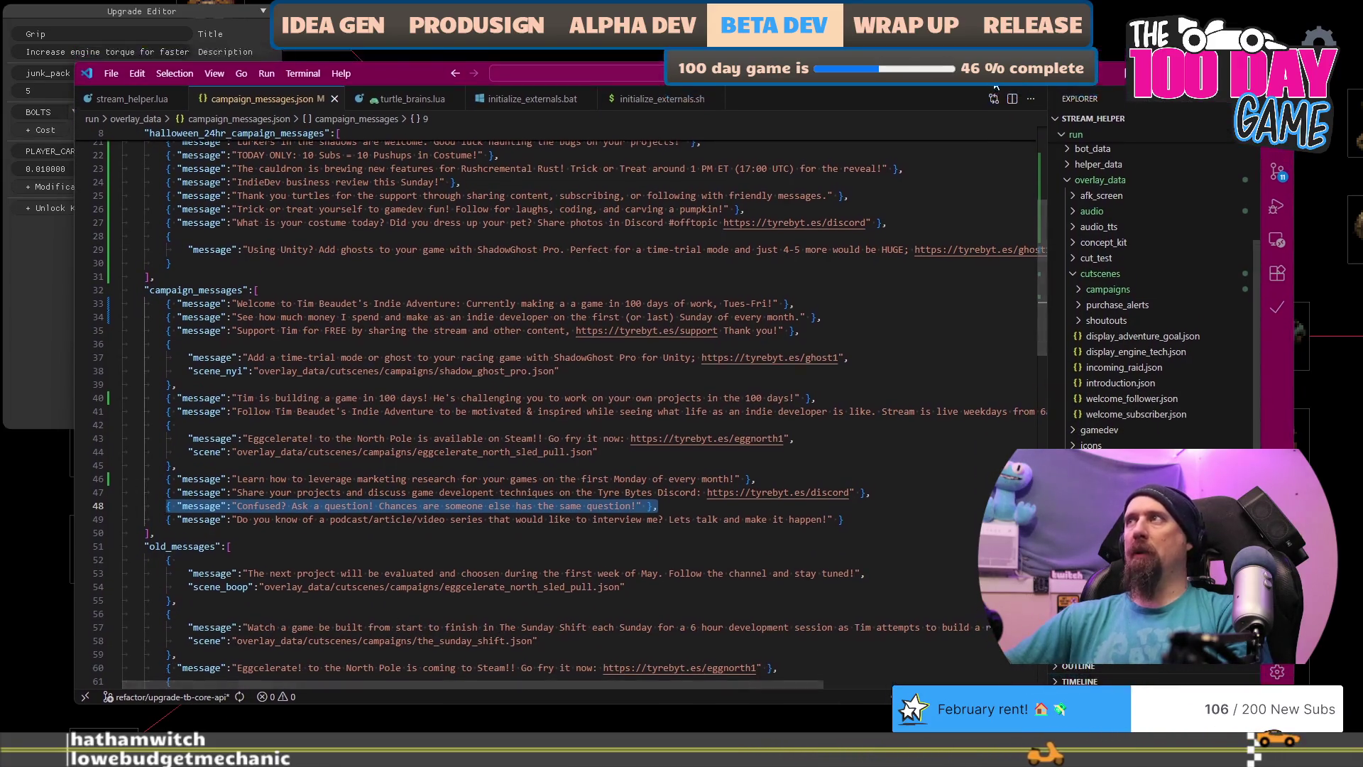
key(alt+Tab)
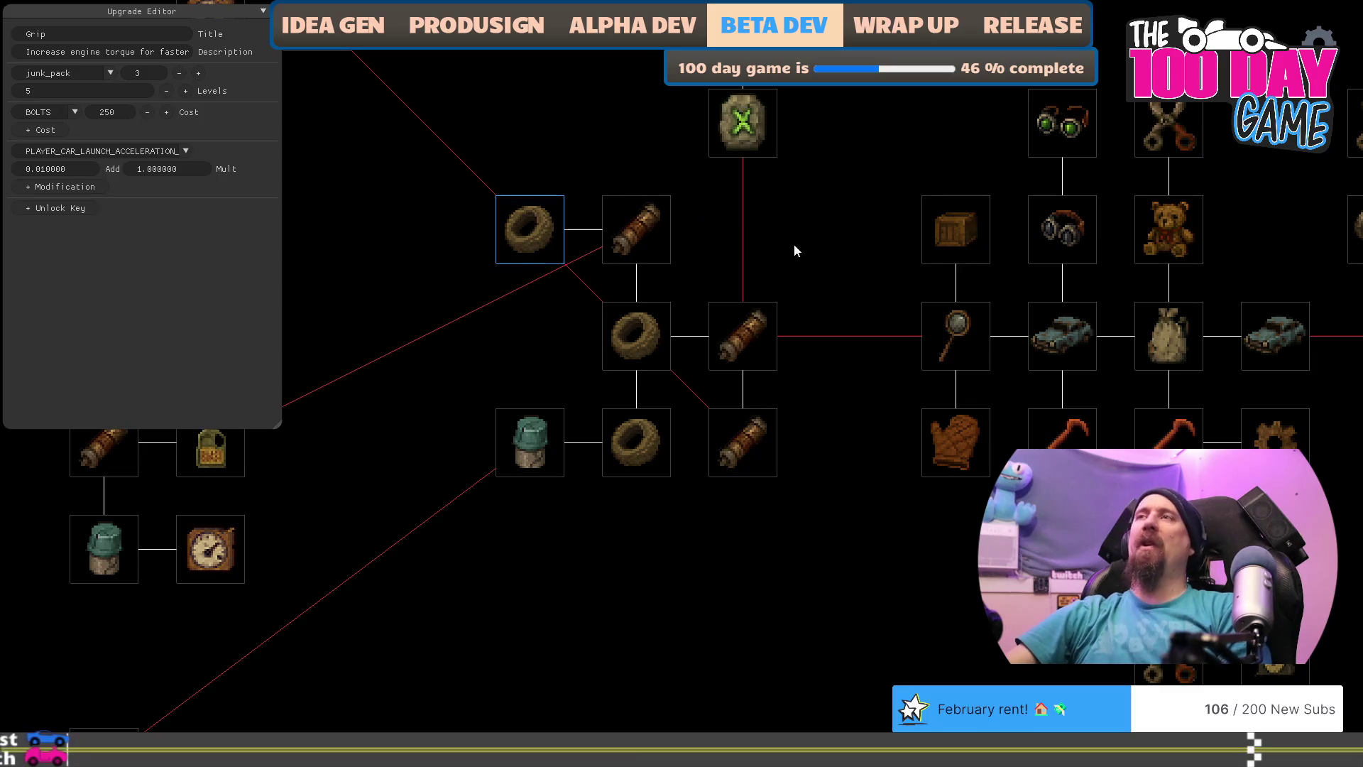
Step: Drop the red box Improved Cams node into the slot under the green X Increase Fame node, then select X
drag(800, 672, 918, 638)
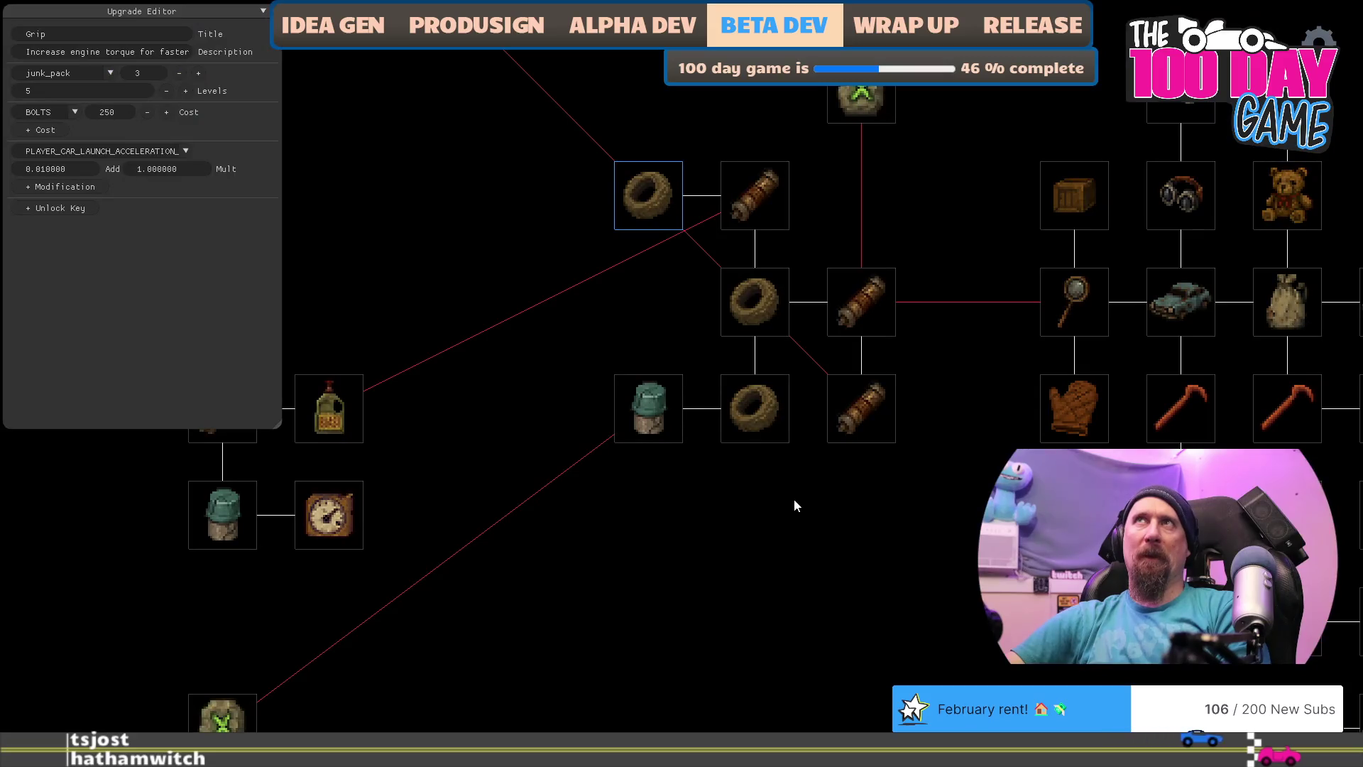
mouse_move(793, 506)
mouse_down()
mouse_move(682, 517)
mouse_move(707, 532)
mouse_up()
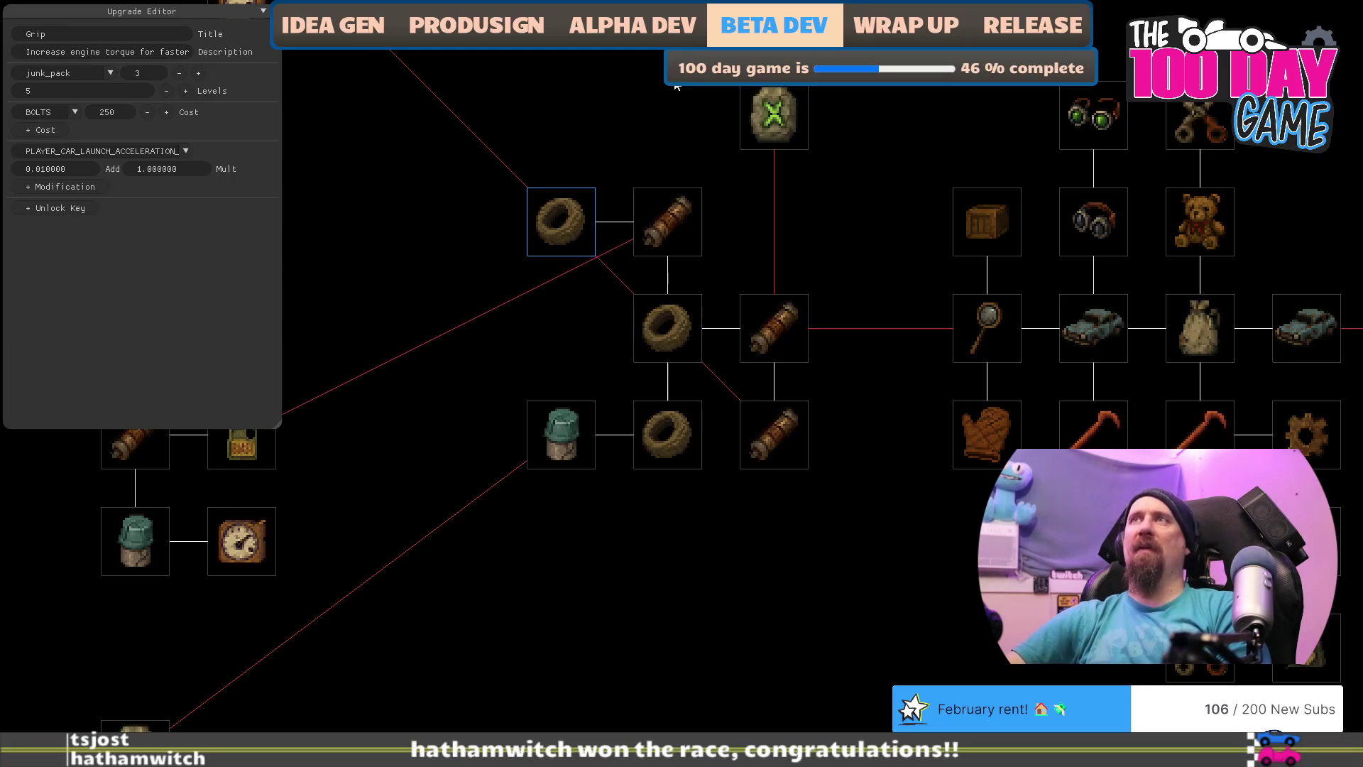
mouse_move(779, 546)
mouse_down()
mouse_move(885, 553)
mouse_move(963, 483)
mouse_up()
mouse_move(460, 385)
mouse_down()
mouse_move(600, 395)
mouse_move(545, 398)
mouse_move(533, 377)
mouse_up()
mouse_move(453, 71)
mouse_down()
mouse_move(846, 261)
mouse_move(916, 267)
mouse_move(872, 259)
mouse_up()
click(838, 162)
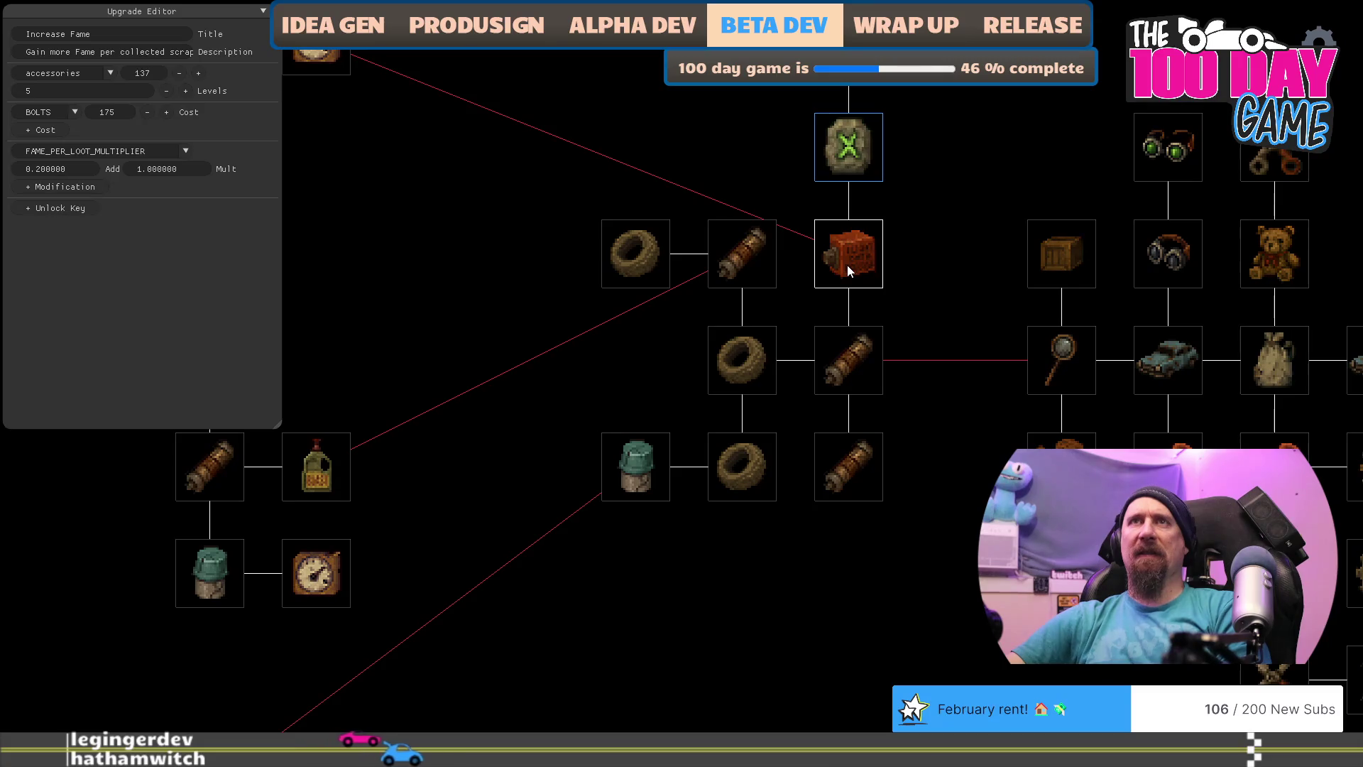
Step: Set Improved Cams to 5 levels and lower its mid-range torque Add from 10 to 1
click(864, 262)
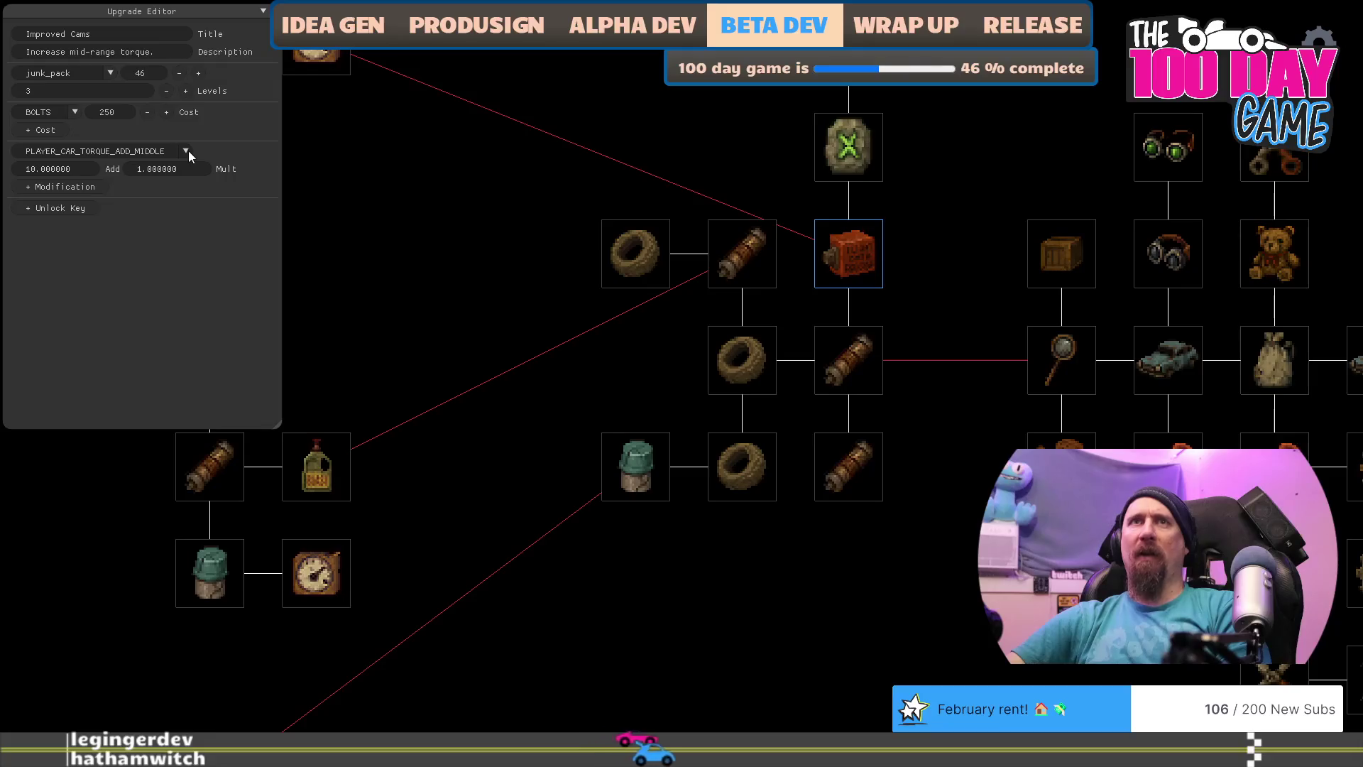
click(49, 94)
key(BackSpace)
text(5)
click(34, 169)
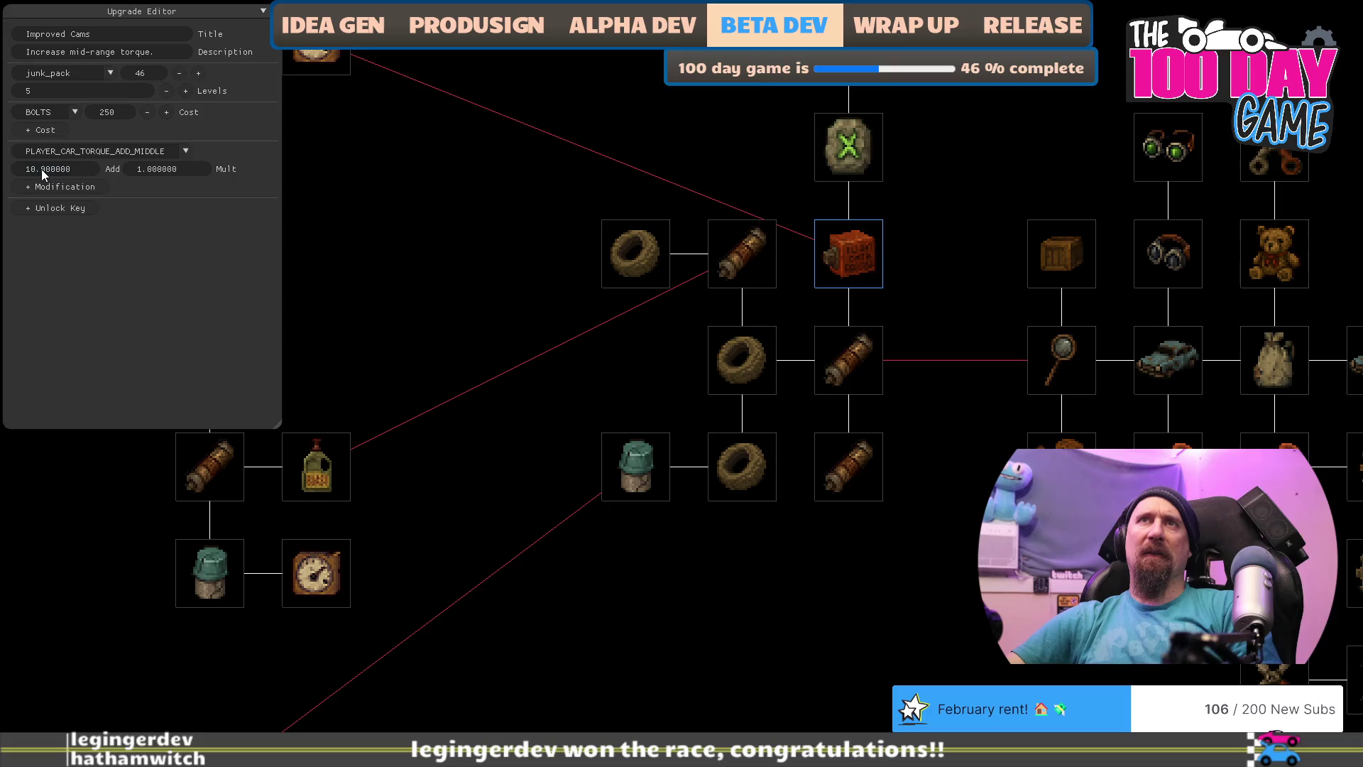
text(1)
key(BackSpace)
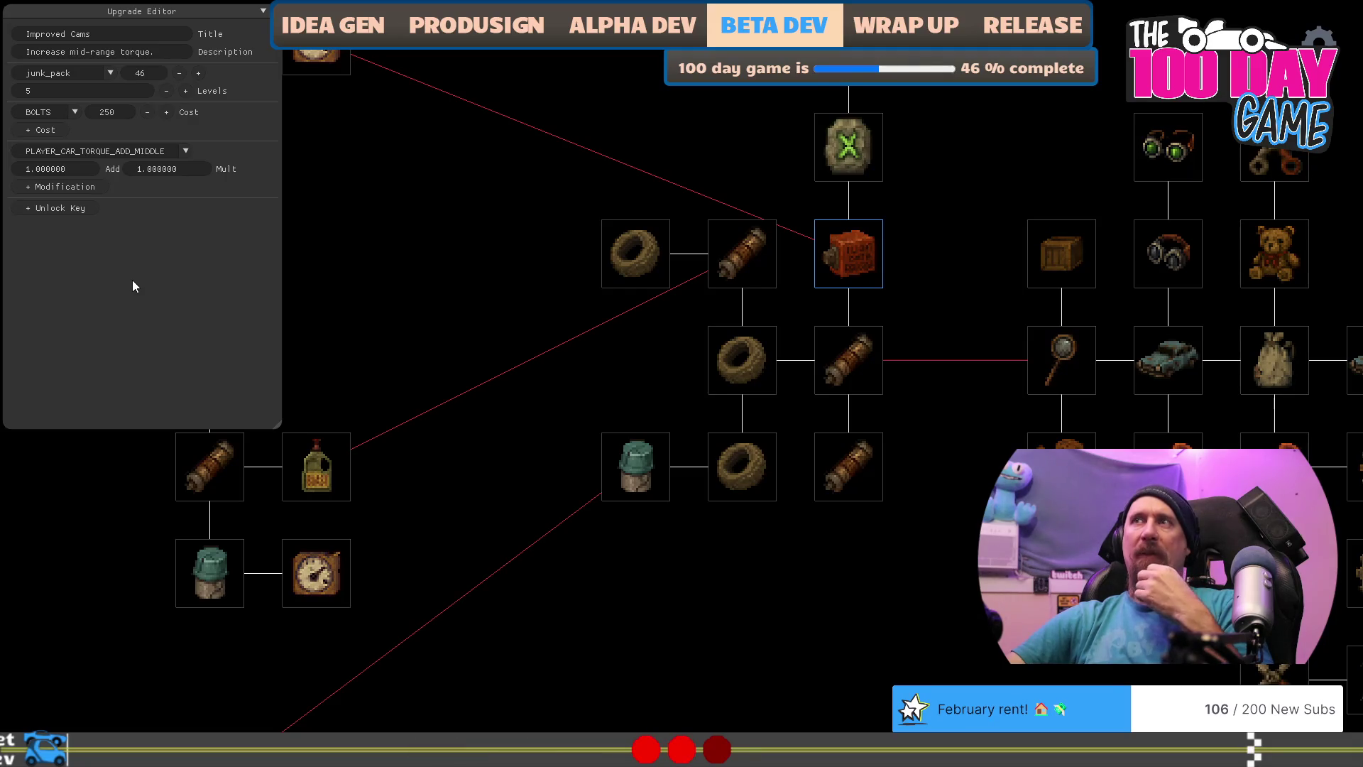
key(alt+Tab)
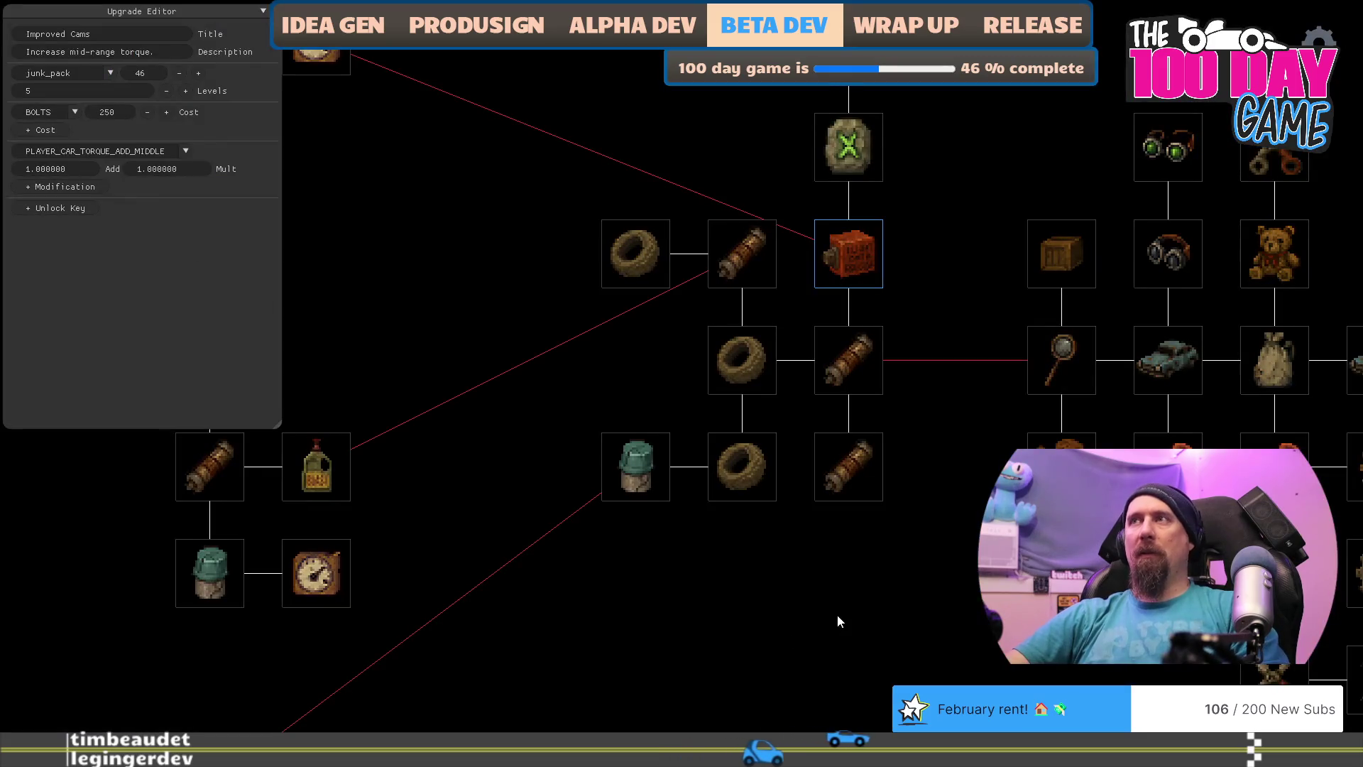
drag(837, 621, 721, 634)
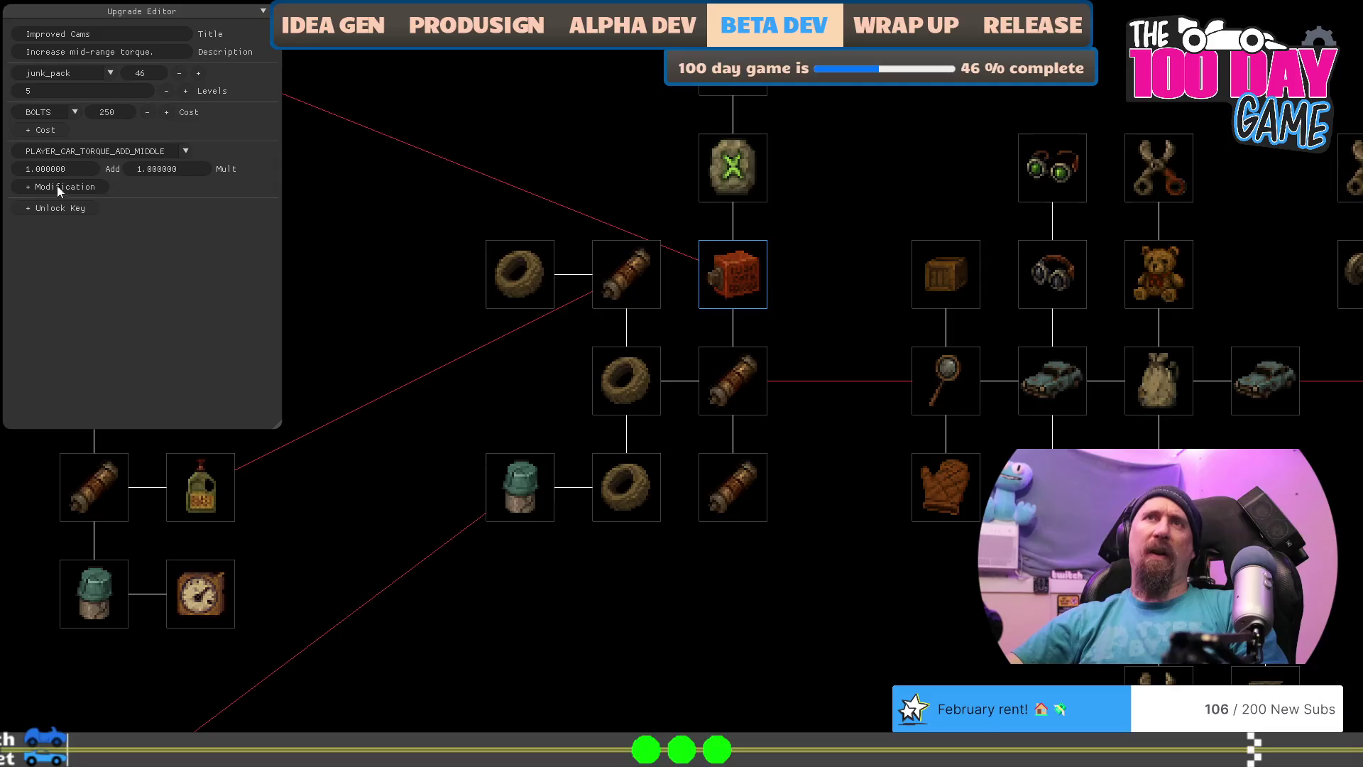
Step: Add a second Improved Cams modification: top-end torque with an Add value of 1
click(25, 188)
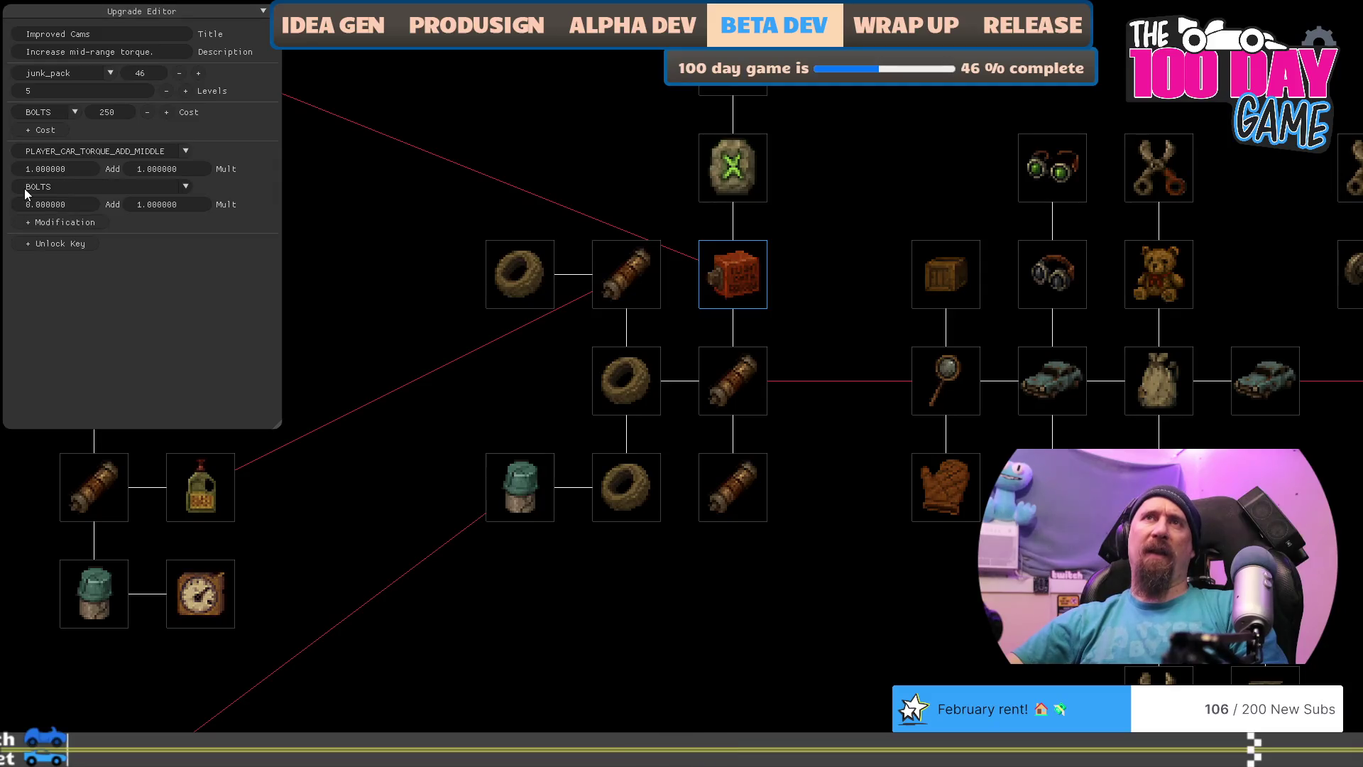
click(179, 189)
scroll(172, 236, down, 5)
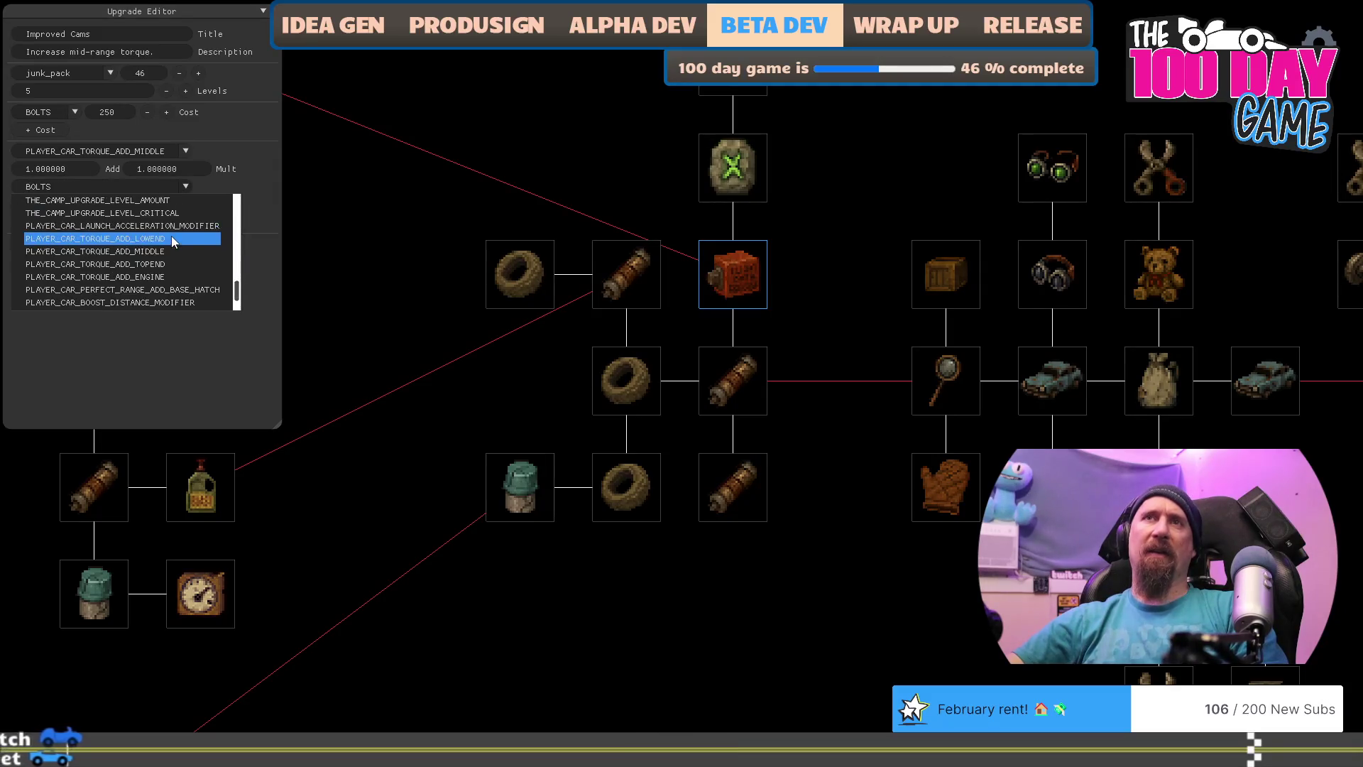
scroll(189, 251, up, 1)
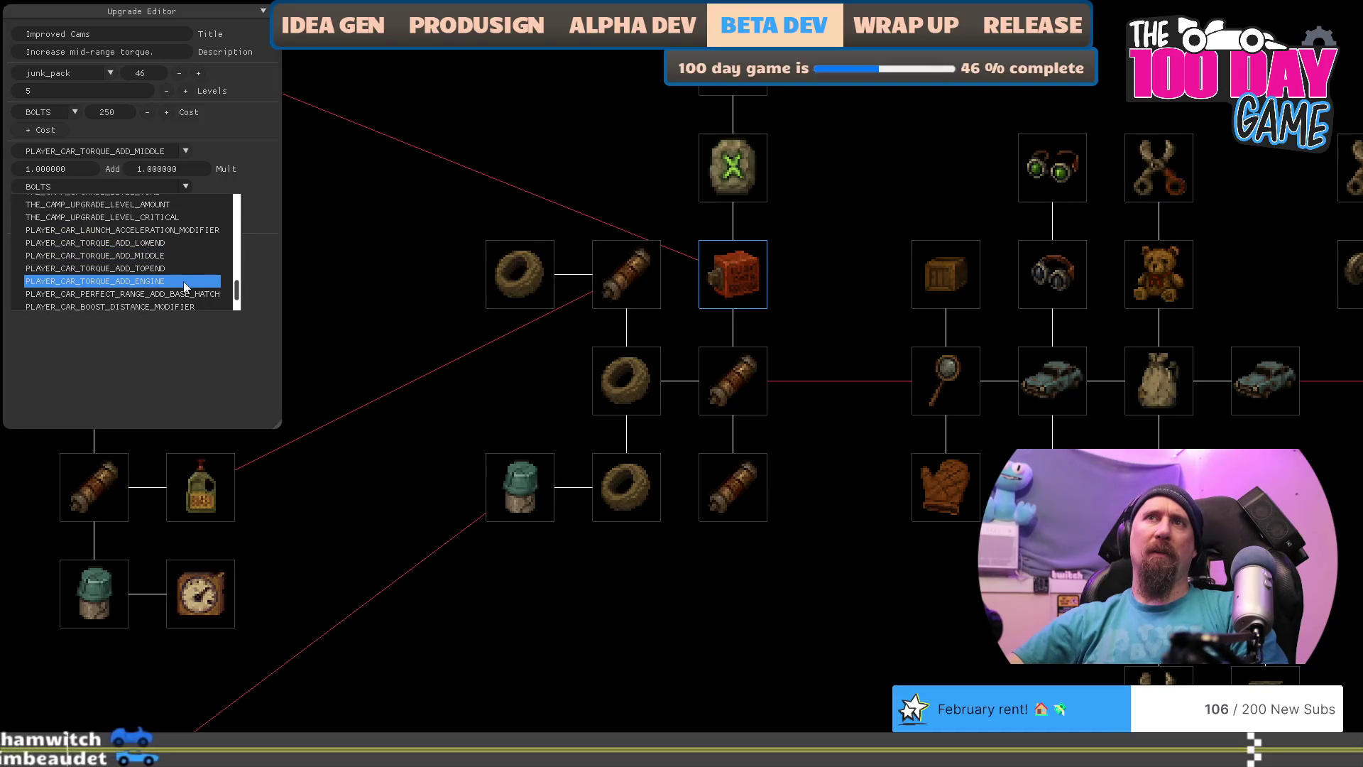
click(173, 272)
click(65, 206)
text(1)
click(149, 316)
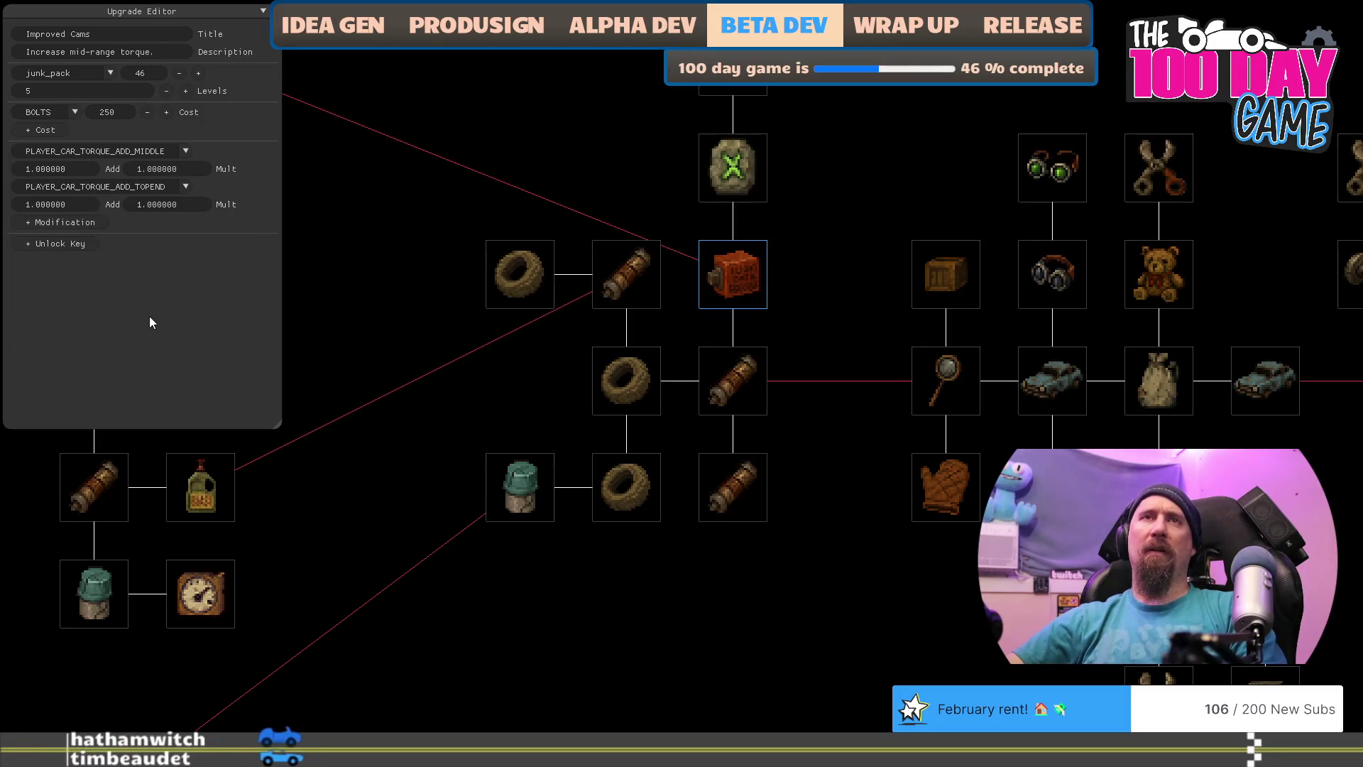
key(alt+Tab)
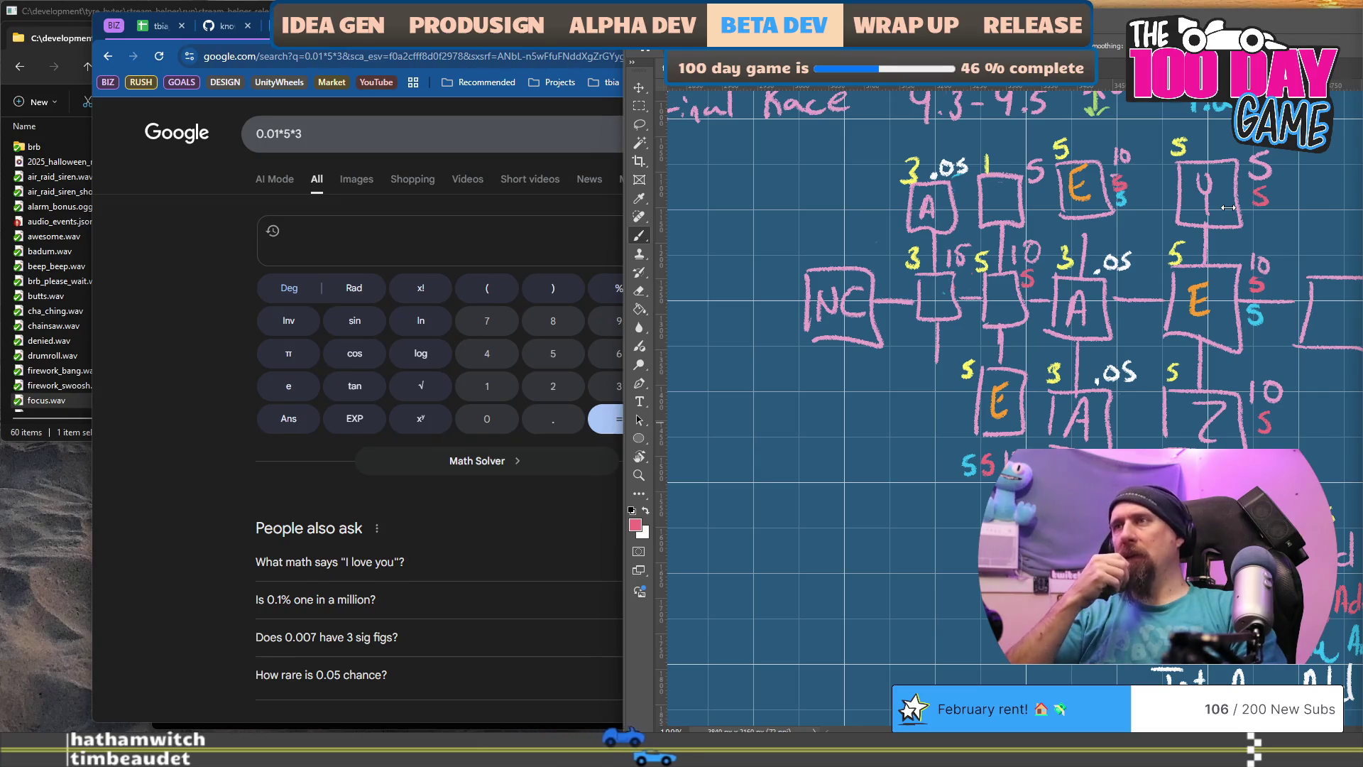
key(alt+Tab)
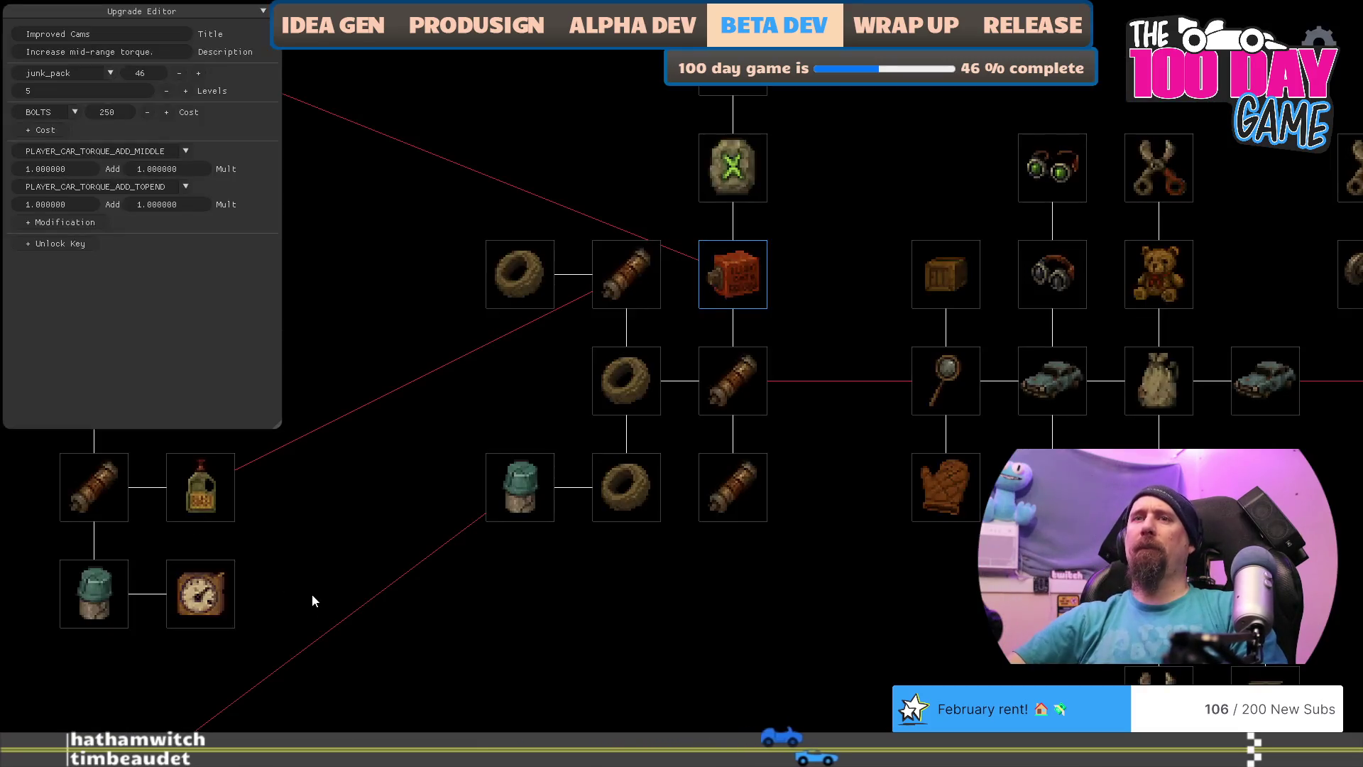
Step: Move the Air Filter node out of its slot to sit beside the clock node
mouse_move(84, 596)
mouse_down()
mouse_move(589, 646)
mouse_move(460, 646)
mouse_move(666, 645)
mouse_up()
click(532, 492)
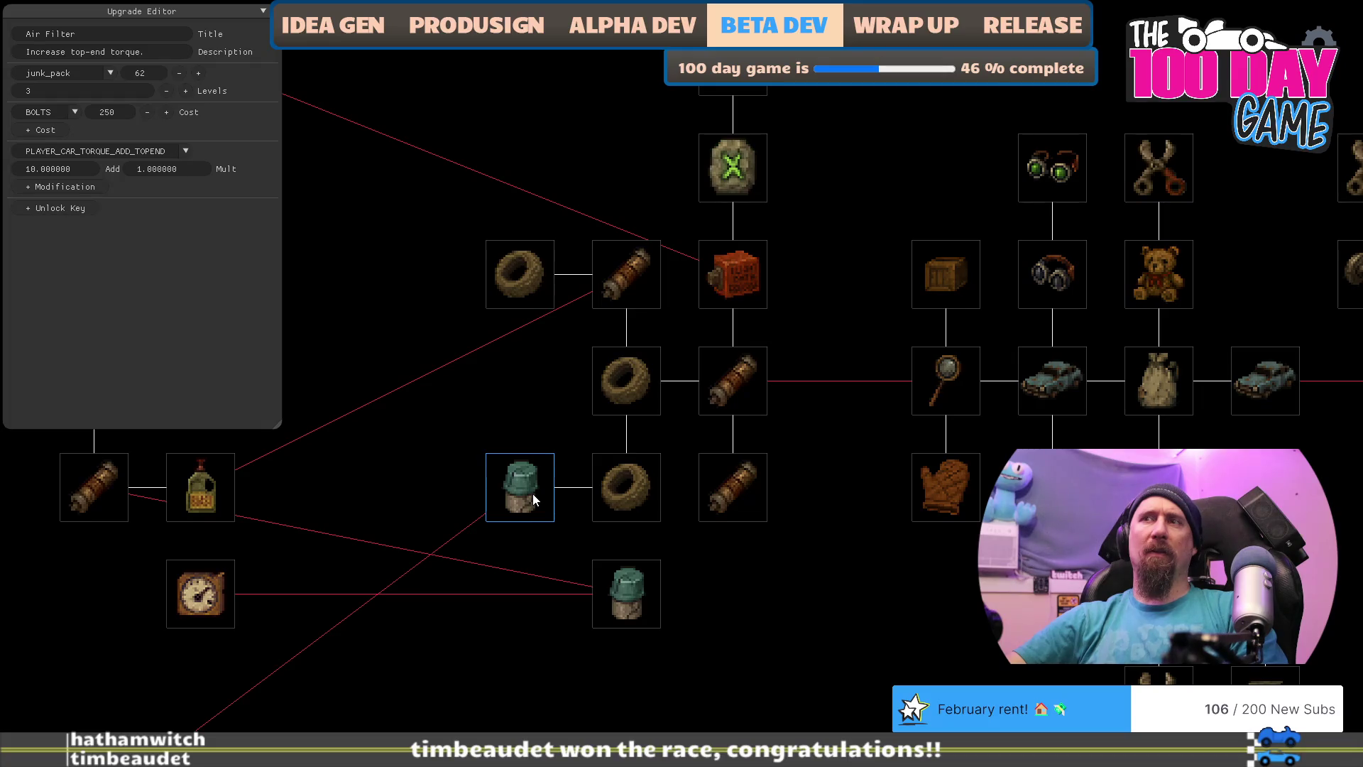
click(646, 605)
drag(646, 605, 710, 622)
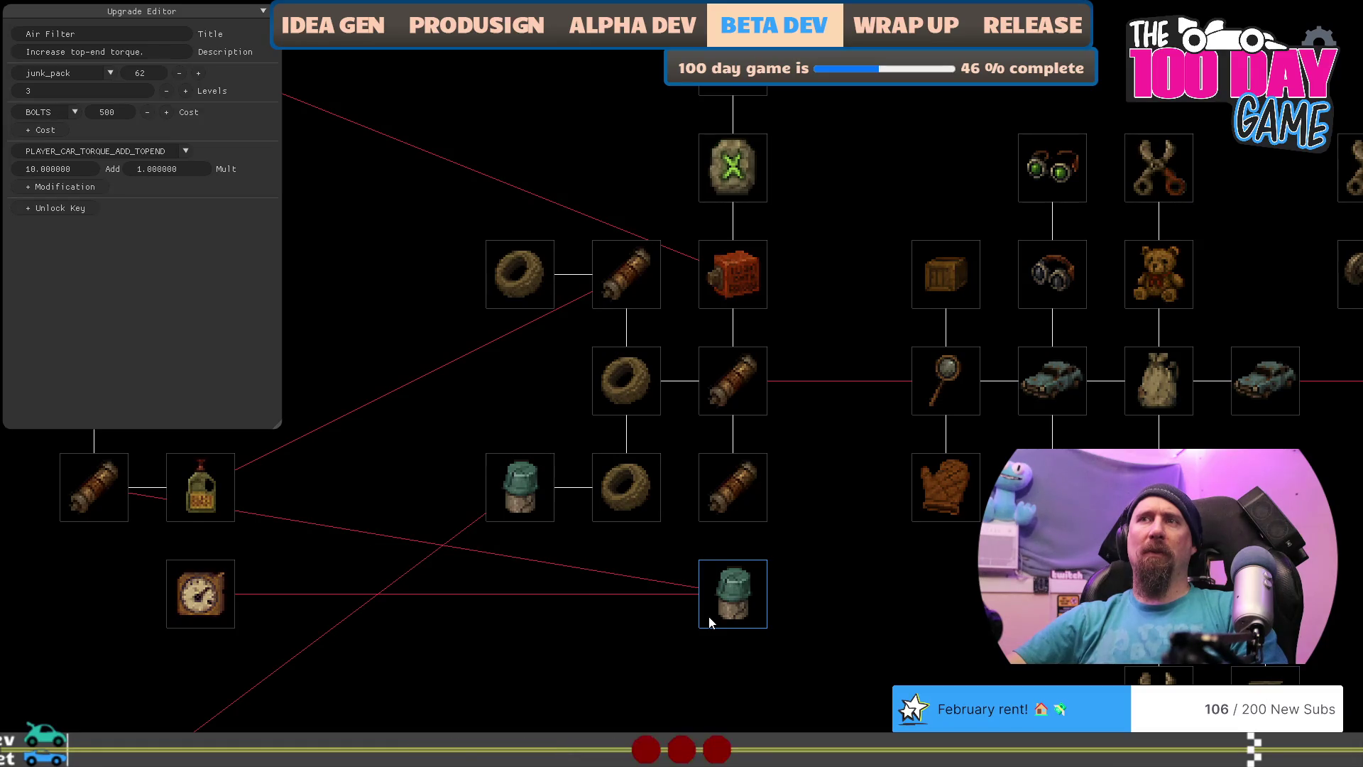
drag(709, 622, 145, 602)
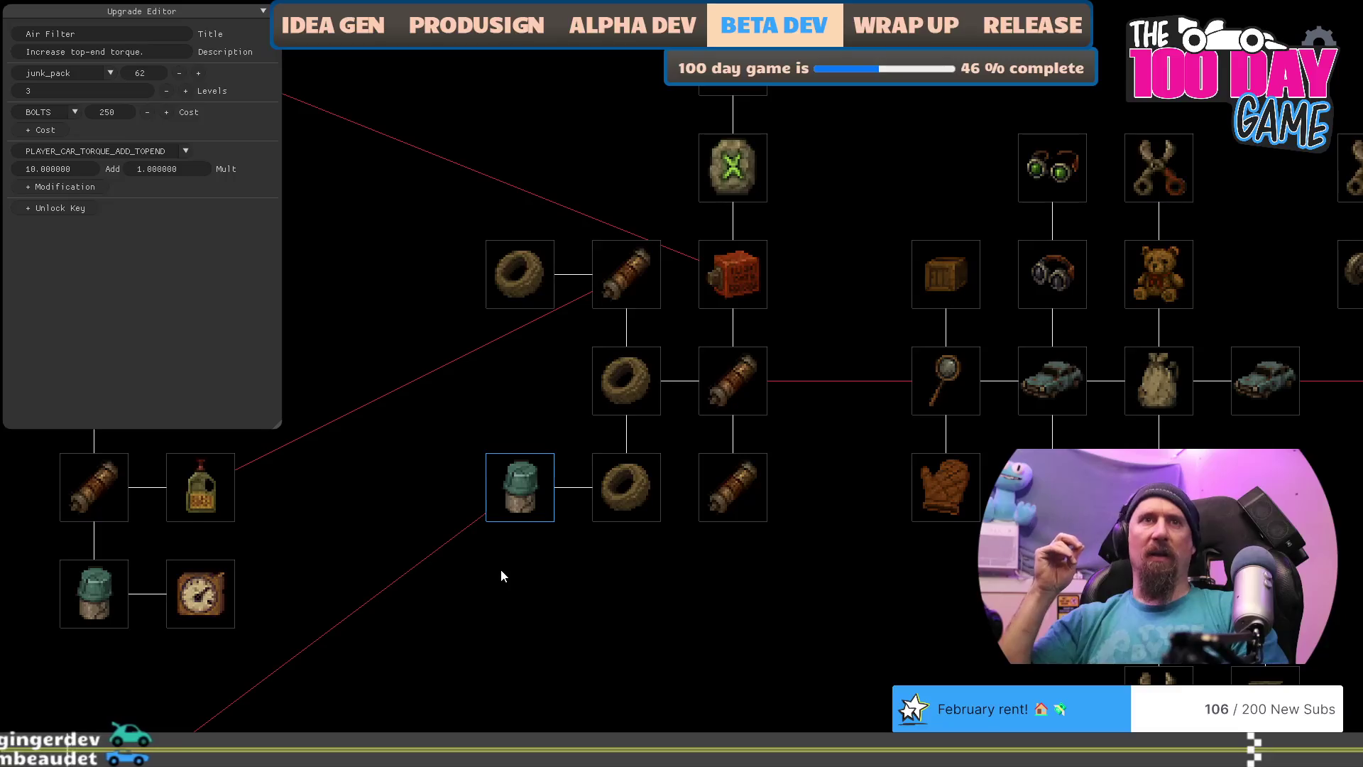
key(alt+Tab)
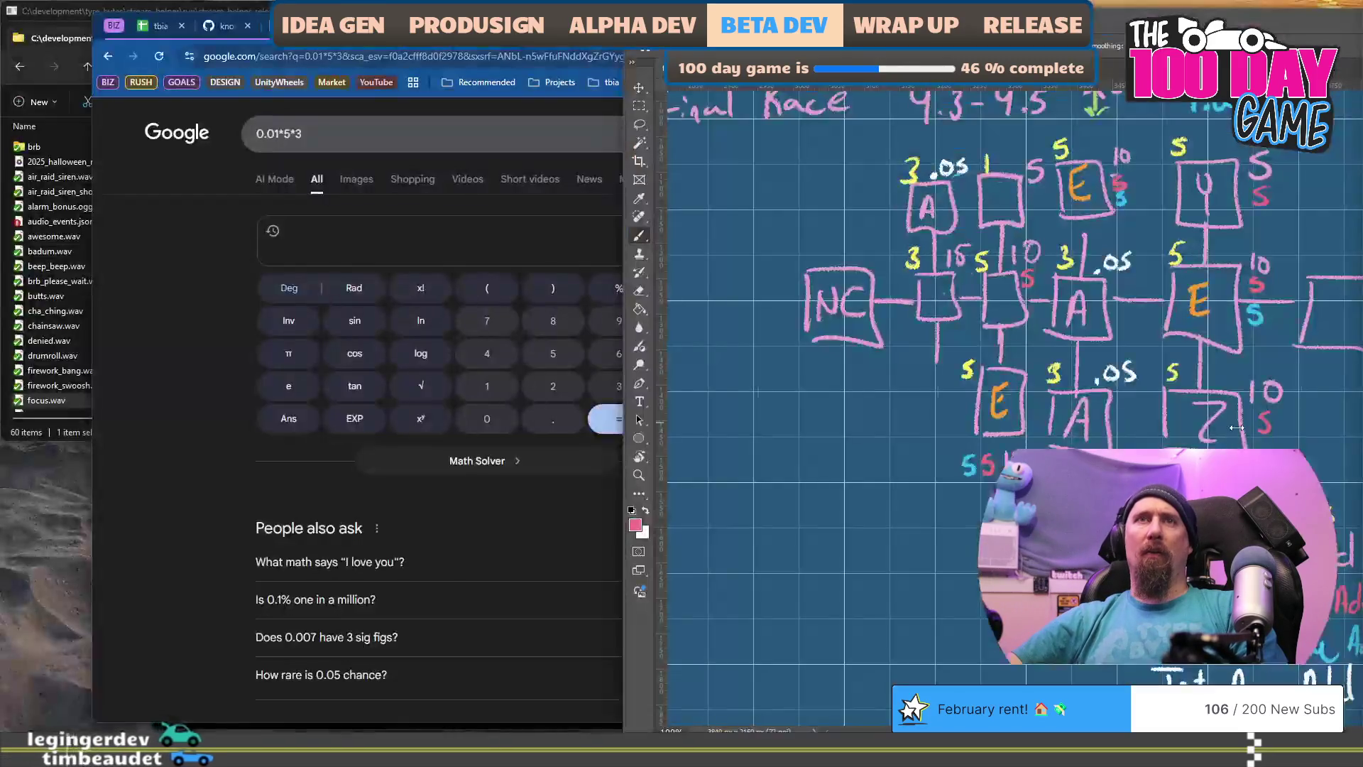
key(alt+Tab)
Step: Place Improved Cams in the slot left of the lower tire and reposition Air Filter
click(728, 274)
mouse_move(755, 278)
mouse_down()
mouse_move(700, 585)
mouse_move(522, 604)
mouse_up()
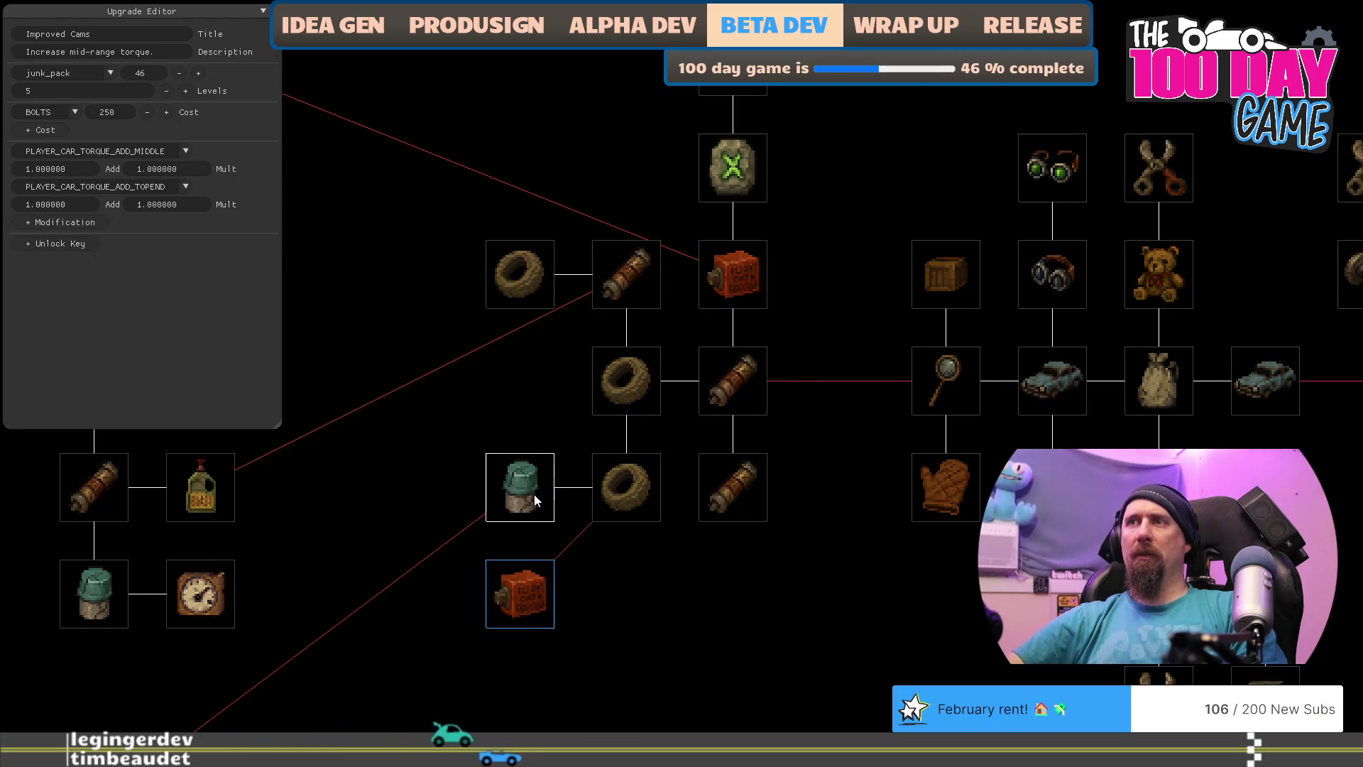
drag(534, 494, 369, 514)
mouse_move(511, 597)
mouse_down()
mouse_move(513, 501)
mouse_move(329, 654)
mouse_move(350, 645)
mouse_up()
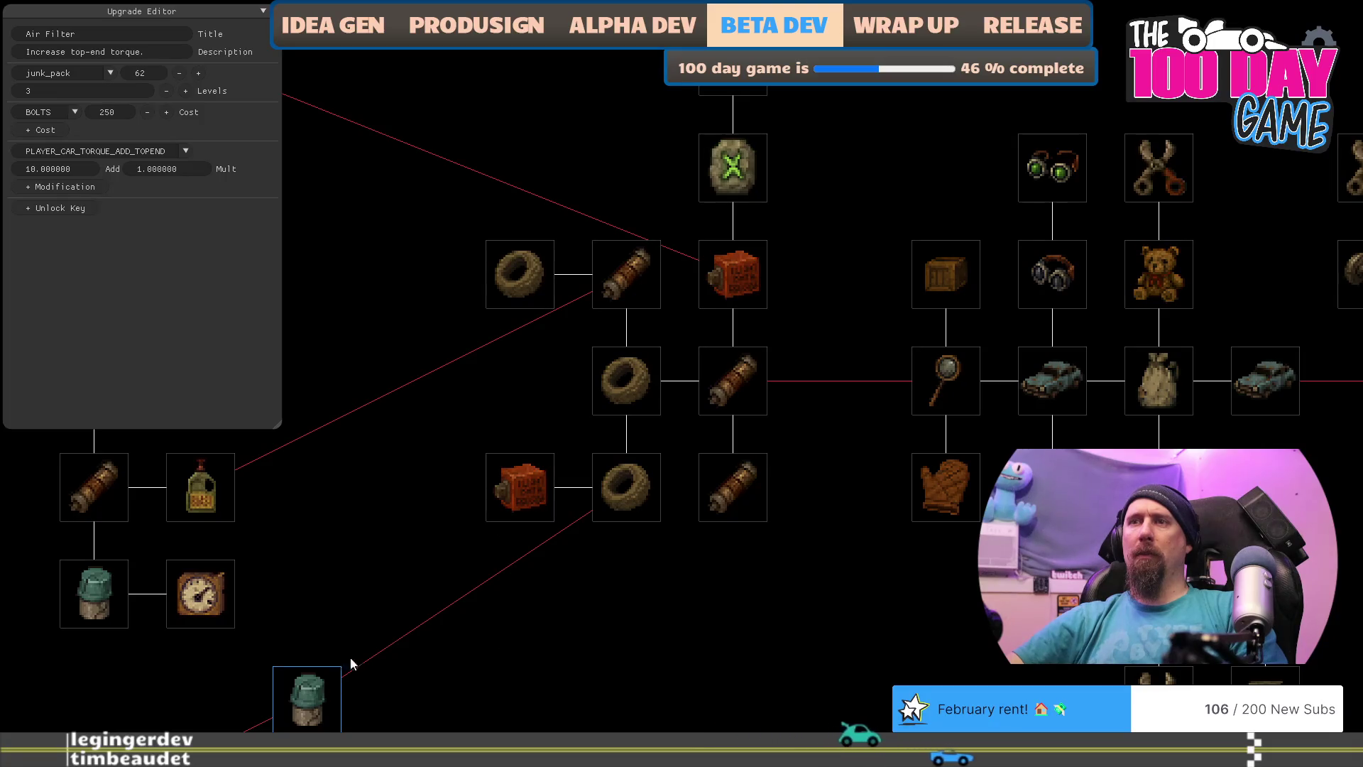
drag(546, 611, 654, 510)
drag(409, 572, 305, 669)
drag(782, 462, 608, 615)
Step: Set Improved Cams' top-end torque Add value to 2
click(488, 501)
double_click(39, 205)
text(2)
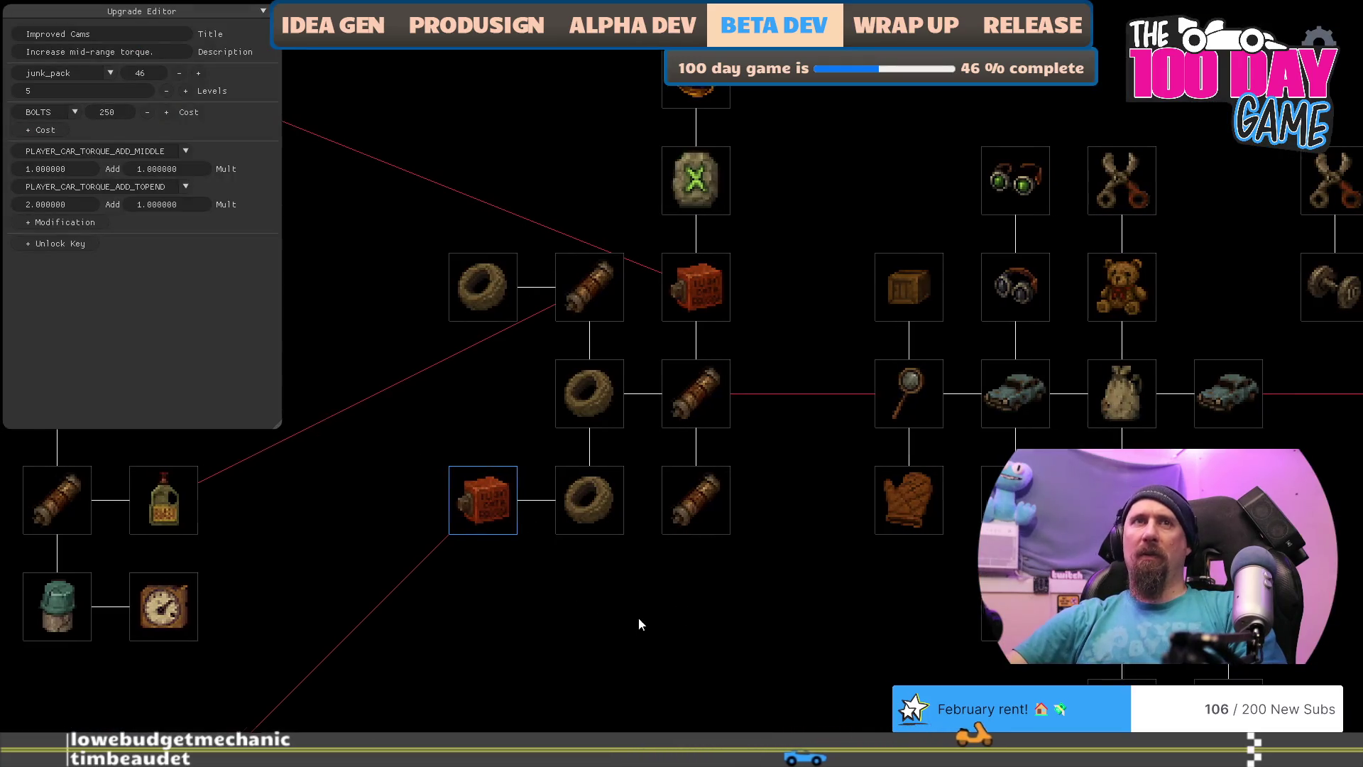
Step: Pan the upgrade tree and compare it against the Photoshop sketch before returning
mouse_move(638, 616)
mouse_down()
mouse_move(543, 616)
mouse_move(670, 641)
mouse_up()
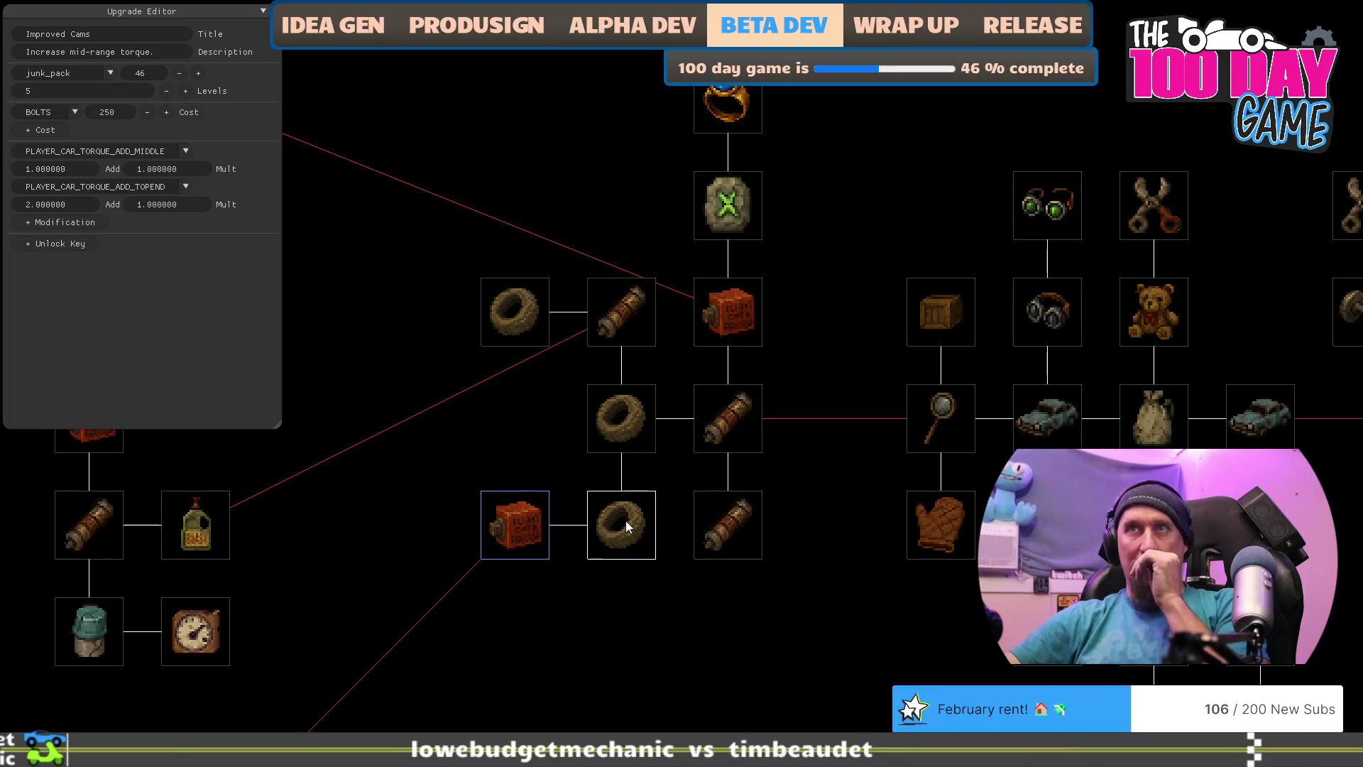
mouse_move(486, 449)
mouse_down()
mouse_move(527, 438)
mouse_move(447, 471)
mouse_up()
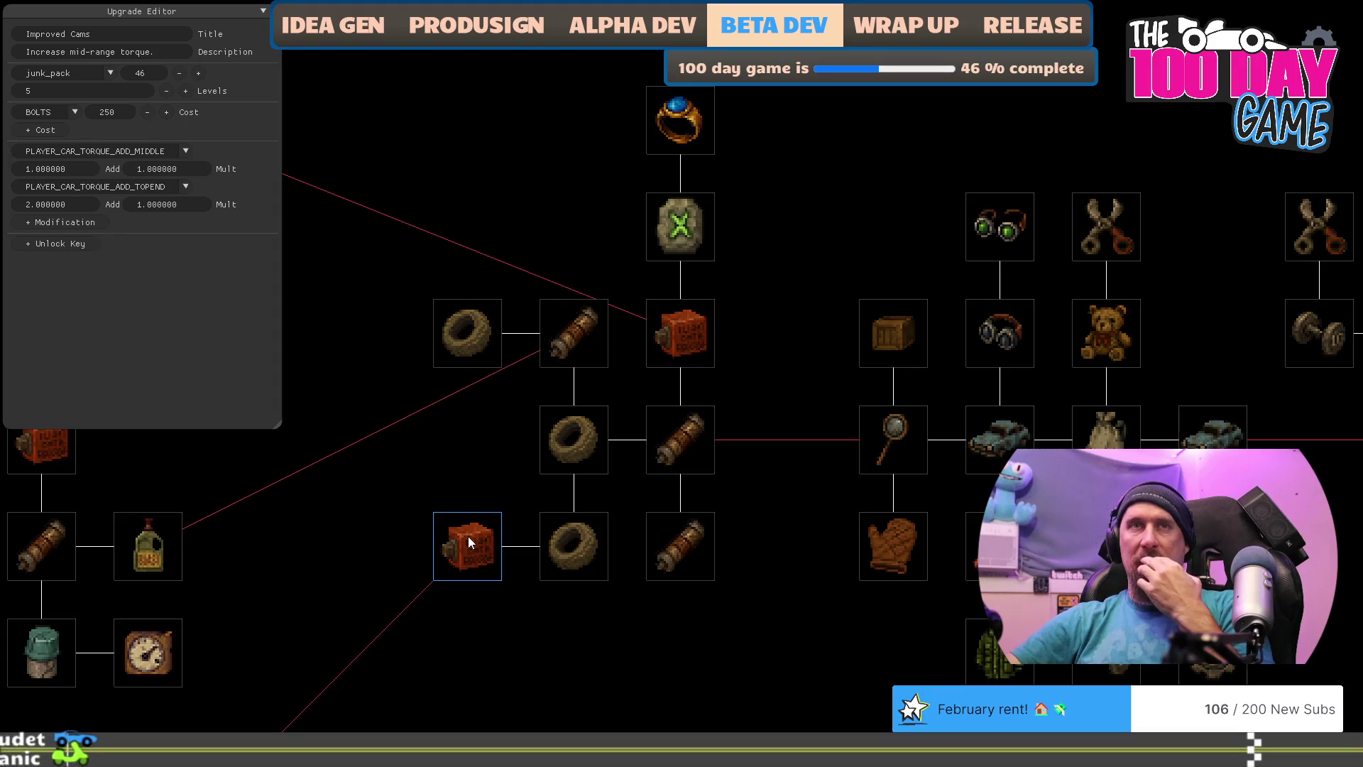
key(alt+Tab)
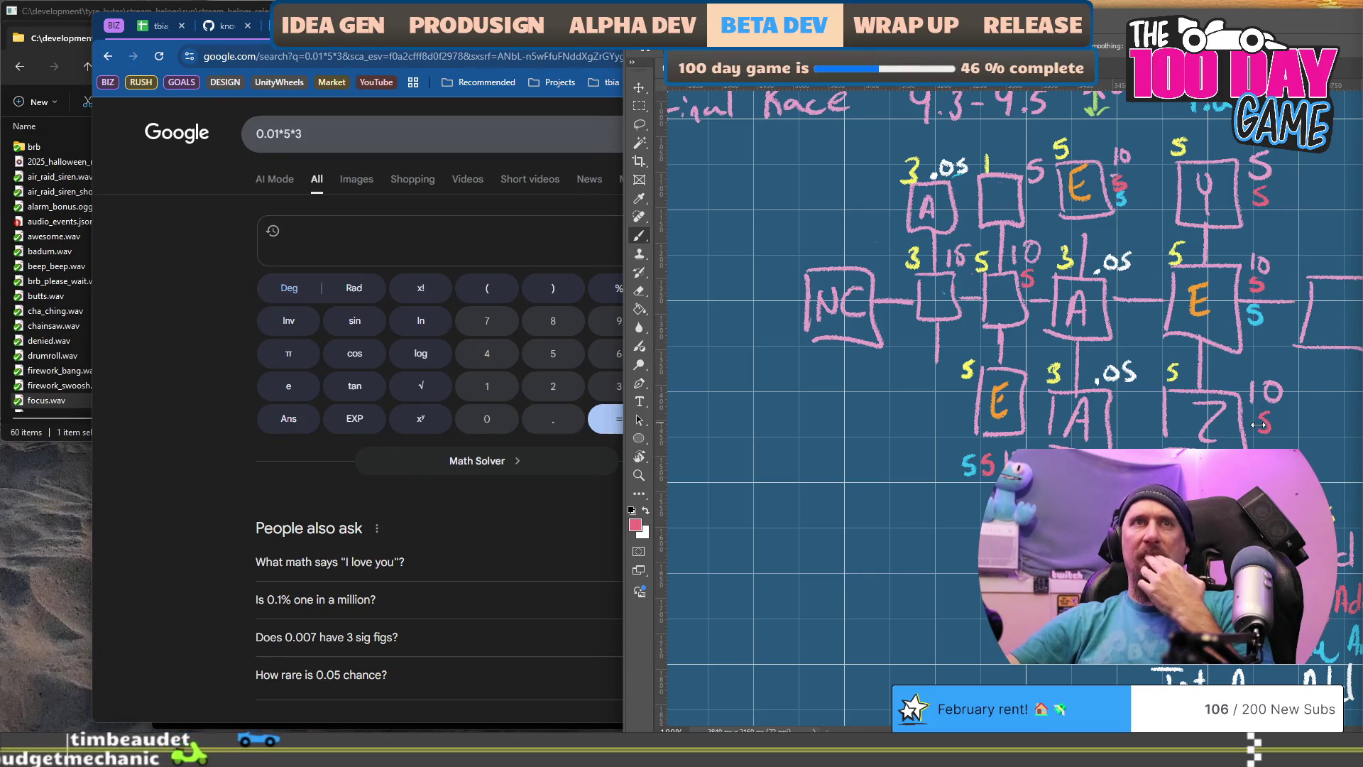
key(alt+Tab)
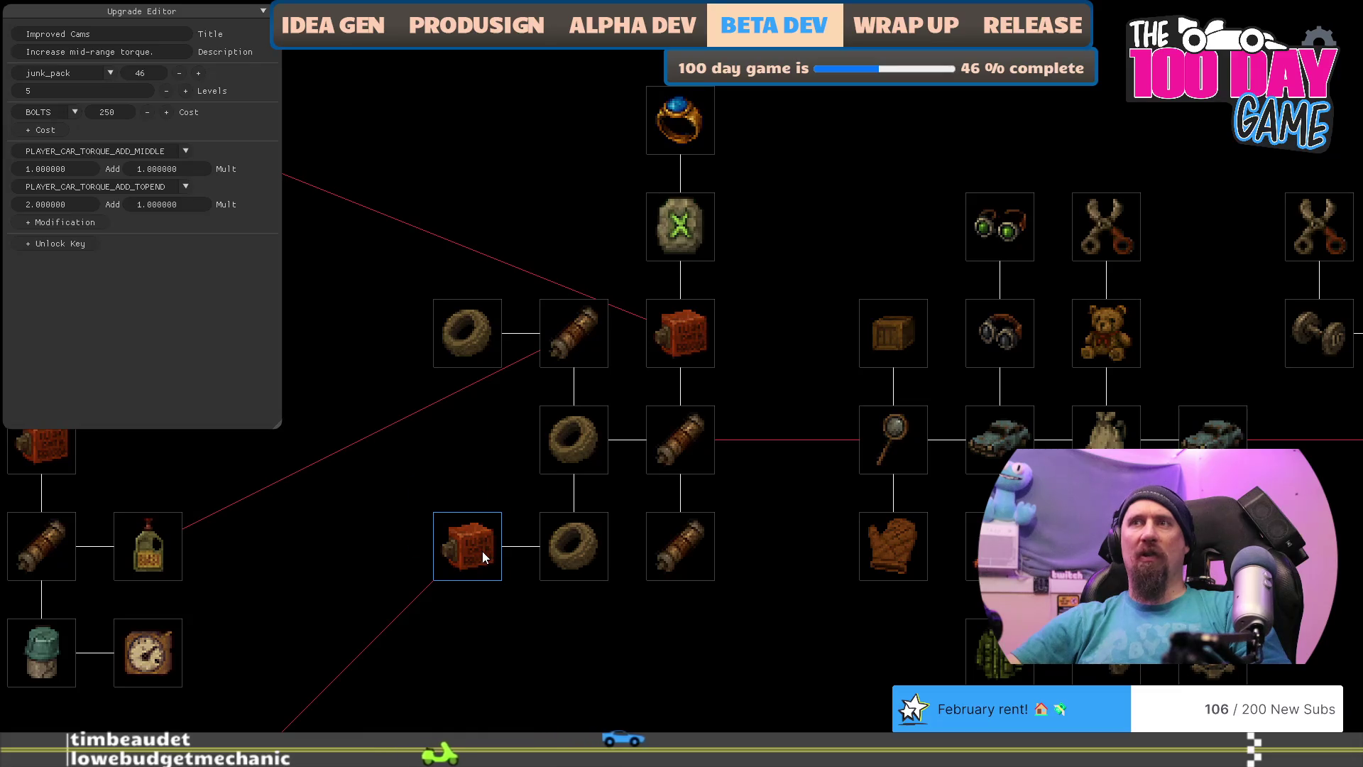
Step: Duplicate Improved Cams into the slot above, link it to the lower node and the tire, and unlink the lower one
drag(483, 551, 480, 479)
click(474, 527)
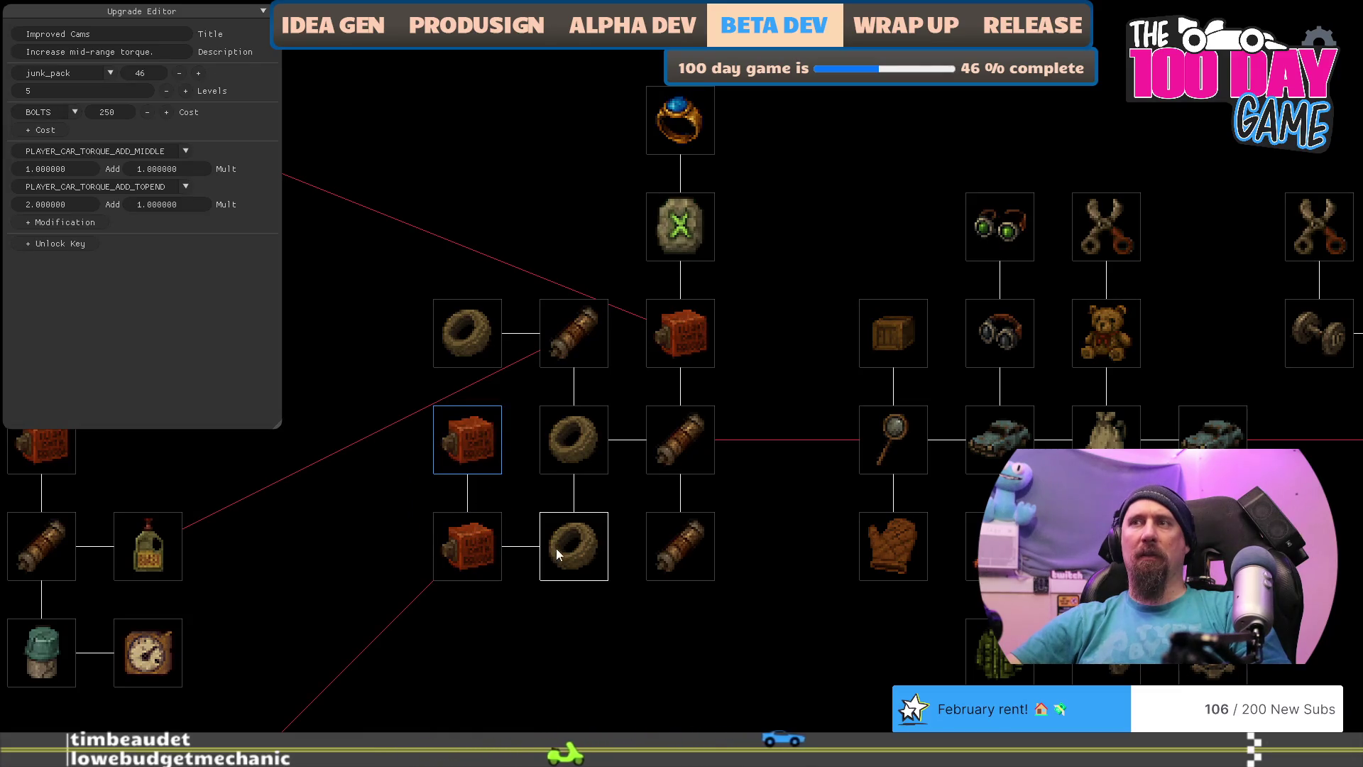
click(563, 444)
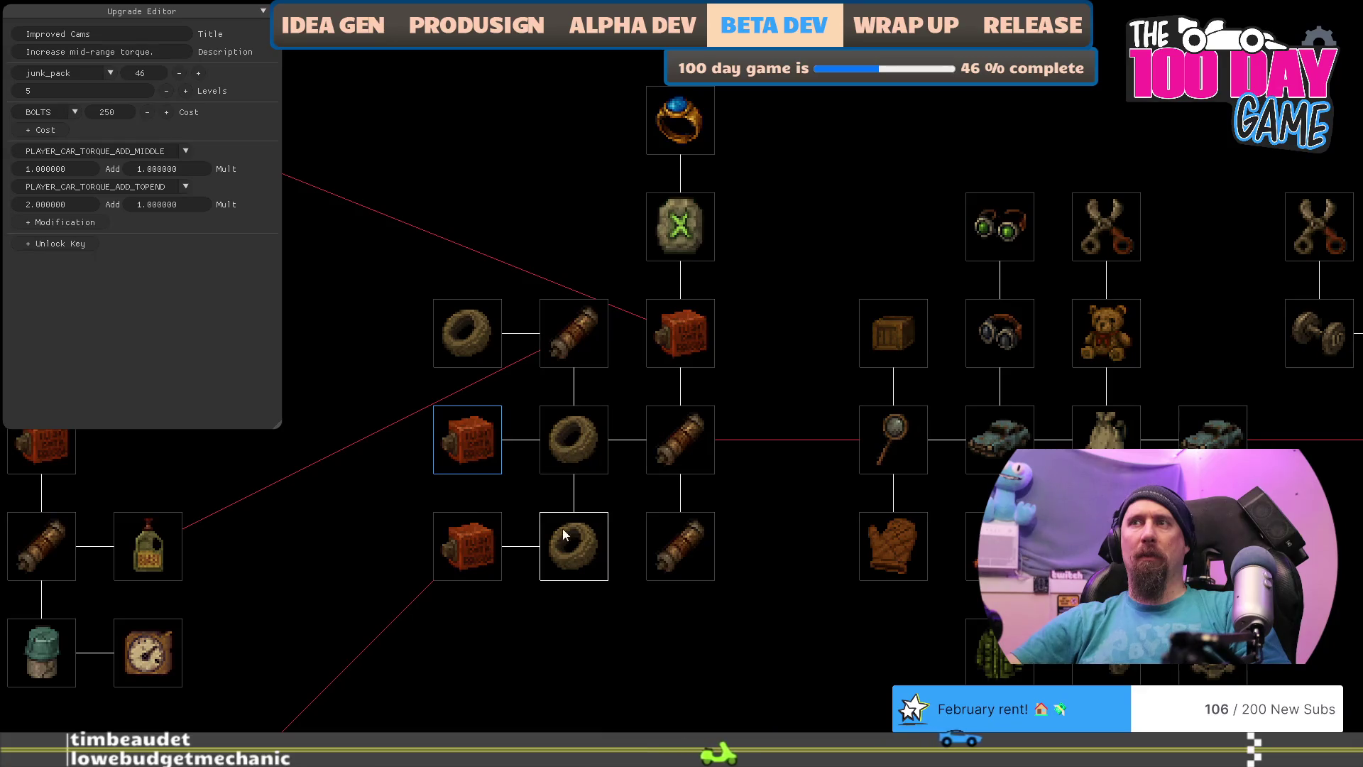
click(480, 541)
click(466, 451)
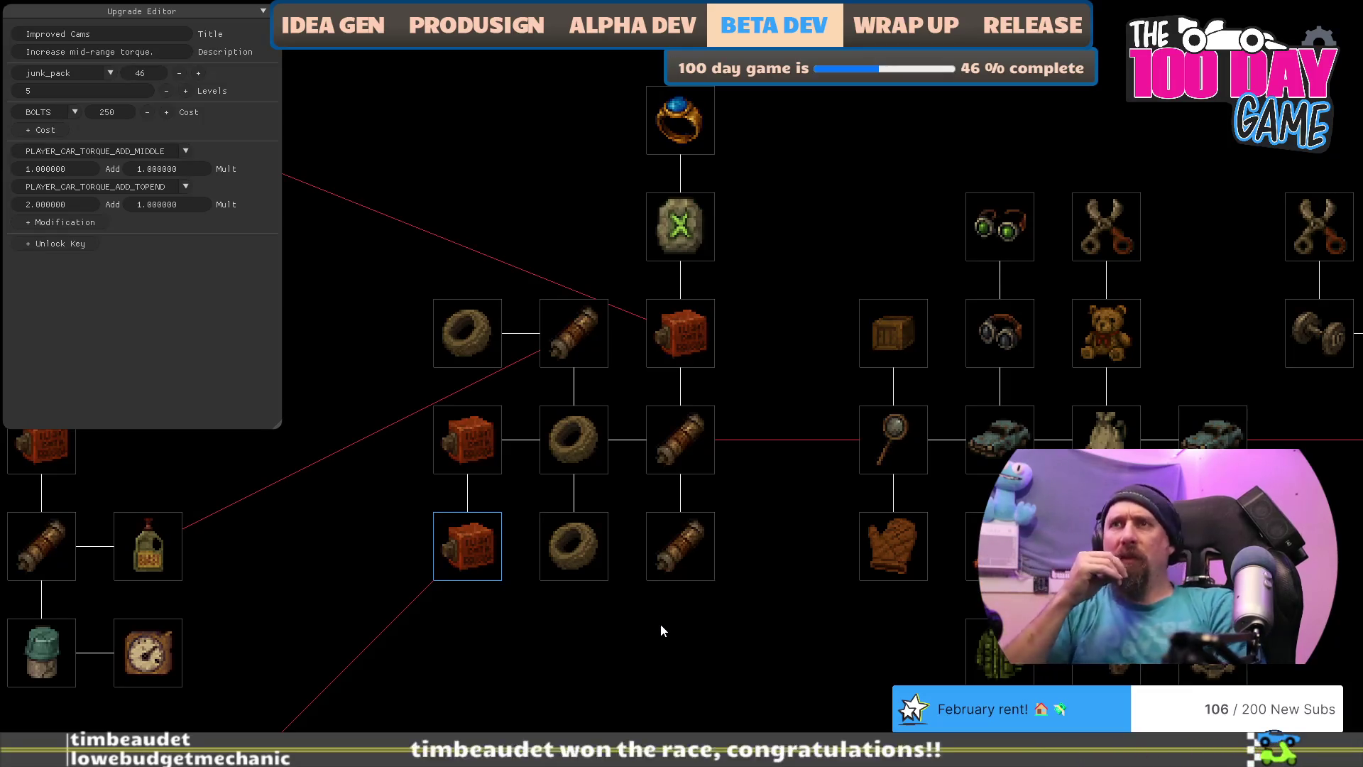
click(479, 441)
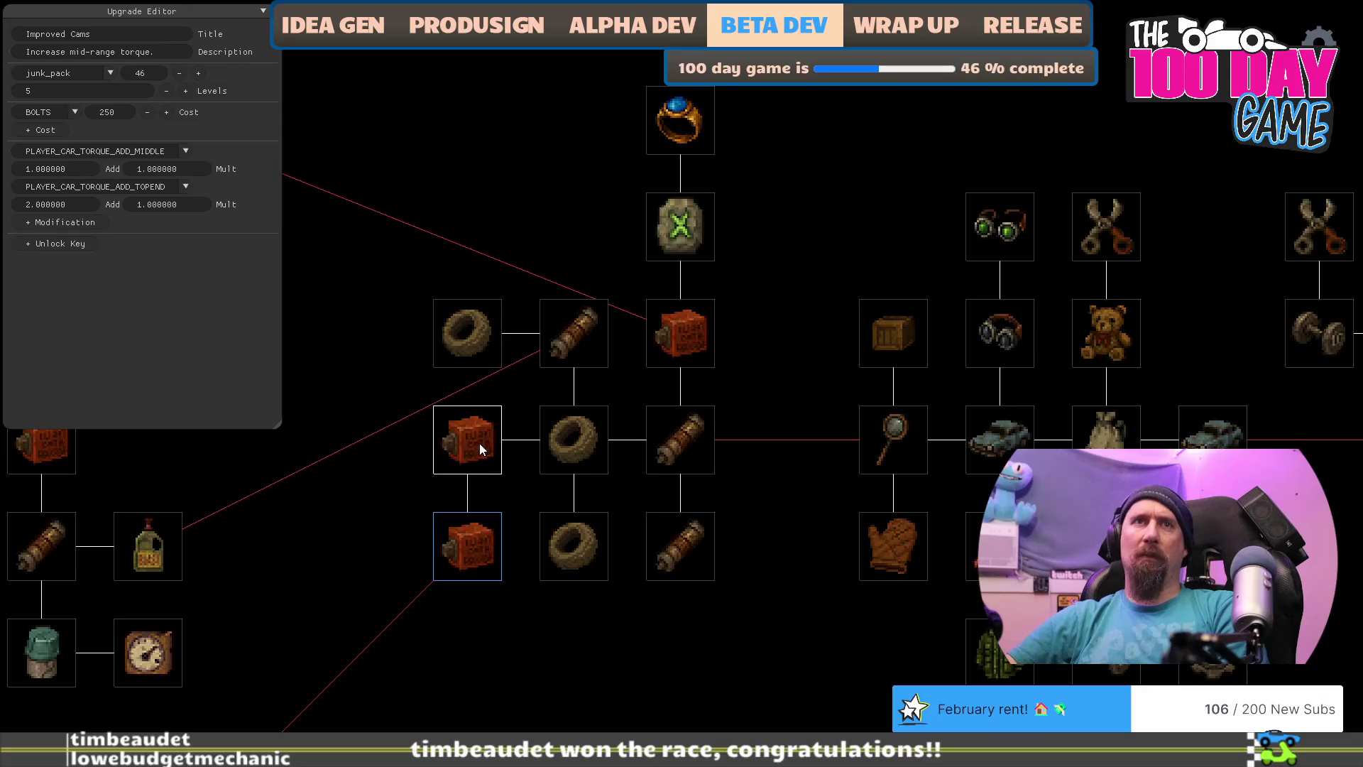
Step: Move the Grip tire node up and left, then inspect the Speedy Car node
drag(535, 594, 664, 591)
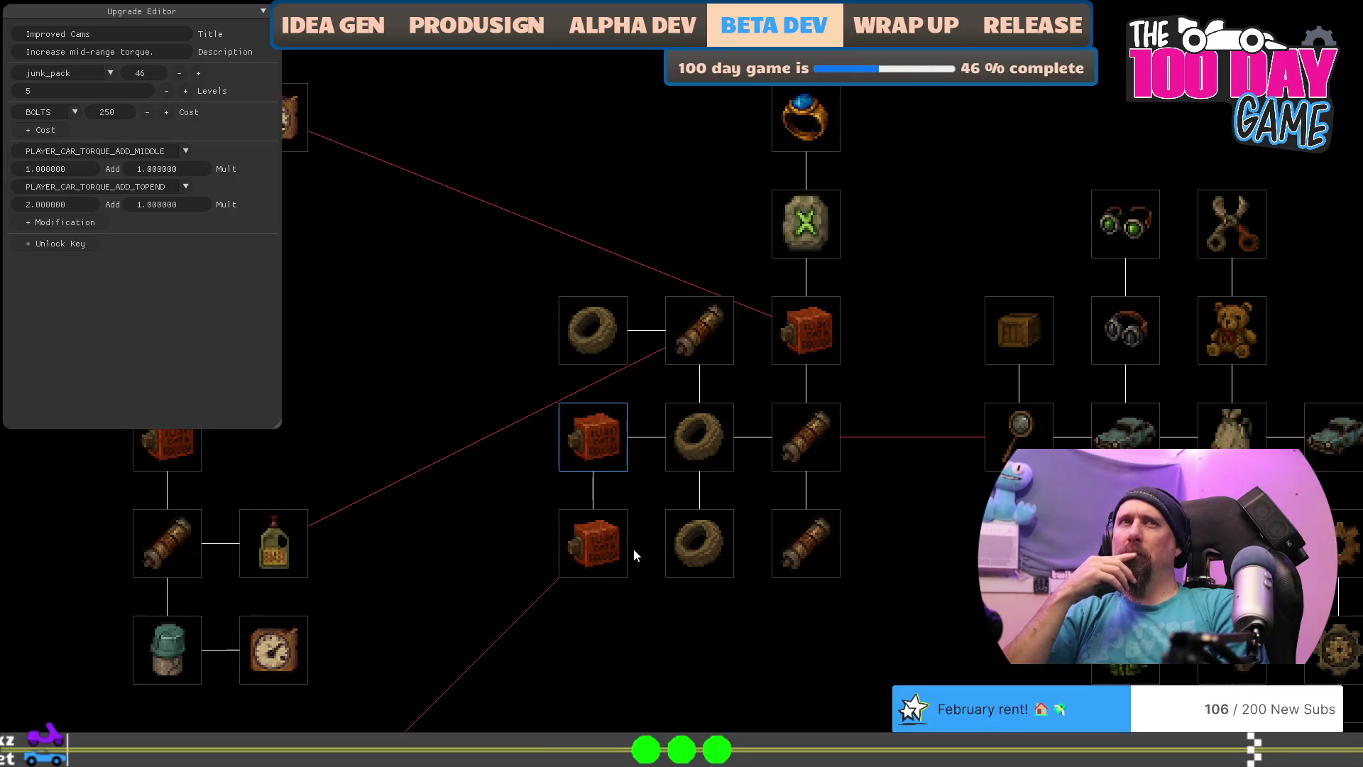
click(611, 321)
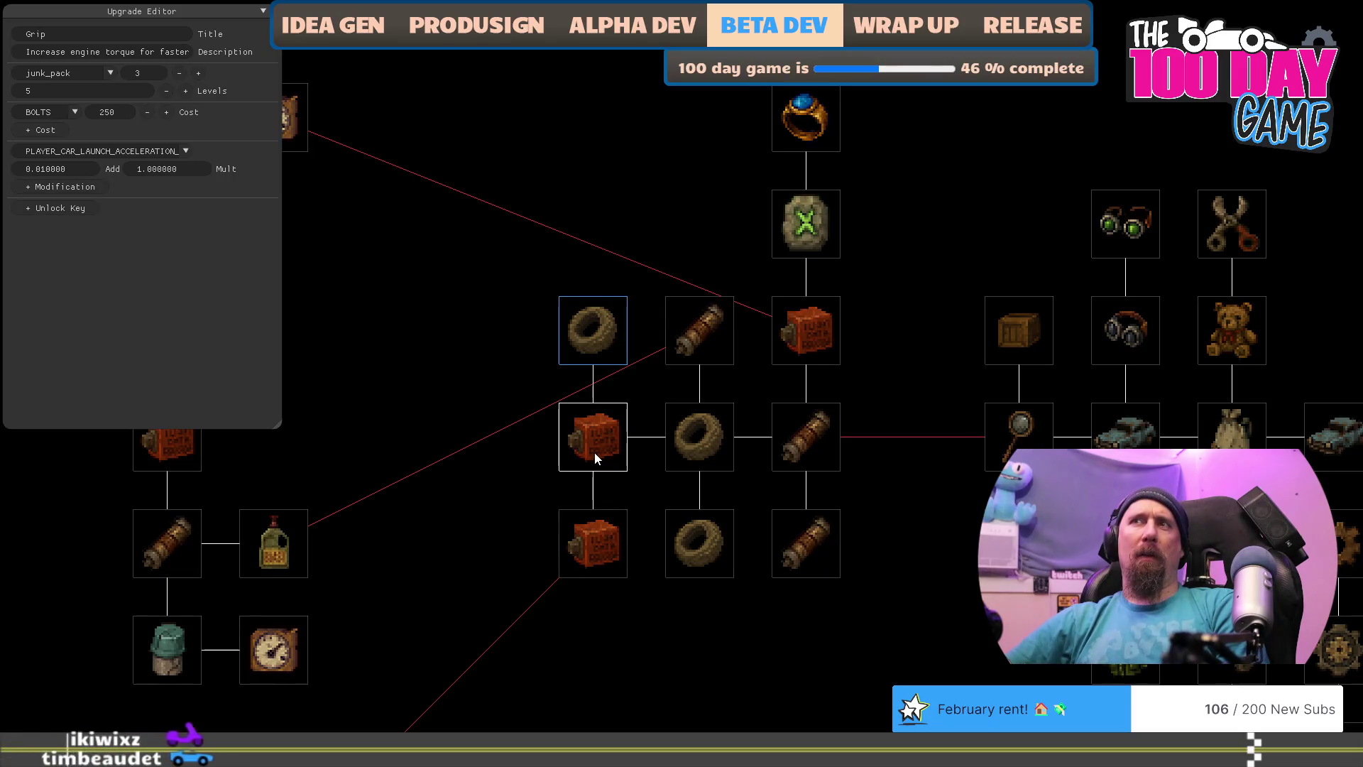
drag(594, 324, 502, 320)
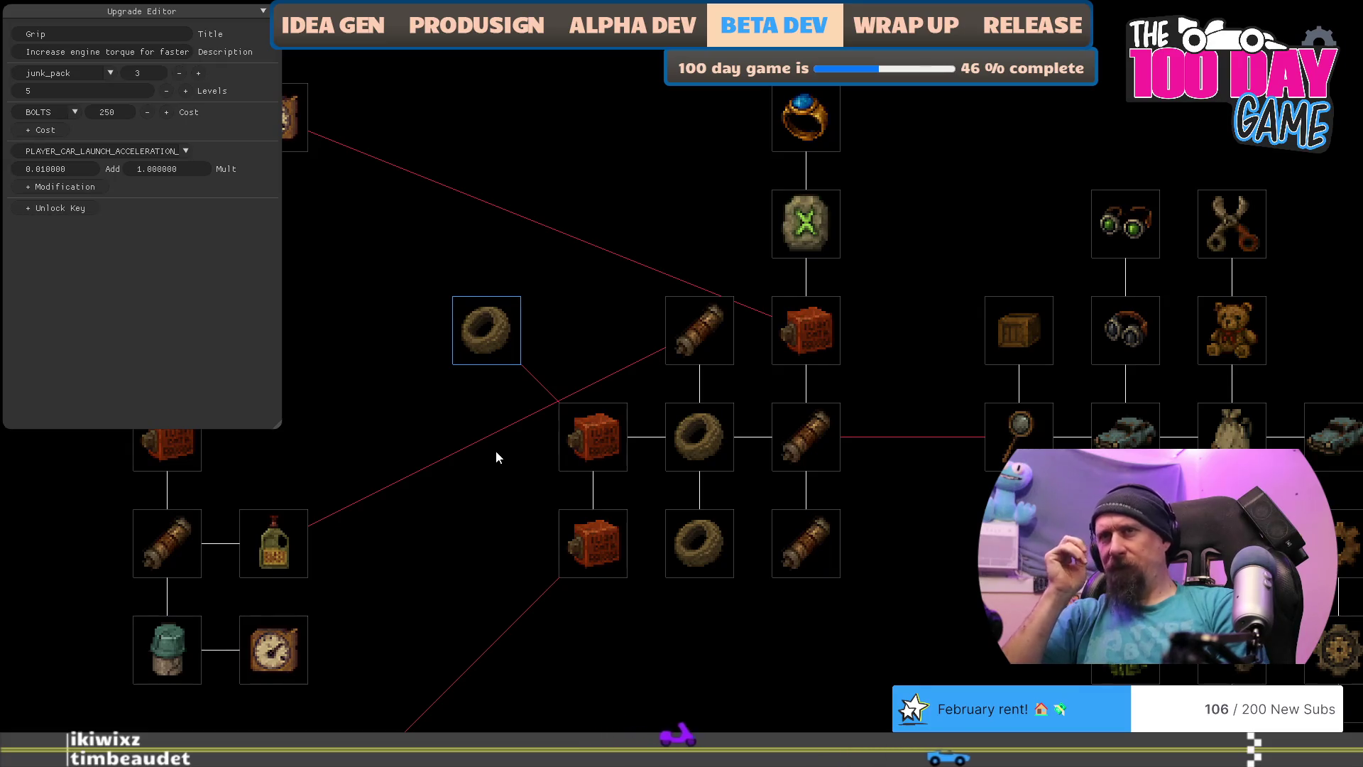
click(284, 538)
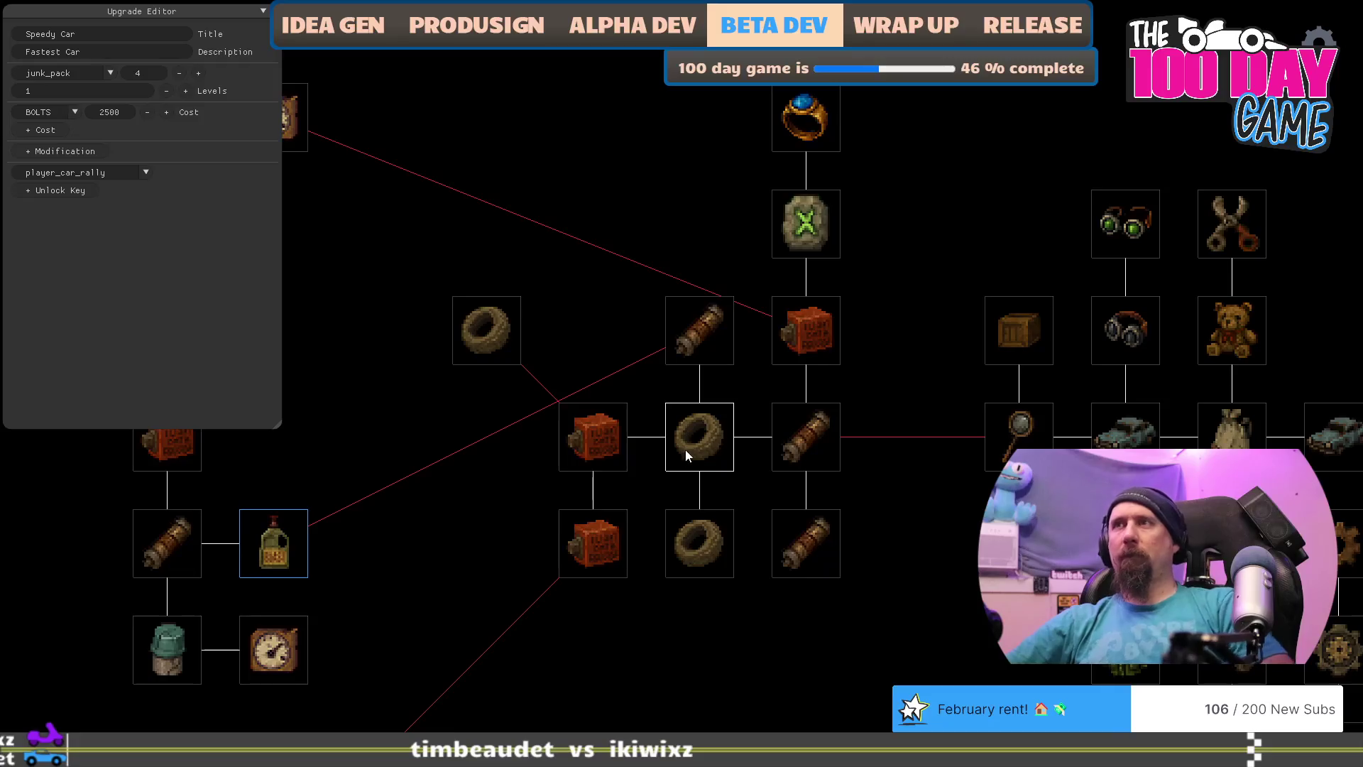
click(800, 335)
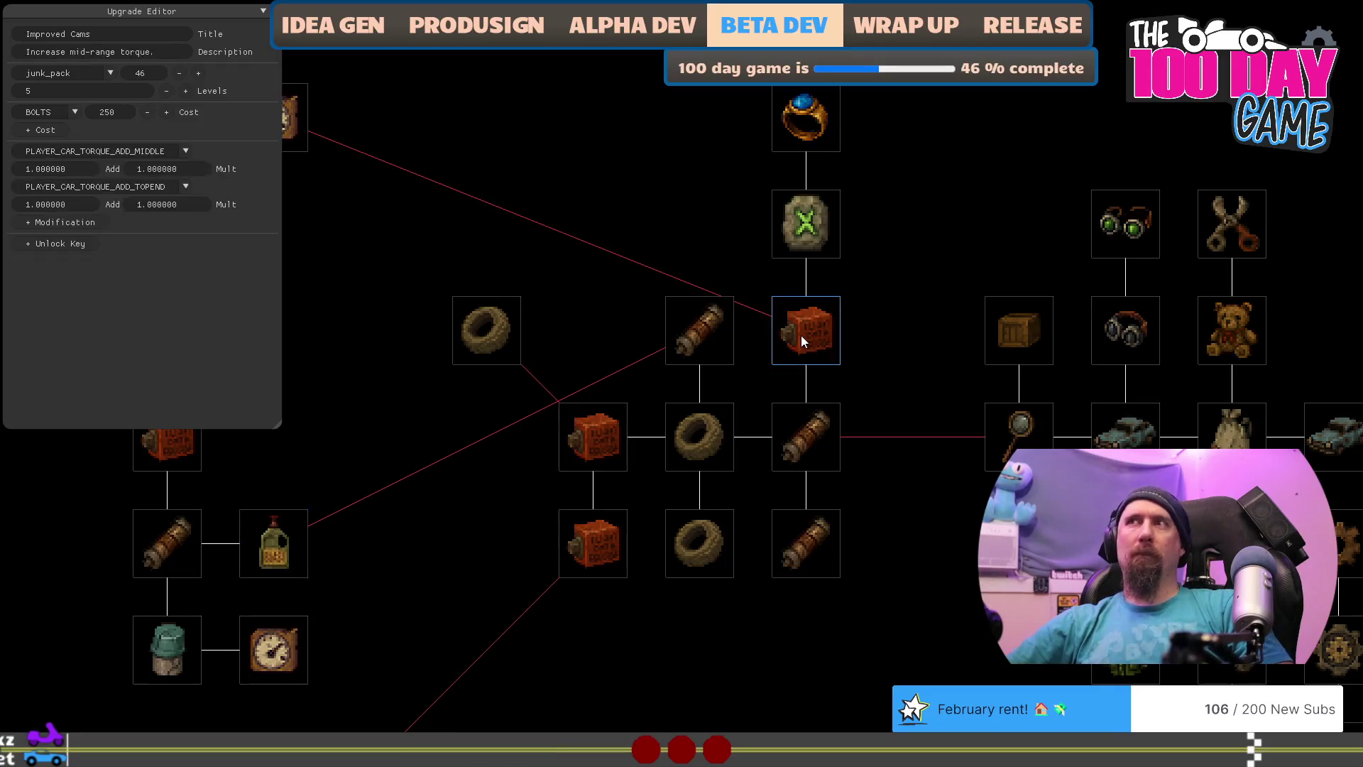
click(701, 440)
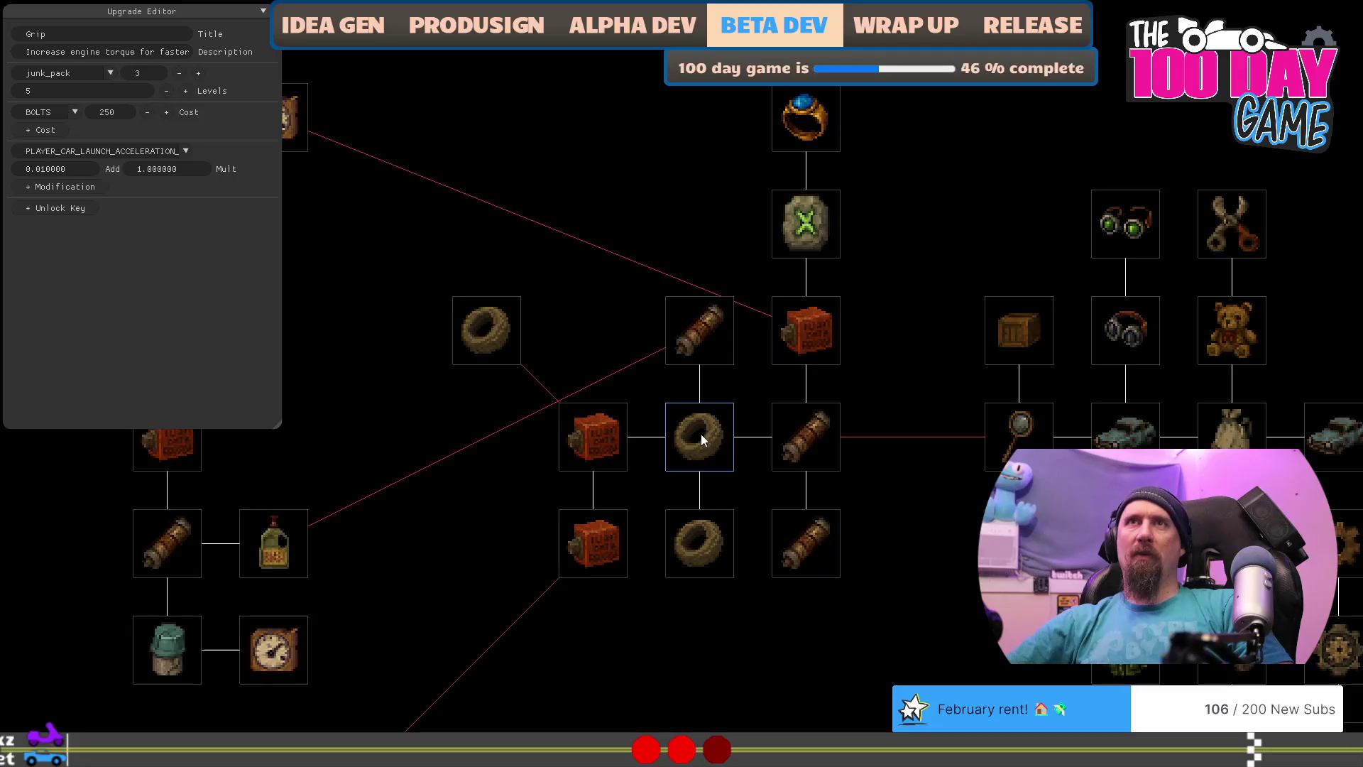
click(688, 338)
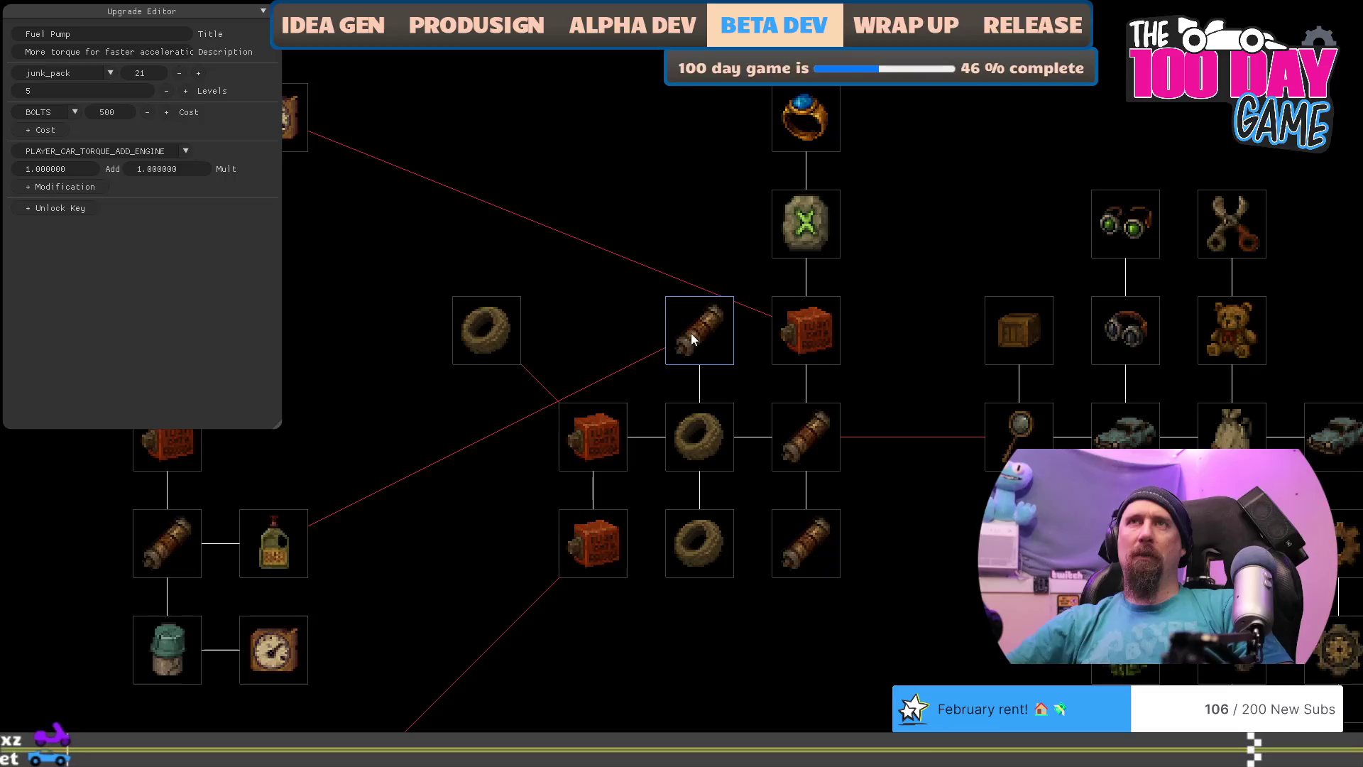
click(600, 433)
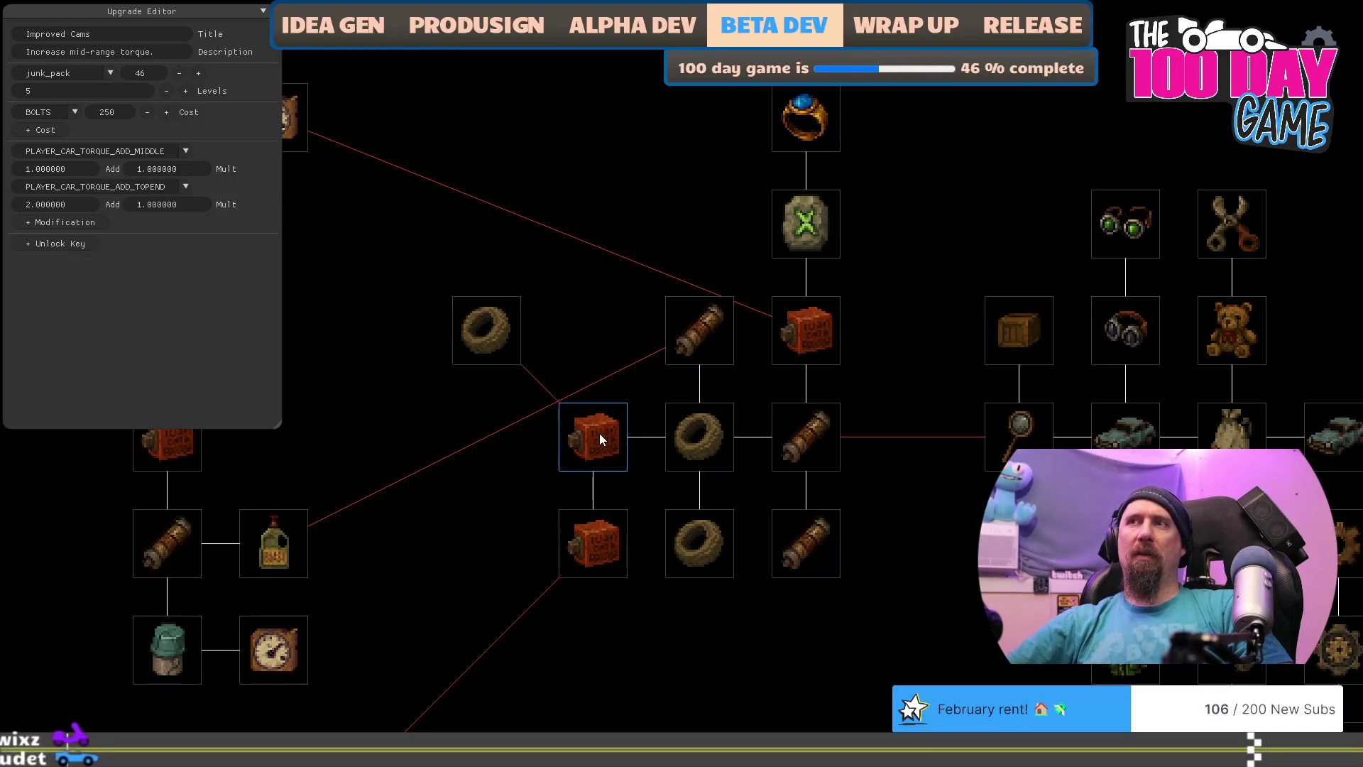
mouse_move(700, 654)
mouse_down()
mouse_move(849, 611)
mouse_move(876, 543)
mouse_up()
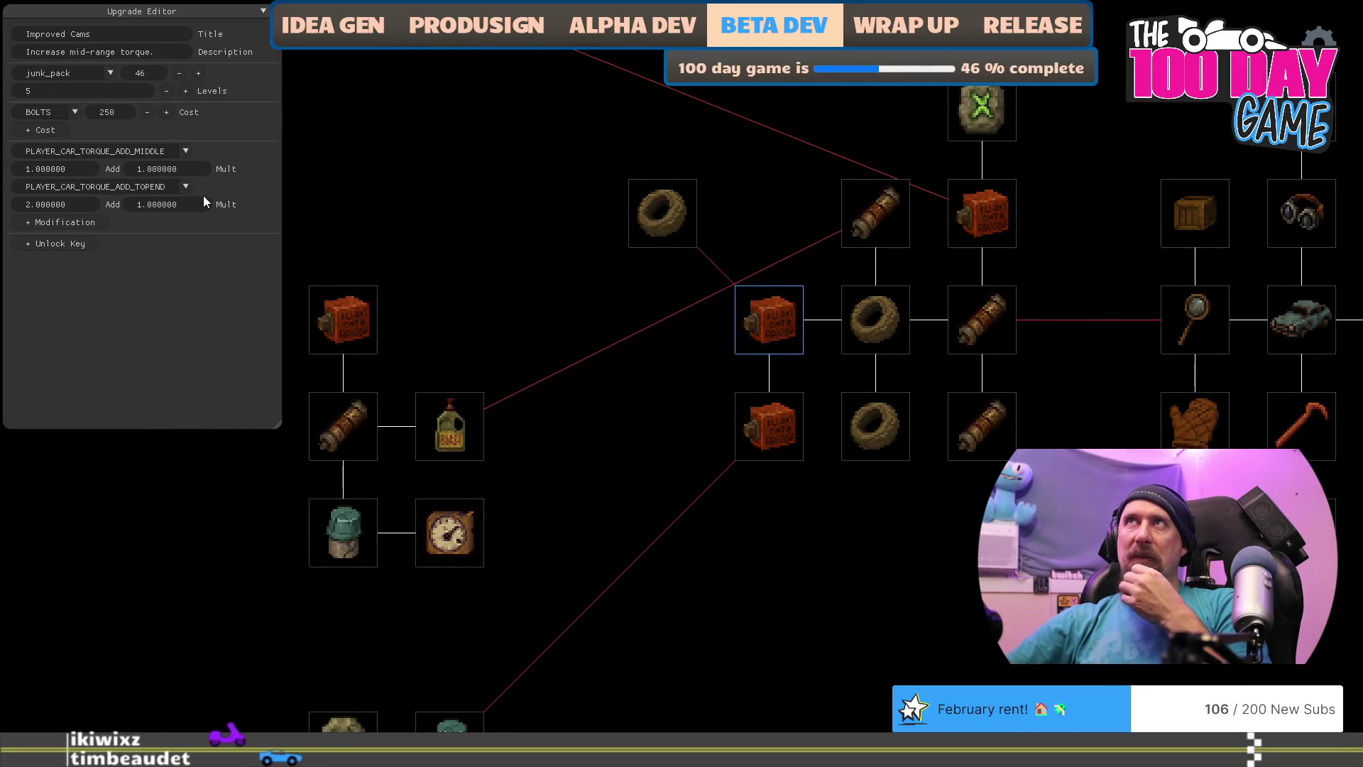
click(353, 444)
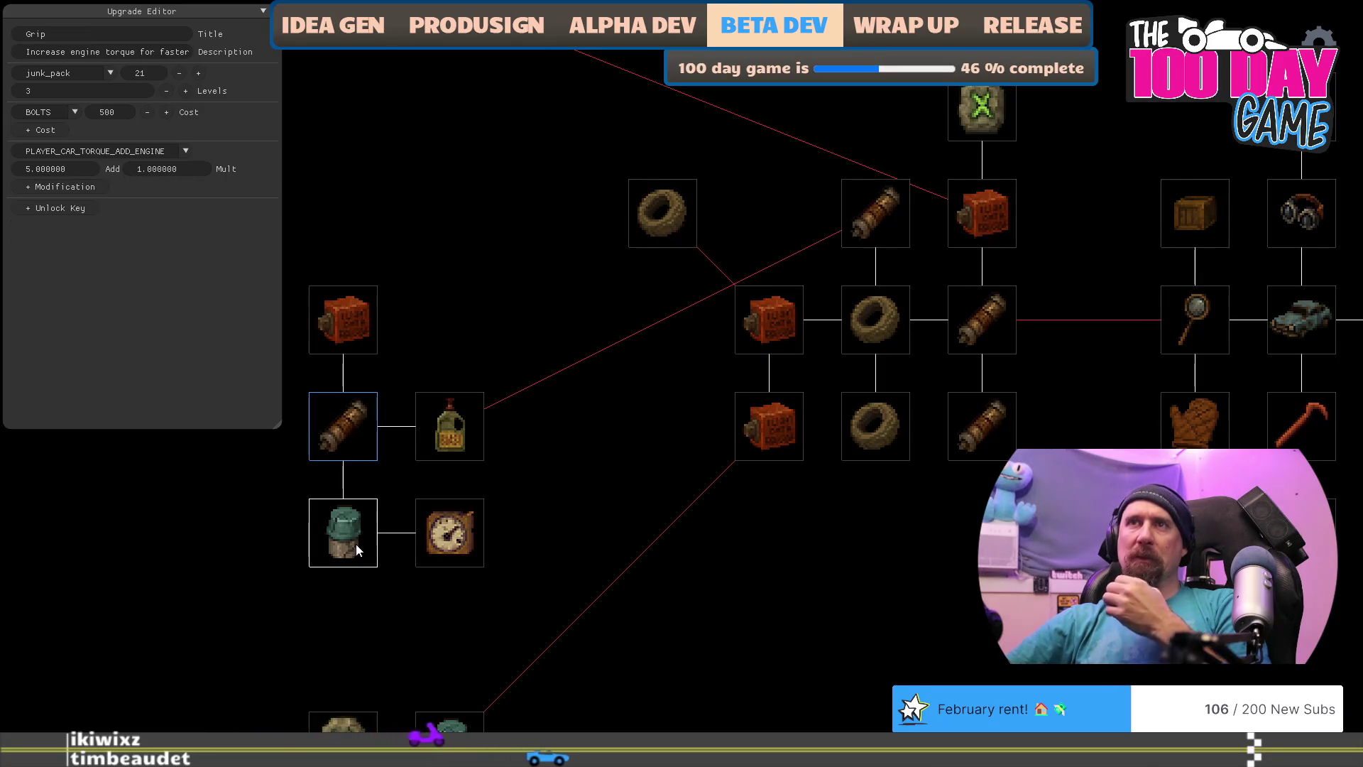
Step: Place the Grip rod node in the upper row and set its junk_pack icon index to 4 (oil bottle)
drag(351, 432, 786, 228)
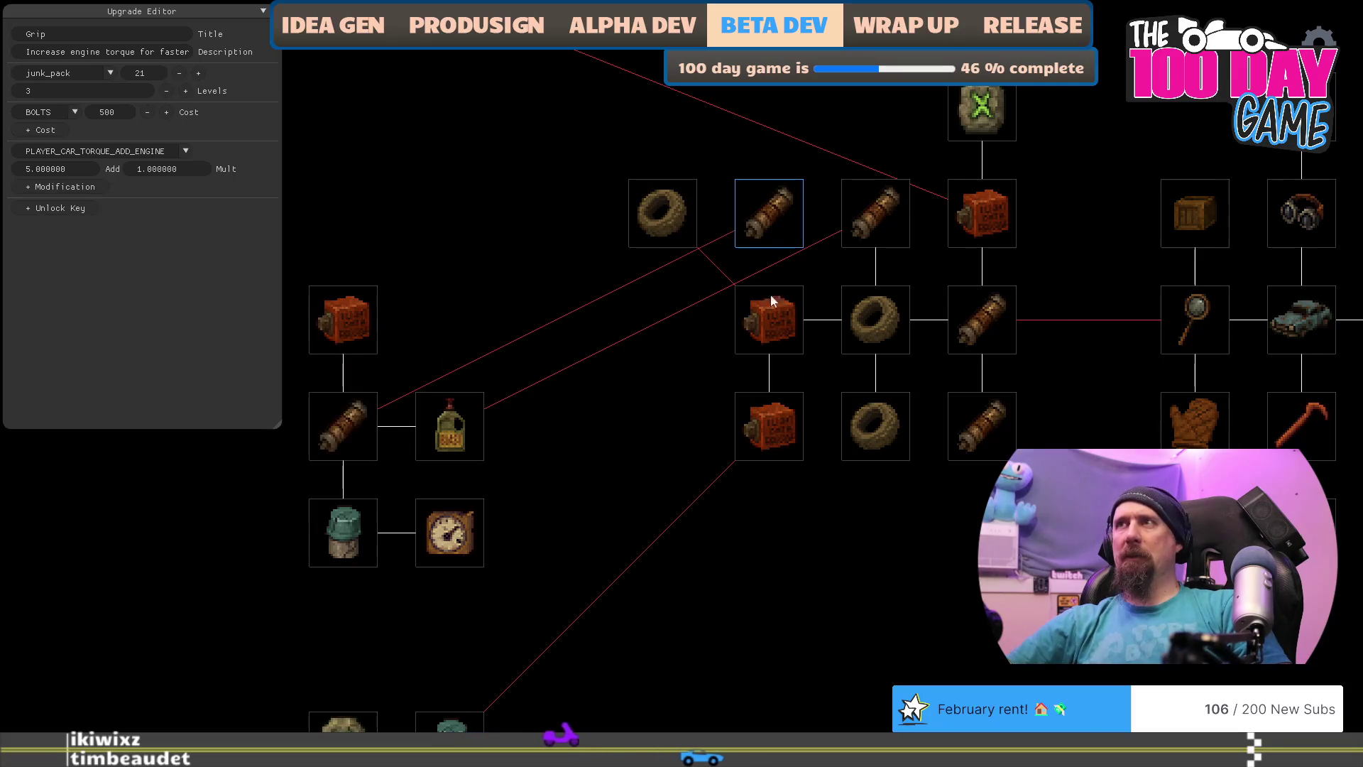
drag(659, 424, 572, 480)
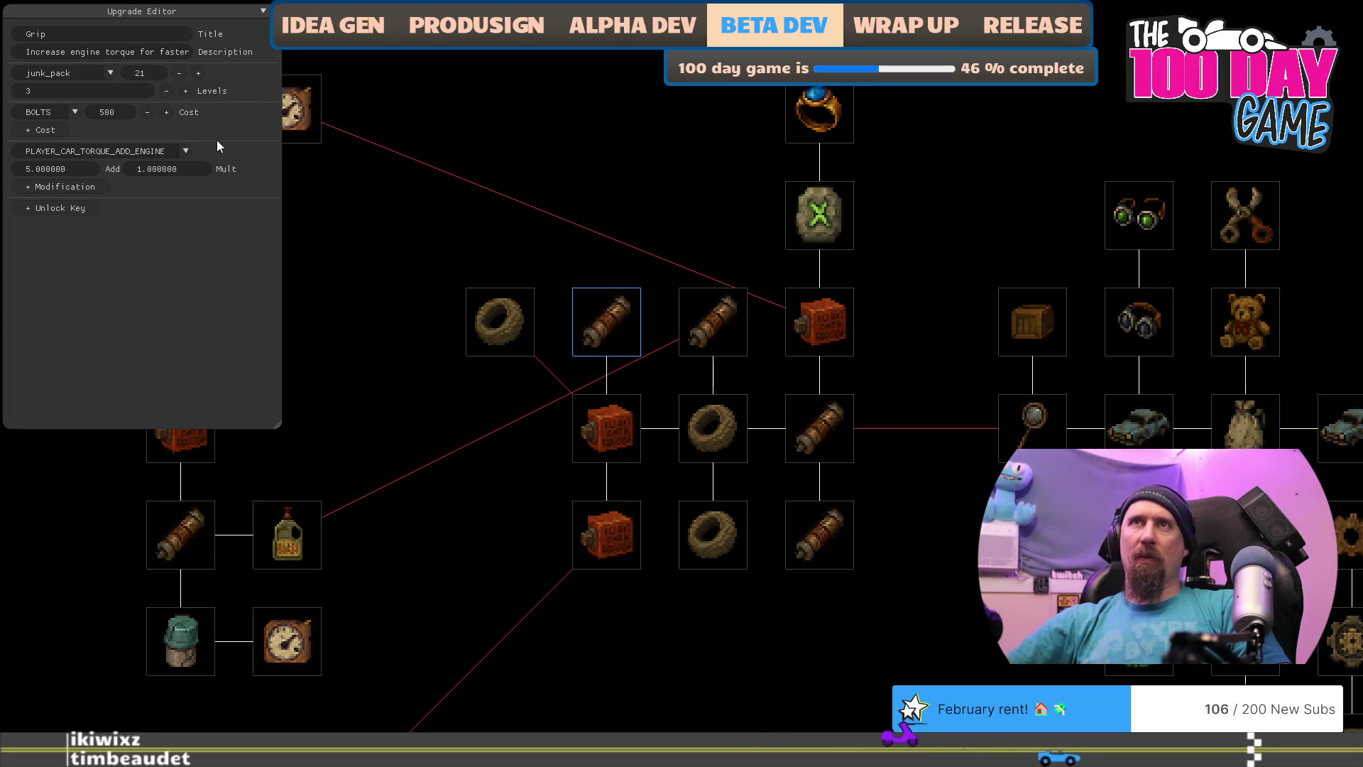
click(303, 531)
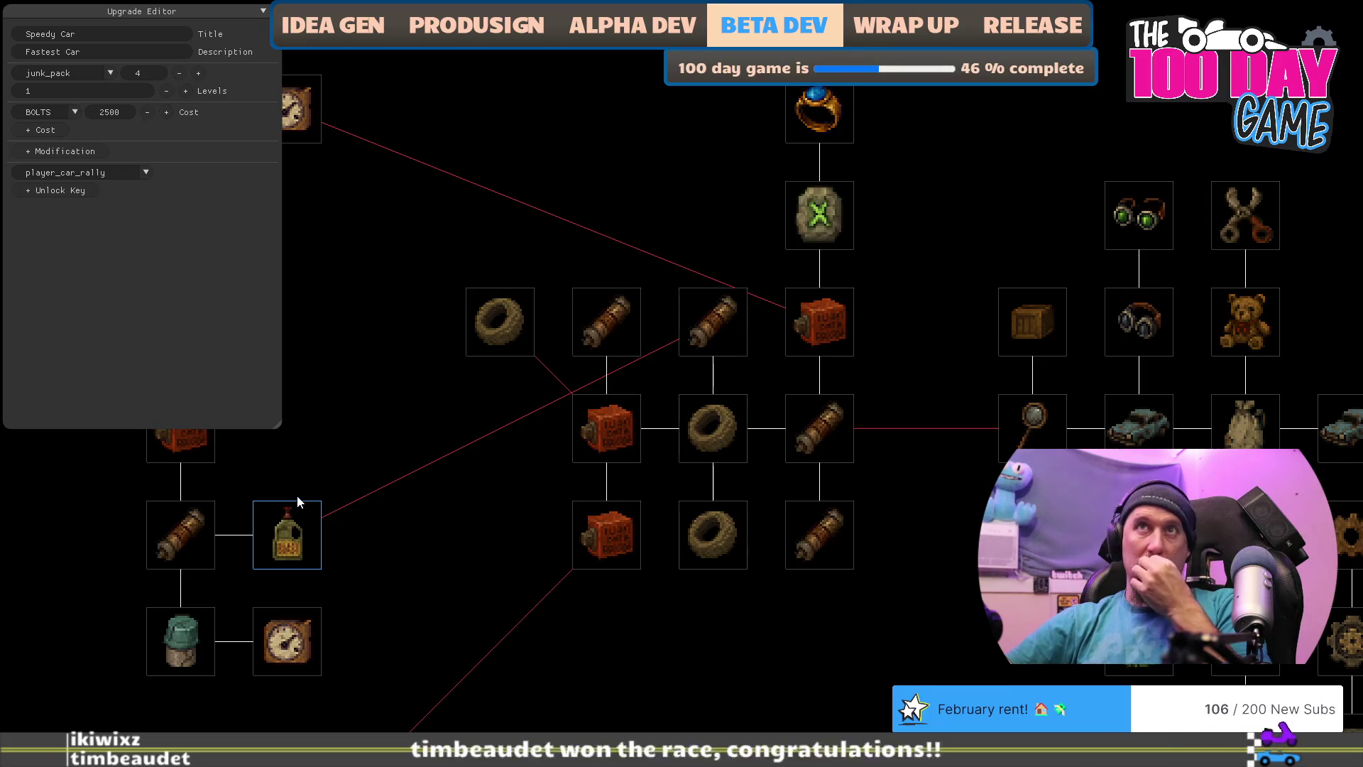
click(606, 341)
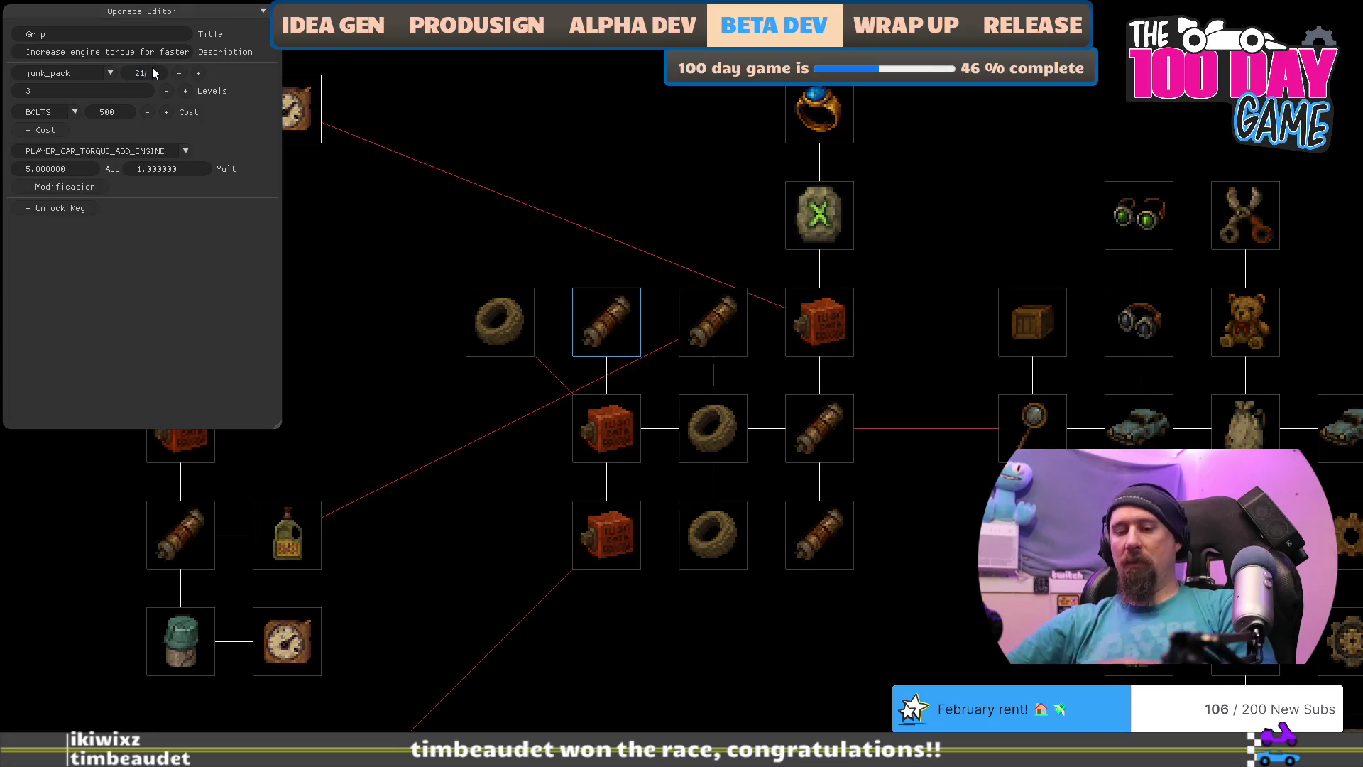
click(131, 73)
text(4)
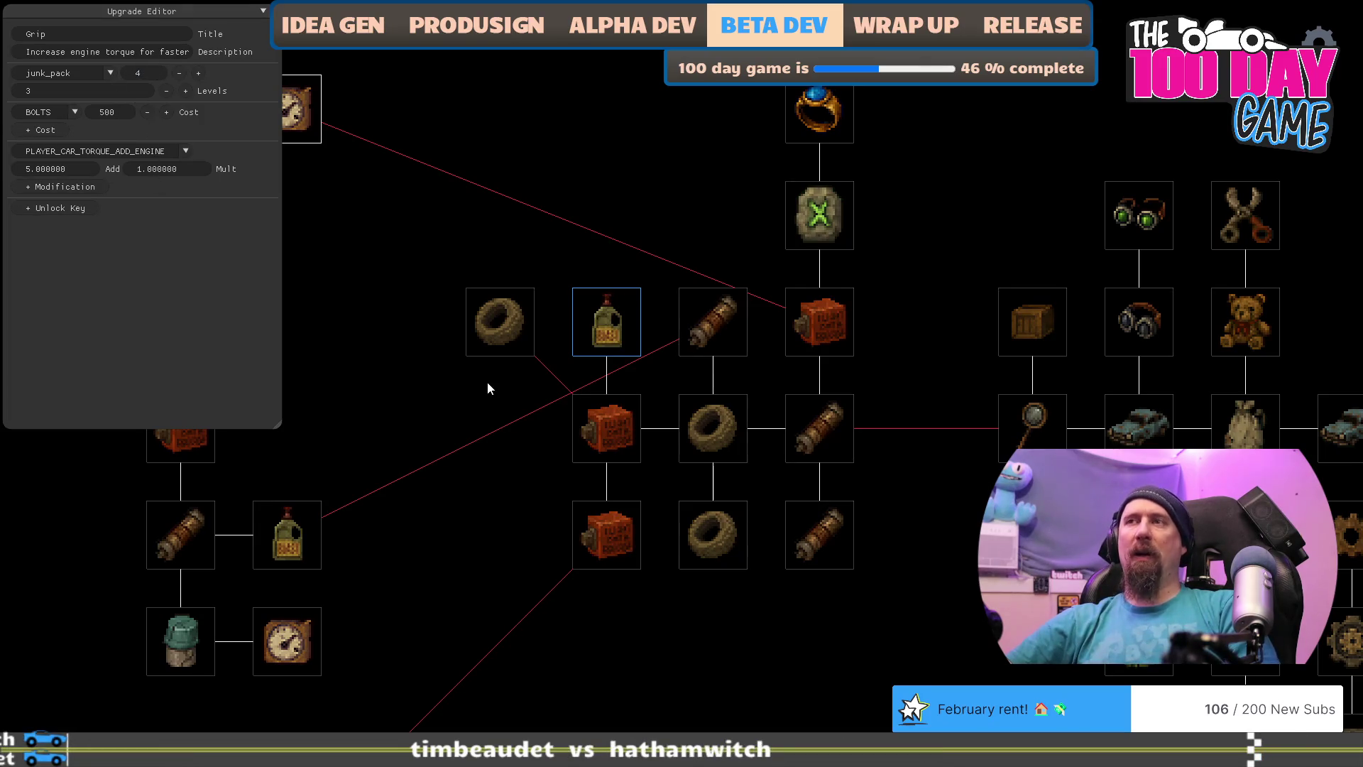
drag(503, 453, 555, 478)
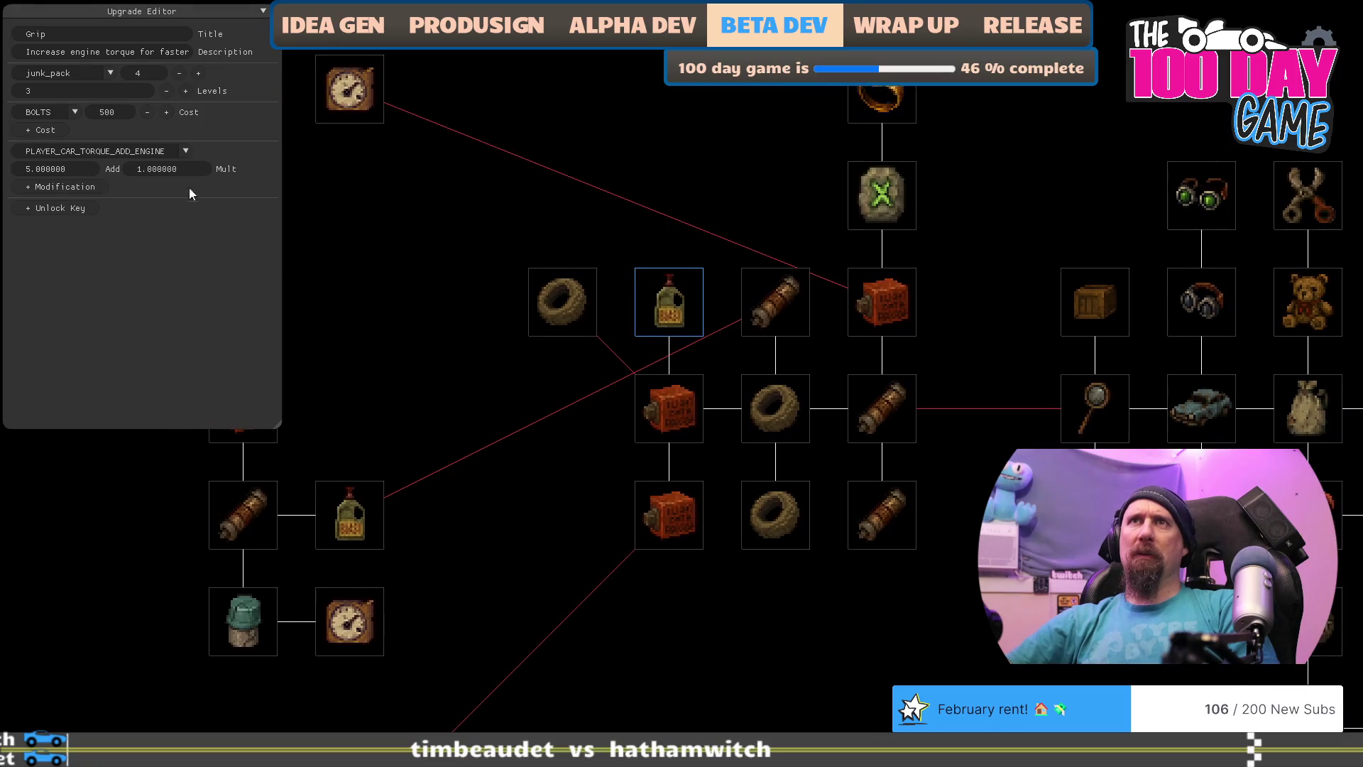
Step: Retarget Grip's modification to PLAYER_CAR_TORQUE_ADD_TOPEND with an Add of 1
click(176, 151)
scroll(174, 219, down, 3)
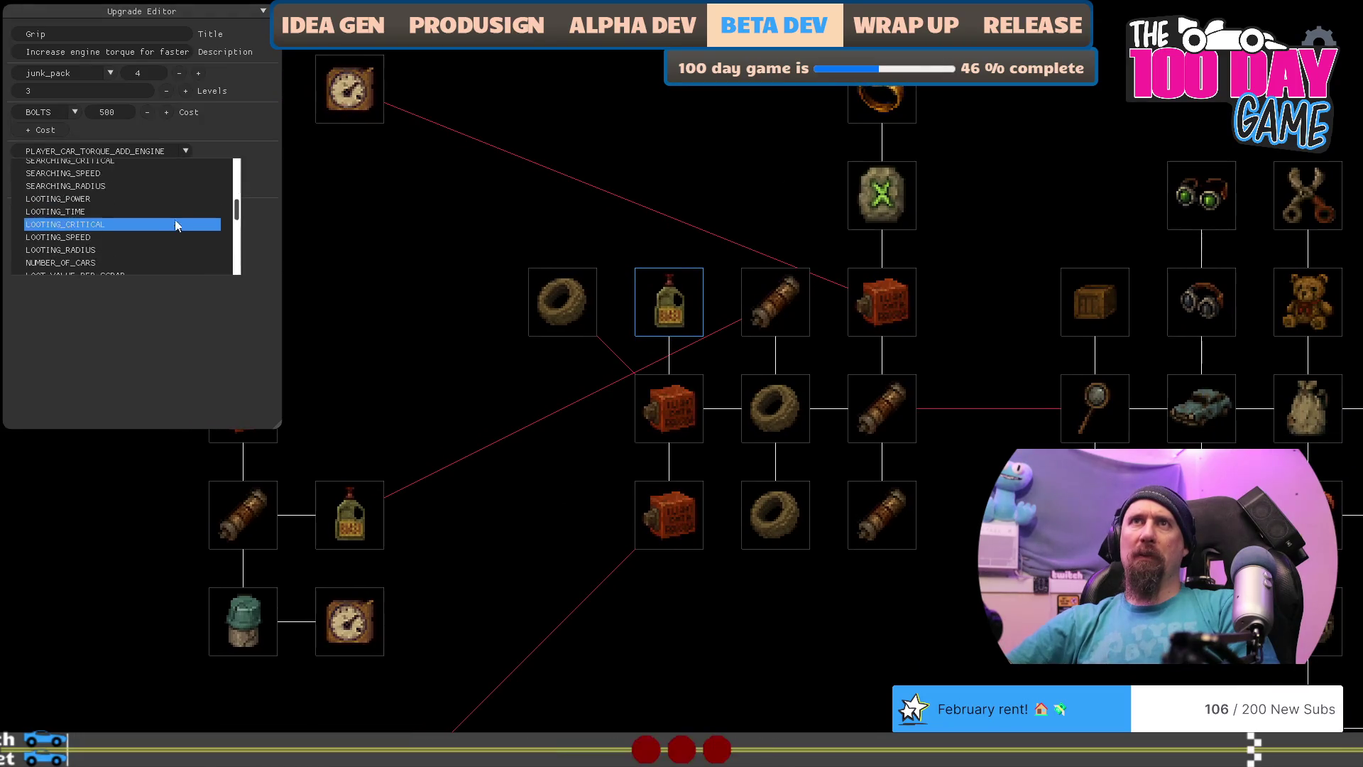
scroll(184, 240, down, 3)
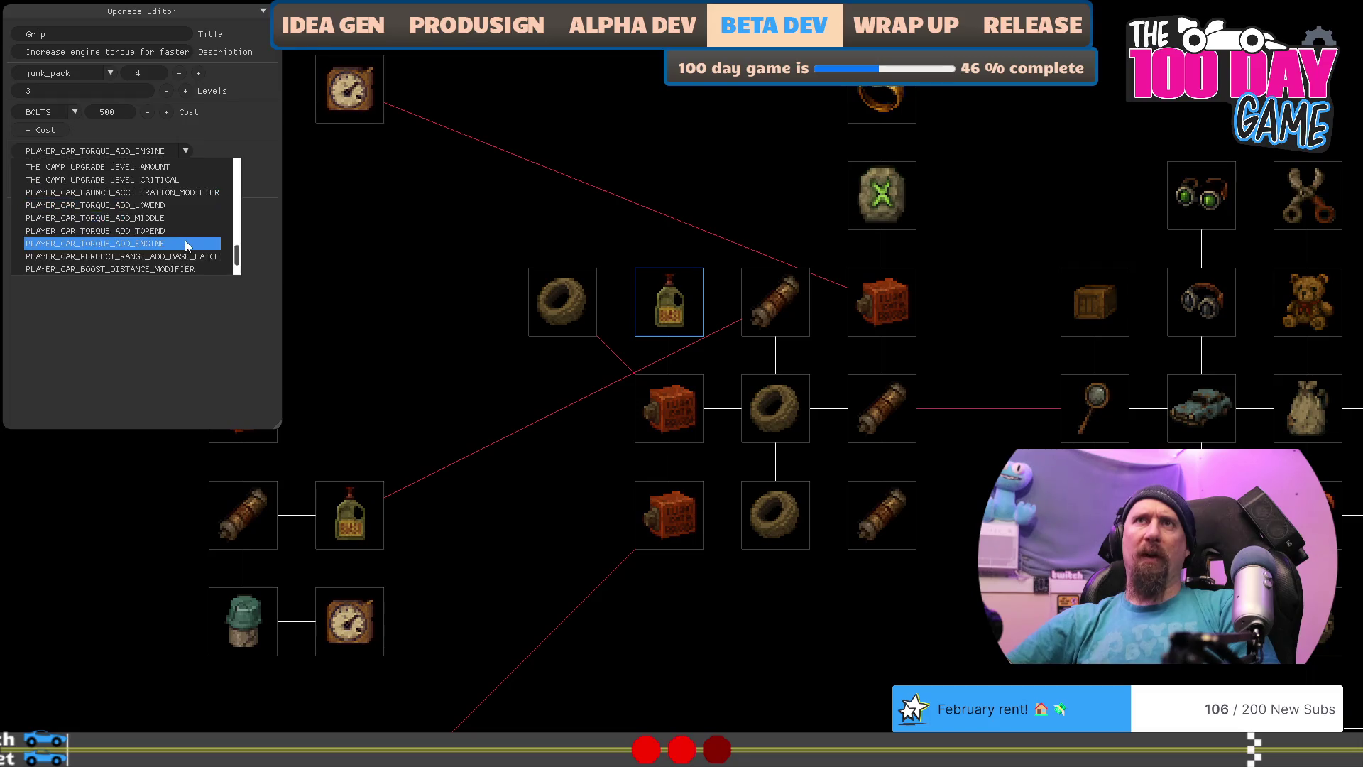
click(172, 230)
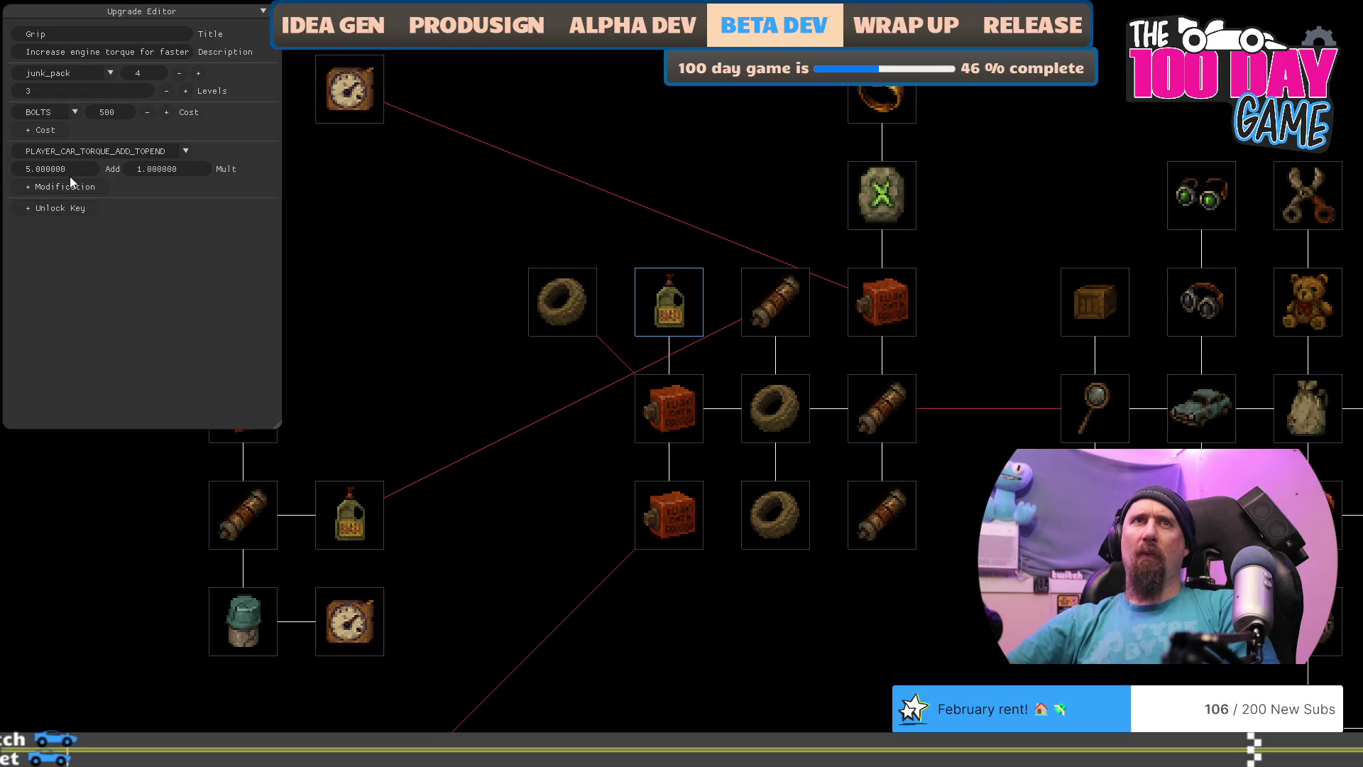
double_click(31, 172)
text(1)
Step: Raise Grip to 5 levels, then bring up the Improved Cams upgrade's settings
click(40, 94)
key(BackSpace)
text(5)
key(Return)
mouse_move(539, 509)
mouse_down()
mouse_move(493, 463)
mouse_move(530, 561)
mouse_up()
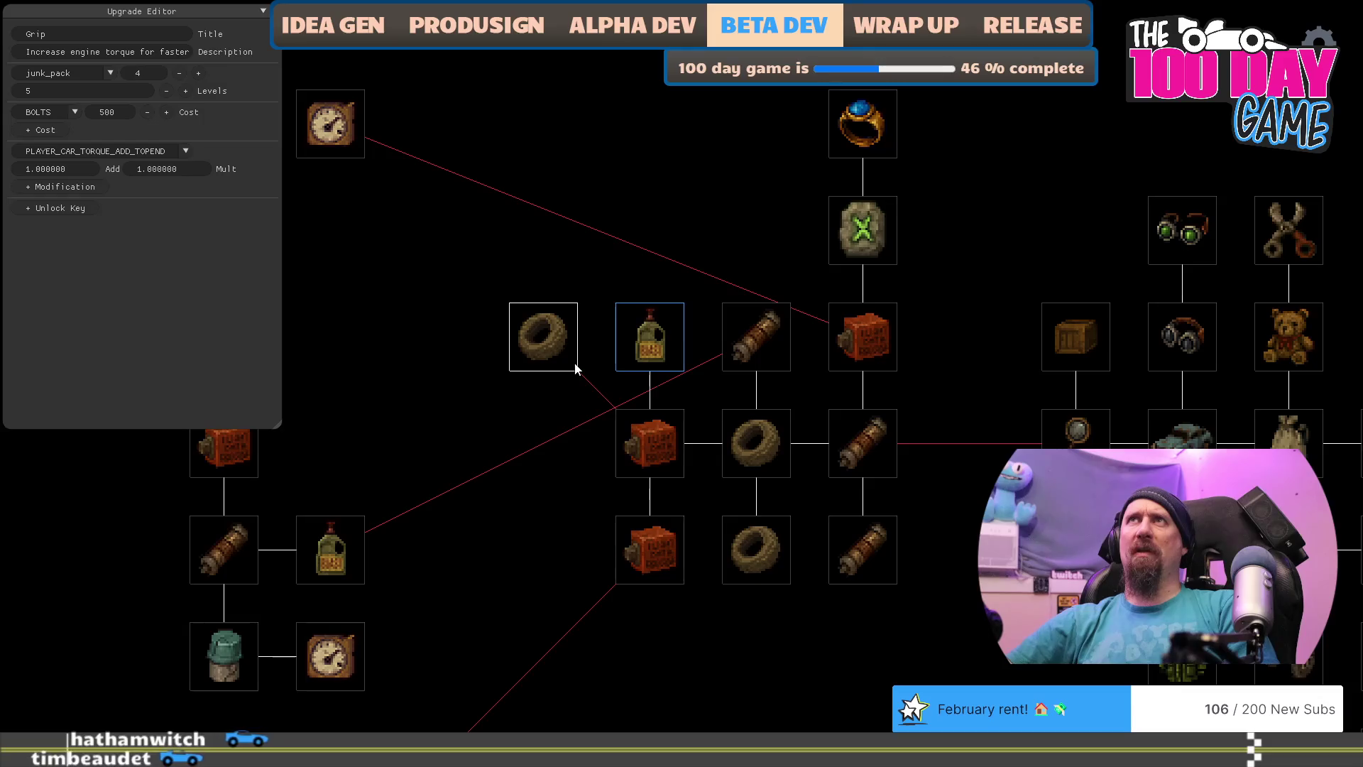
click(662, 453)
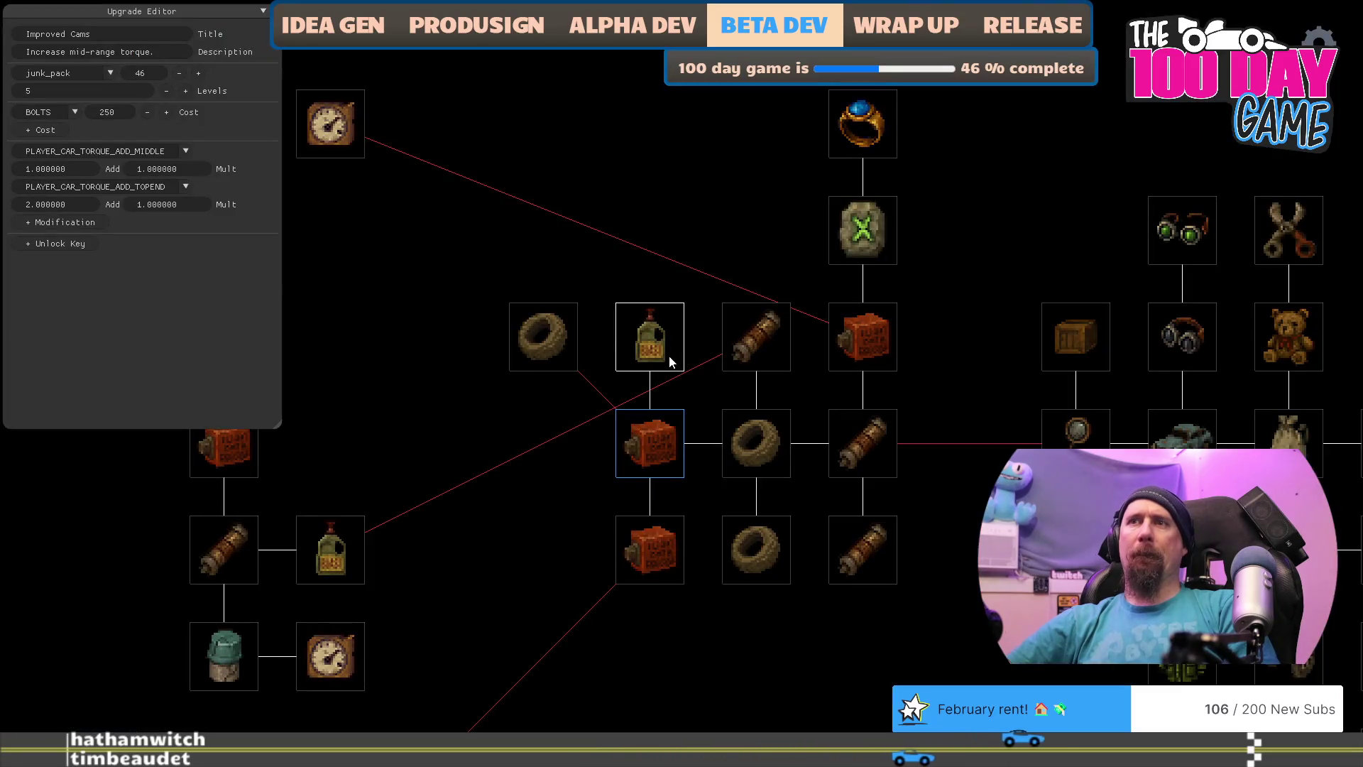
Step: Drop Grip beside the Improved Cams crate, with 3 levels and Add of 5
mouse_move(542, 555)
mouse_down()
mouse_move(680, 551)
mouse_move(661, 516)
mouse_move(653, 528)
mouse_up()
drag(744, 330, 680, 426)
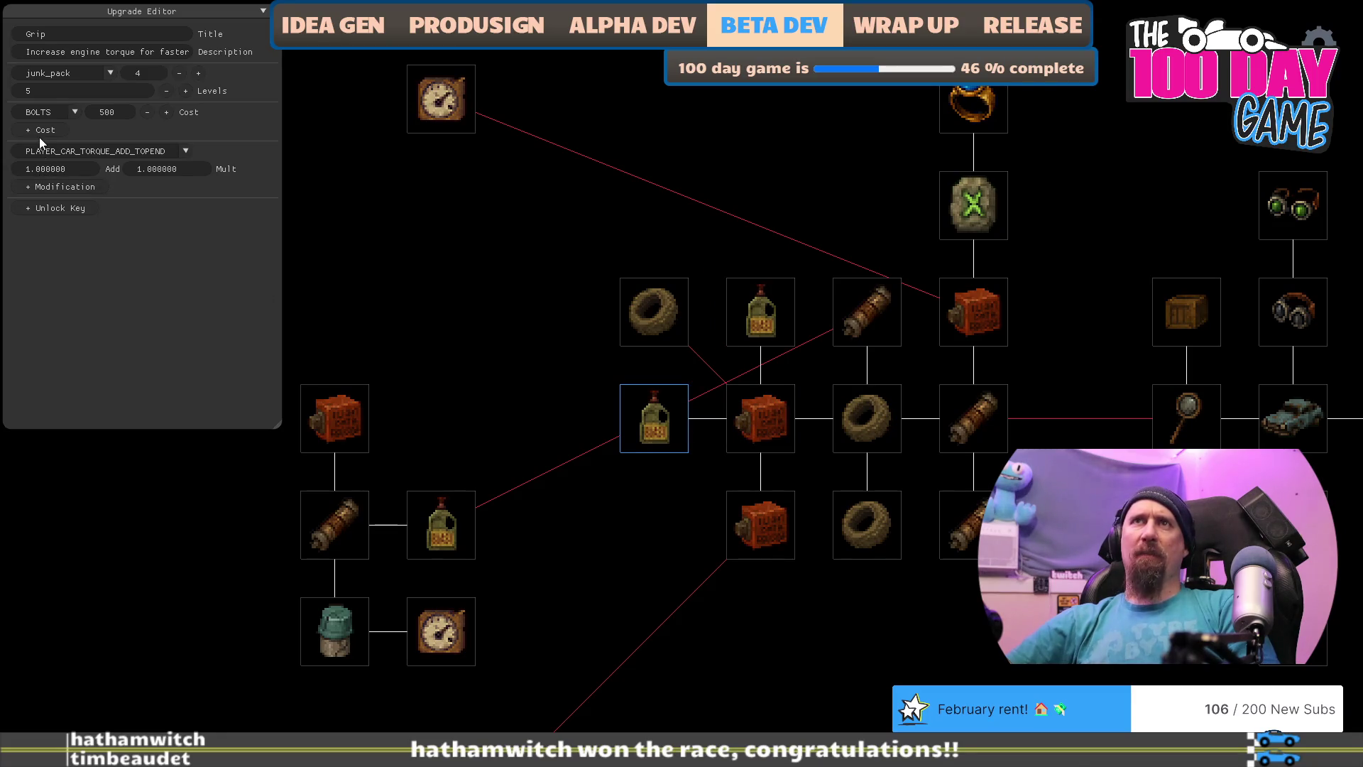
key(BackSpace)
text(3)
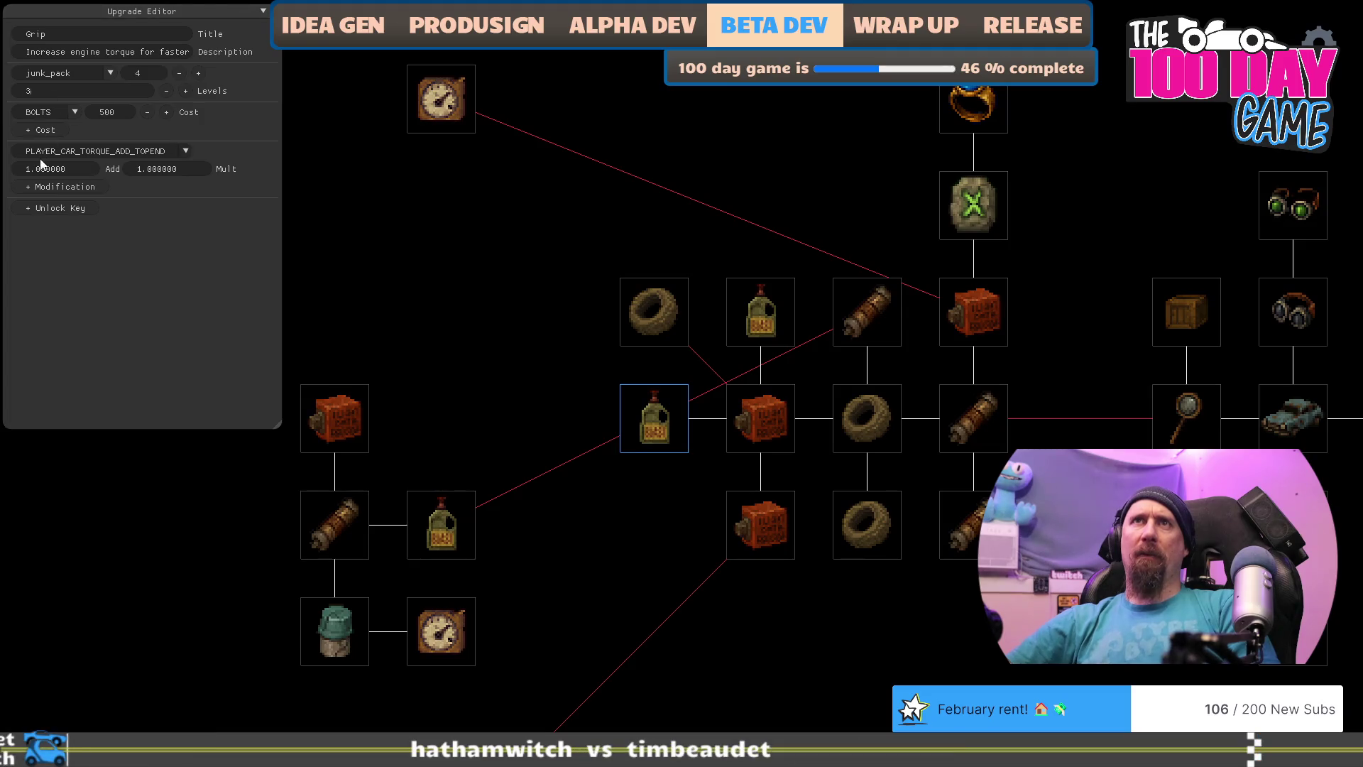
key(ctrl+a)
text(5)
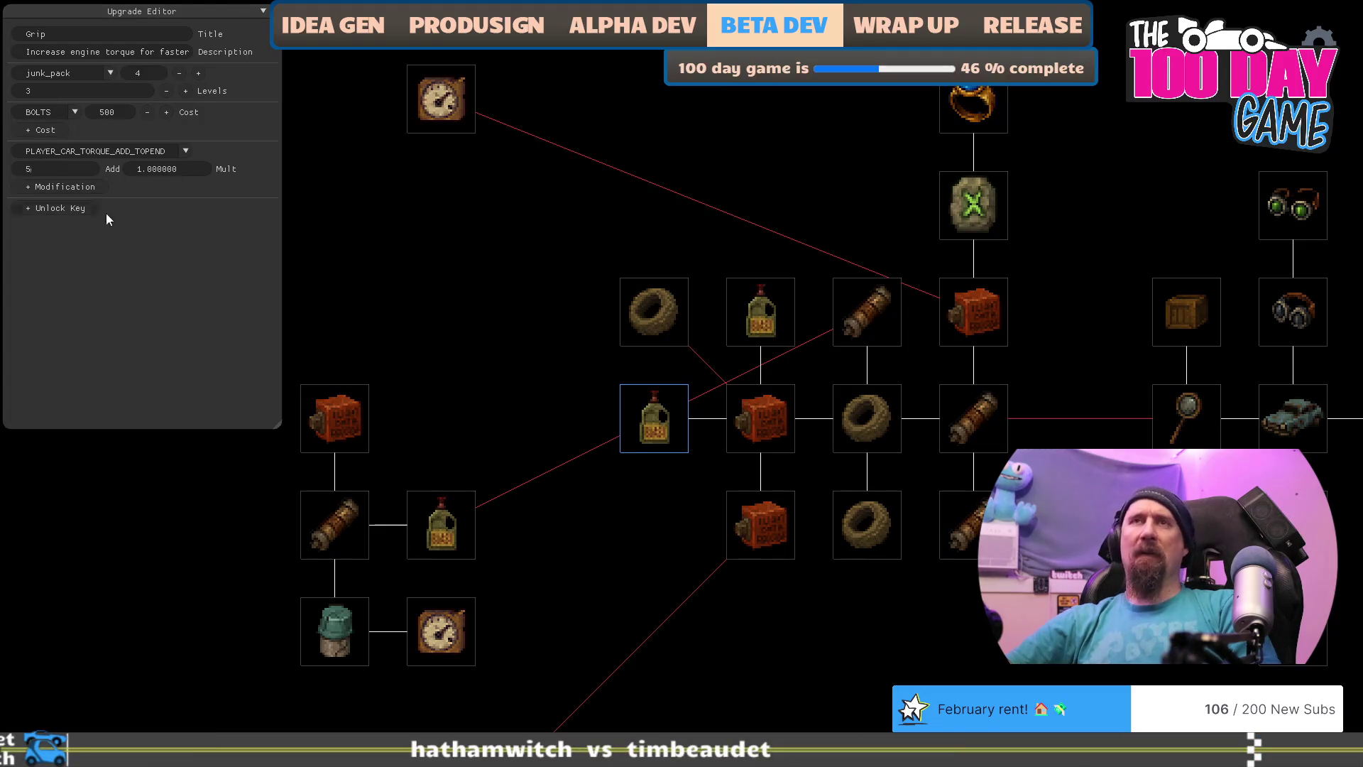
Step: Review the tire Grip upgrade, then bring up the Speedy Car upgrade's settings
mouse_move(783, 535)
mouse_down()
mouse_move(676, 534)
mouse_move(756, 529)
mouse_up()
drag(805, 644, 743, 631)
click(590, 304)
drag(585, 511, 607, 499)
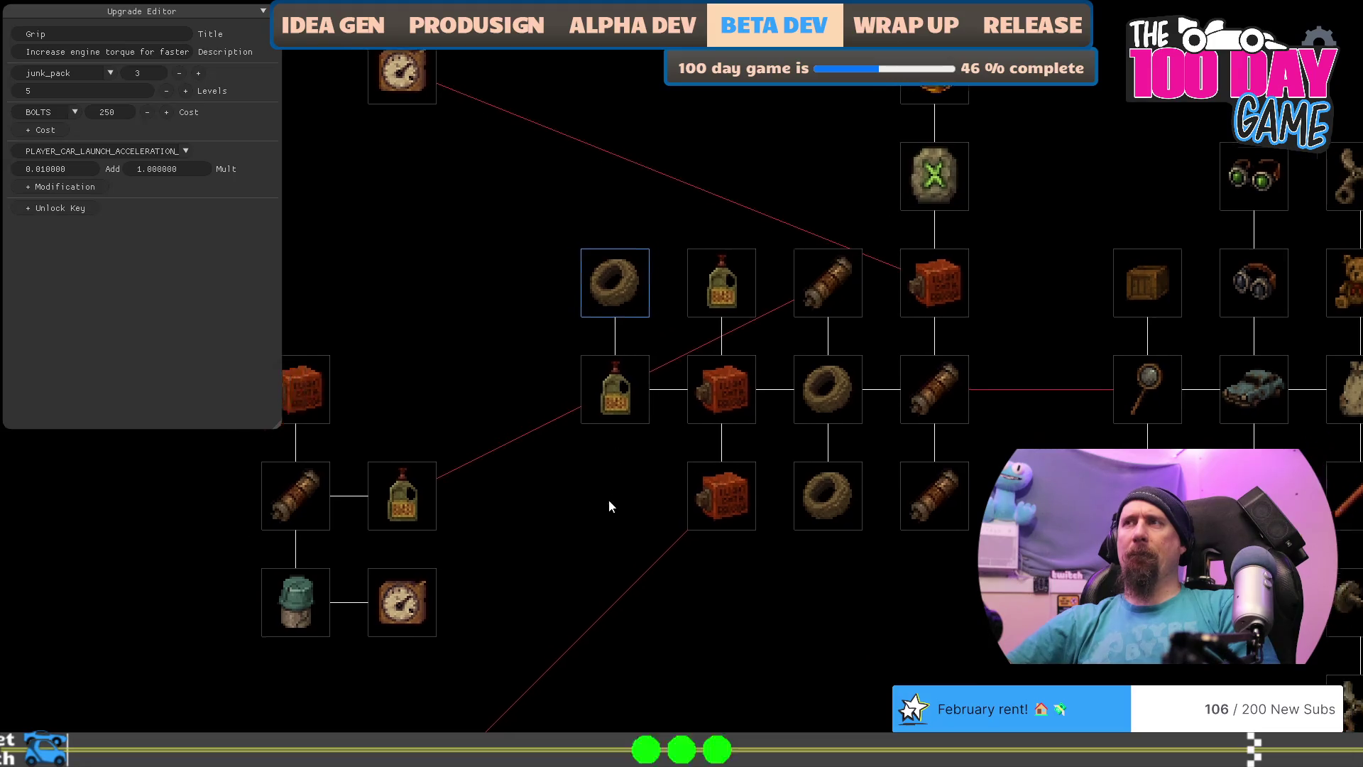
click(434, 487)
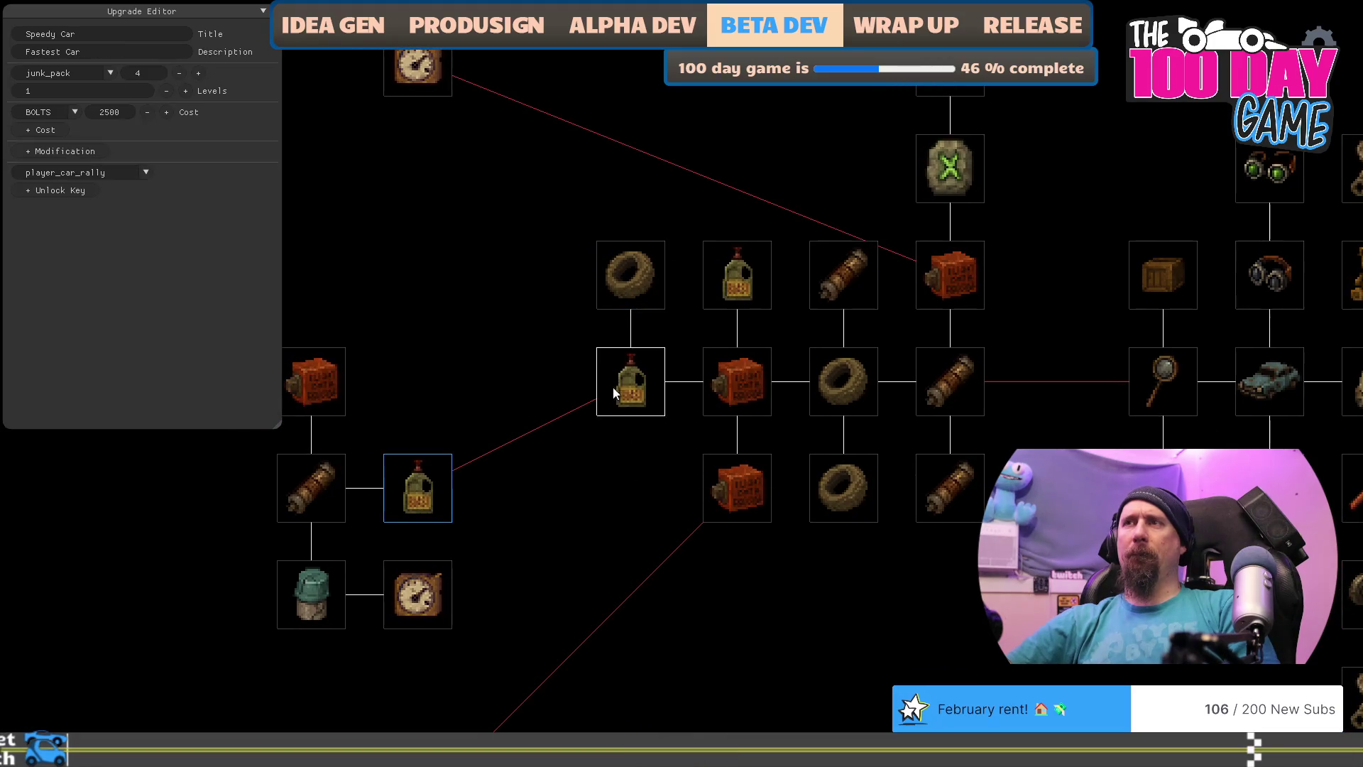
drag(572, 520, 607, 459)
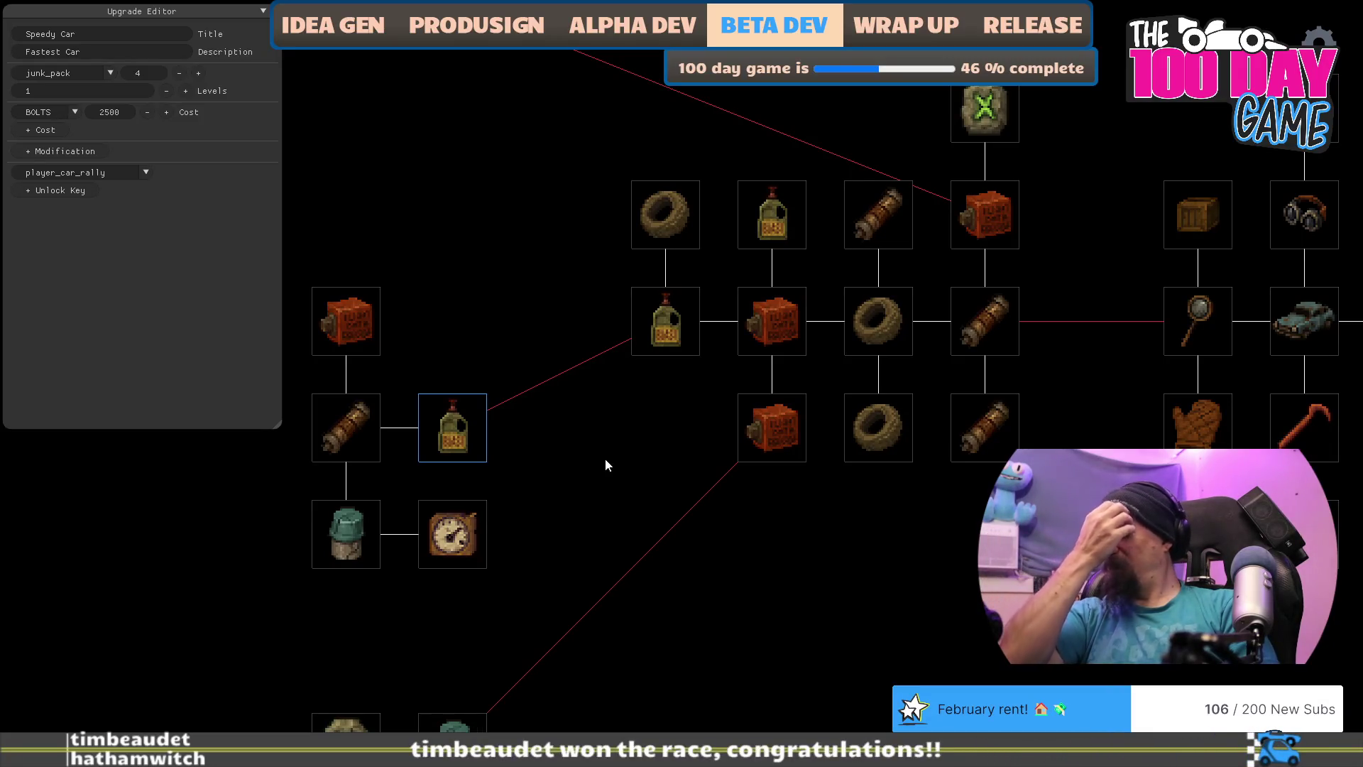
Step: Move Speedy Car one row below the bottle column and make Air Filter require the gauge
drag(539, 433, 668, 430)
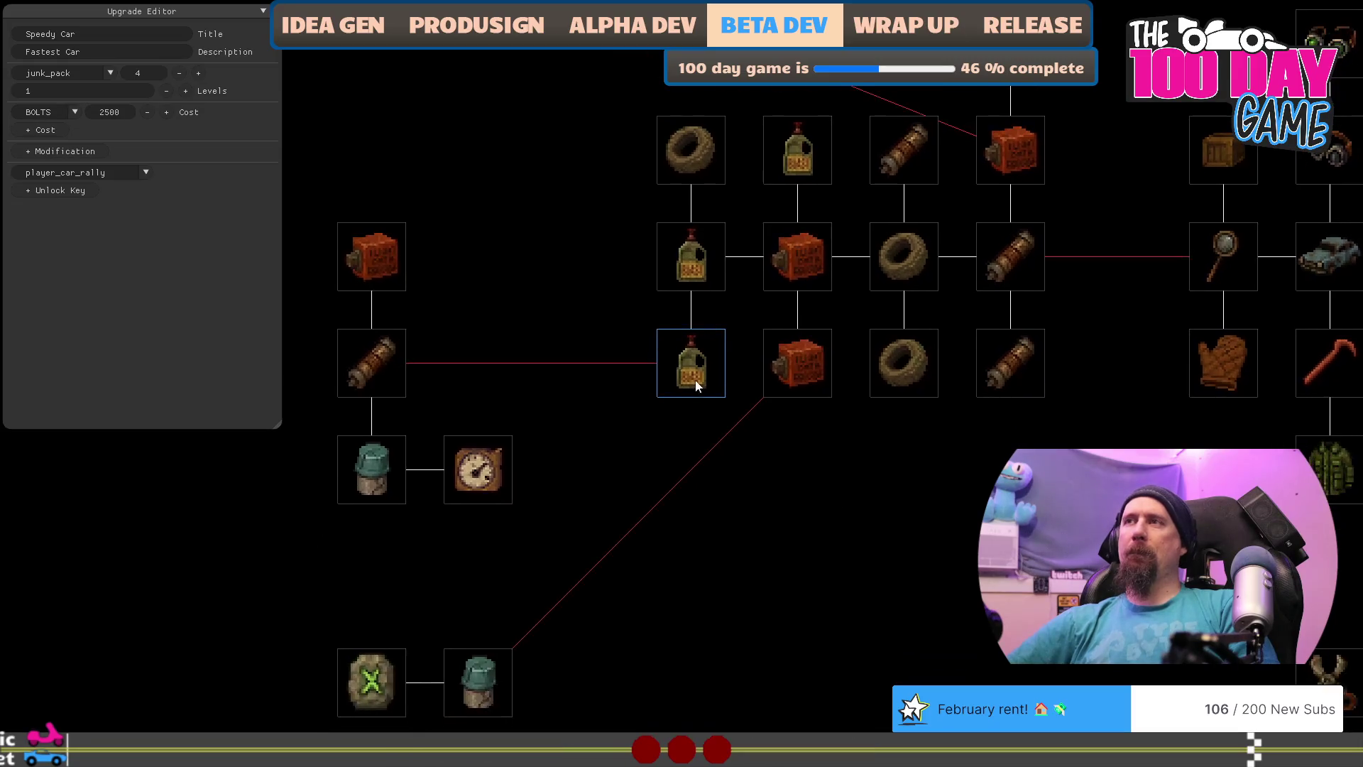
drag(691, 366, 686, 450)
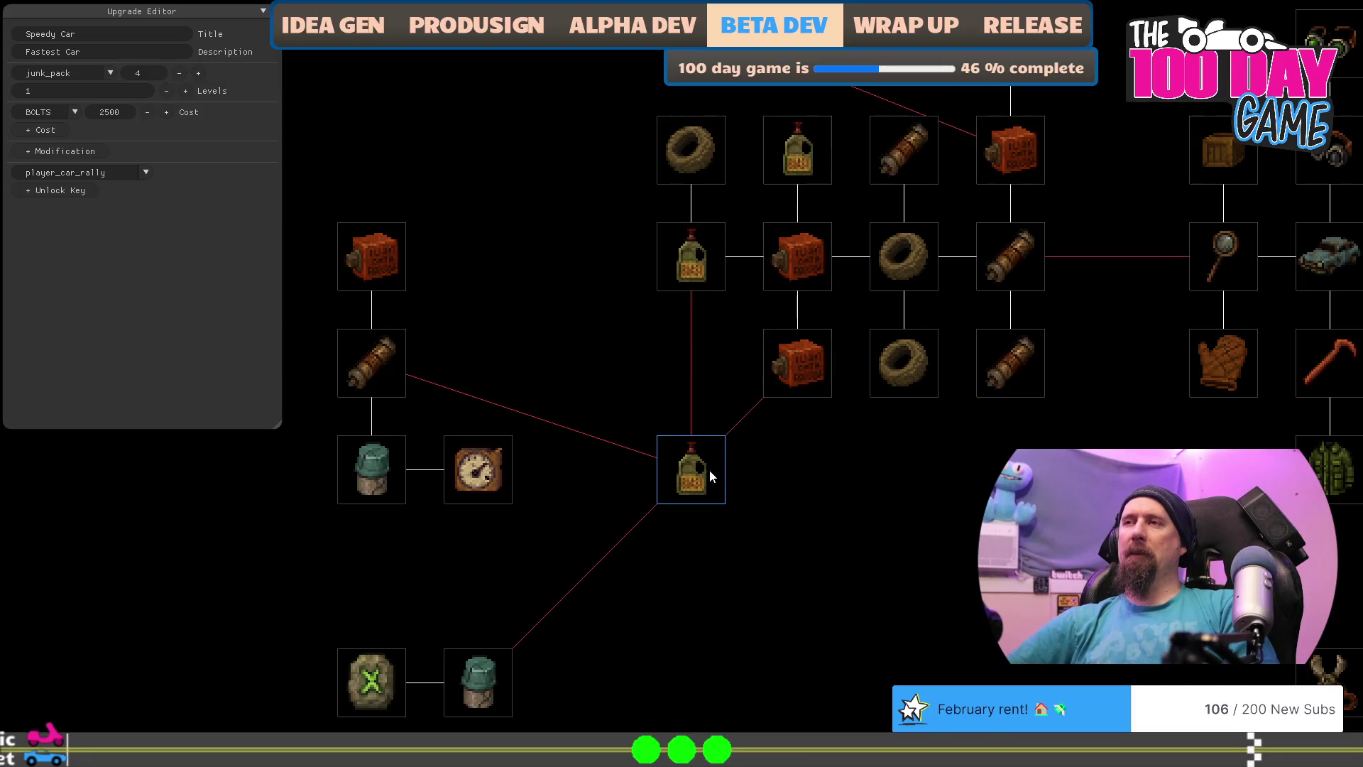
click(487, 682)
right_click(478, 468)
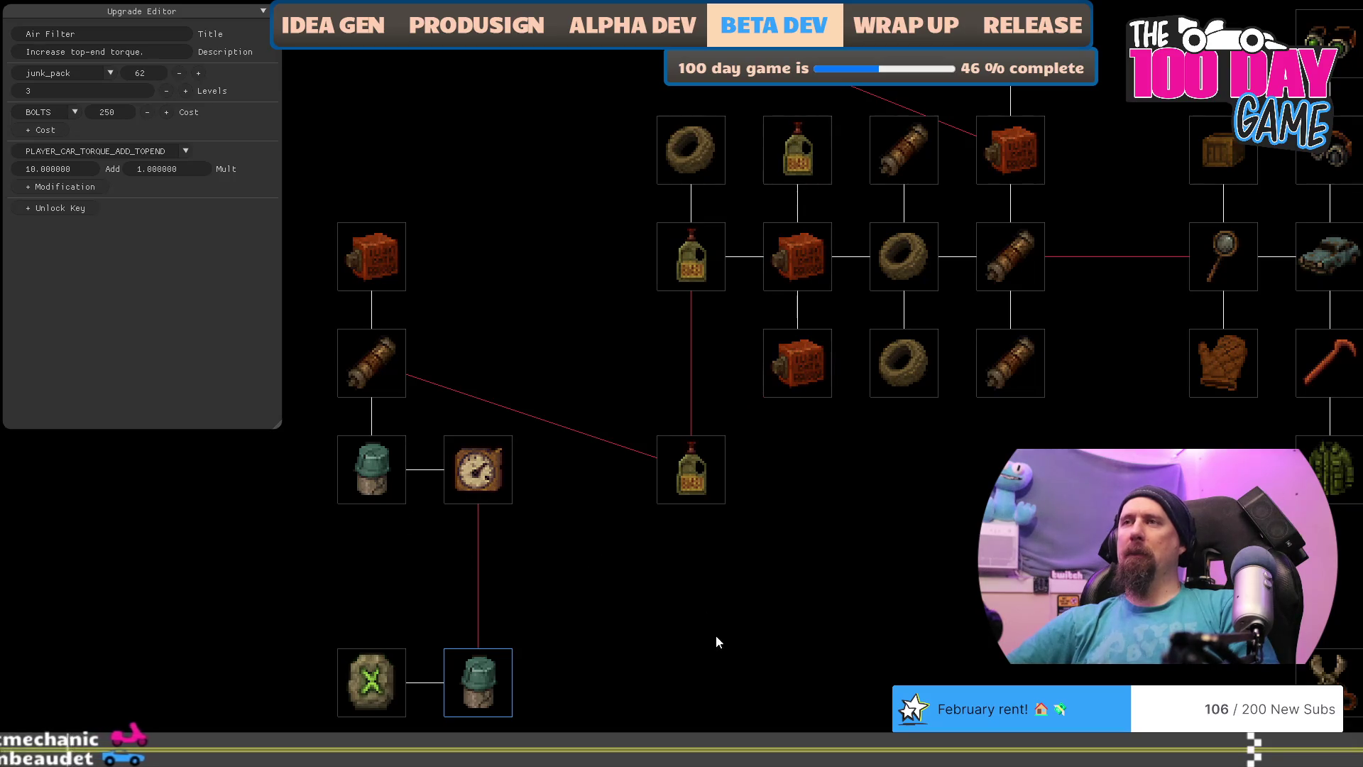
Step: Relink the Boost upgrade to the left-column crate
drag(716, 636, 609, 570)
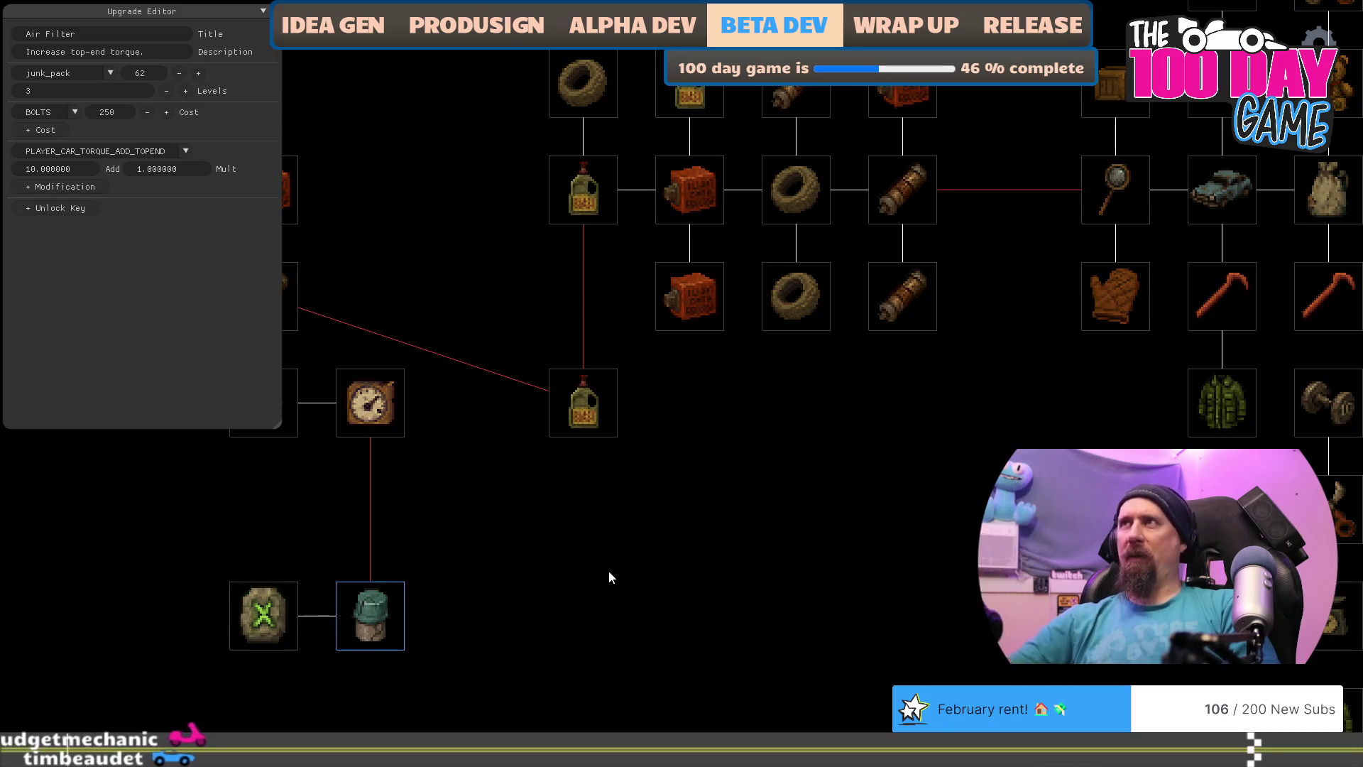
drag(739, 474, 797, 766)
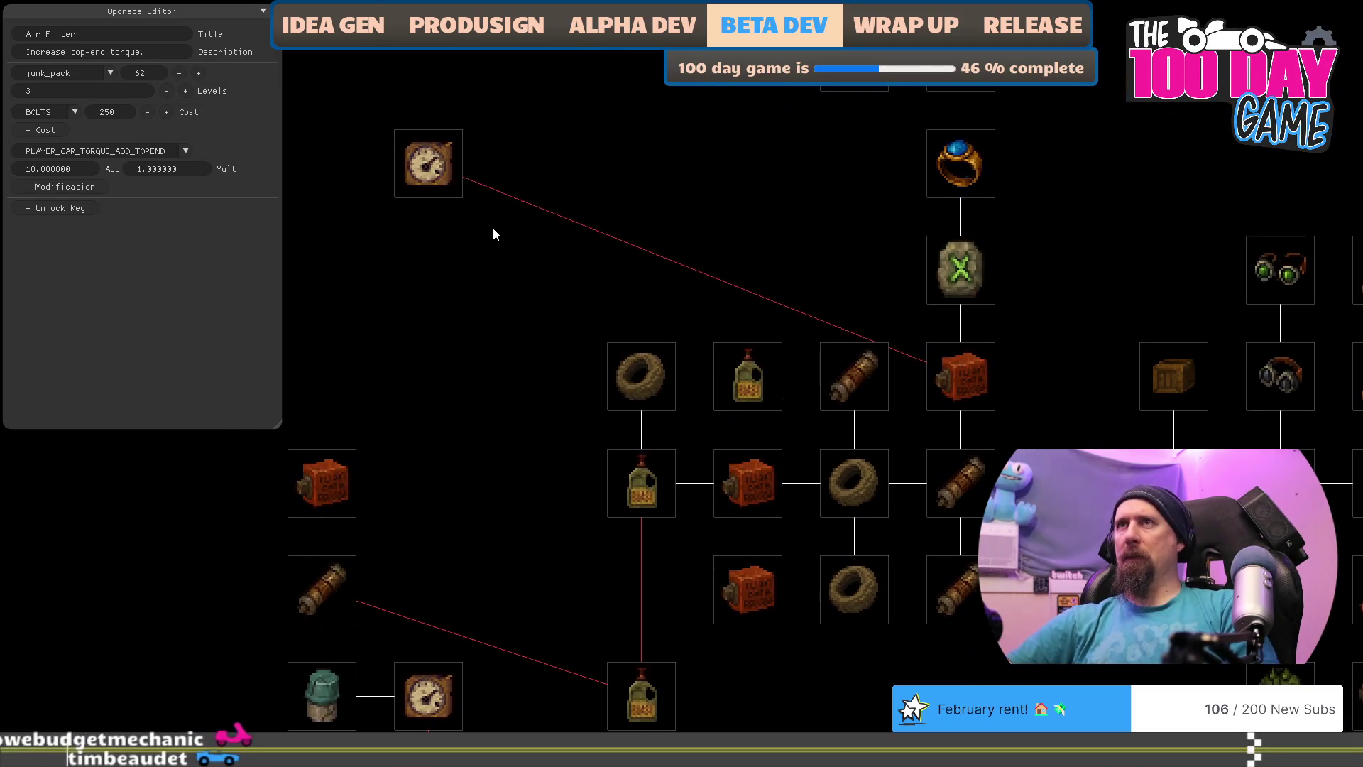
click(433, 176)
right_click(326, 475)
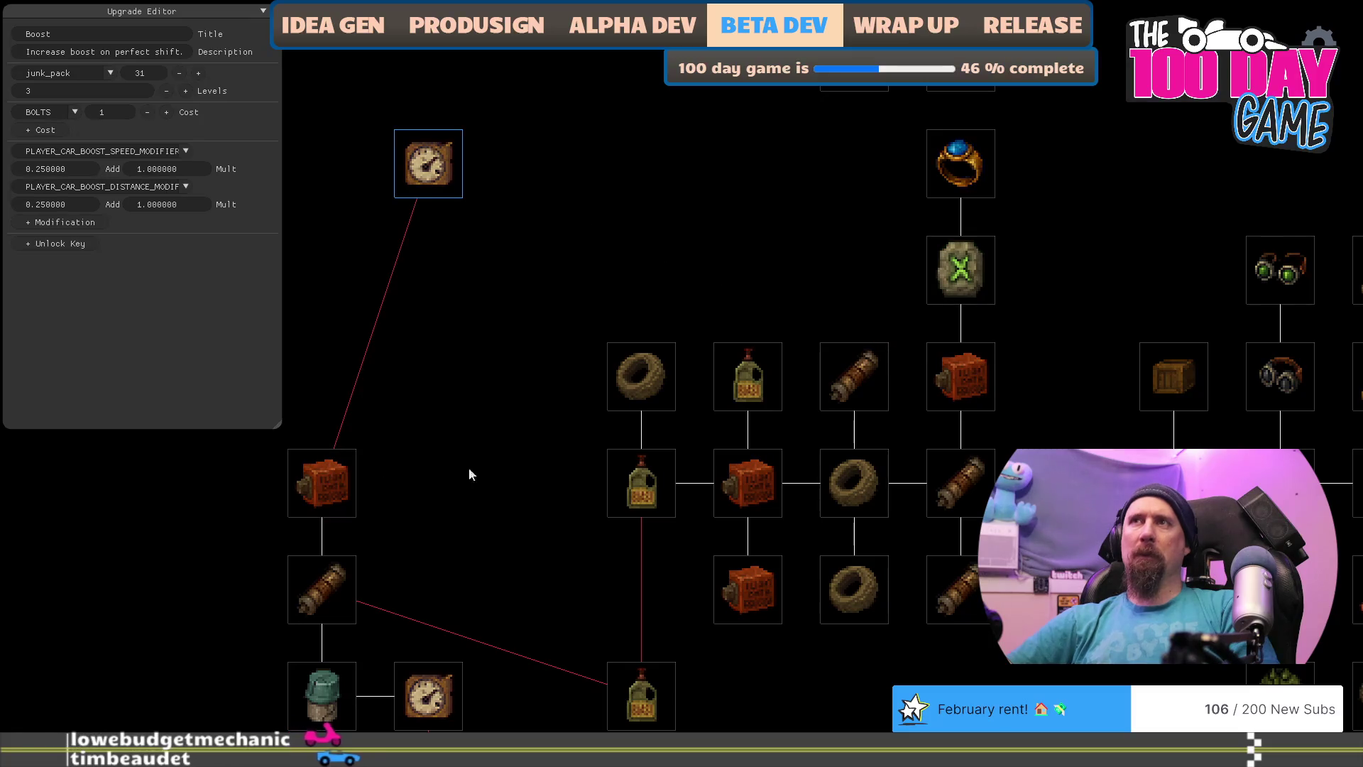
drag(493, 448, 477, 296)
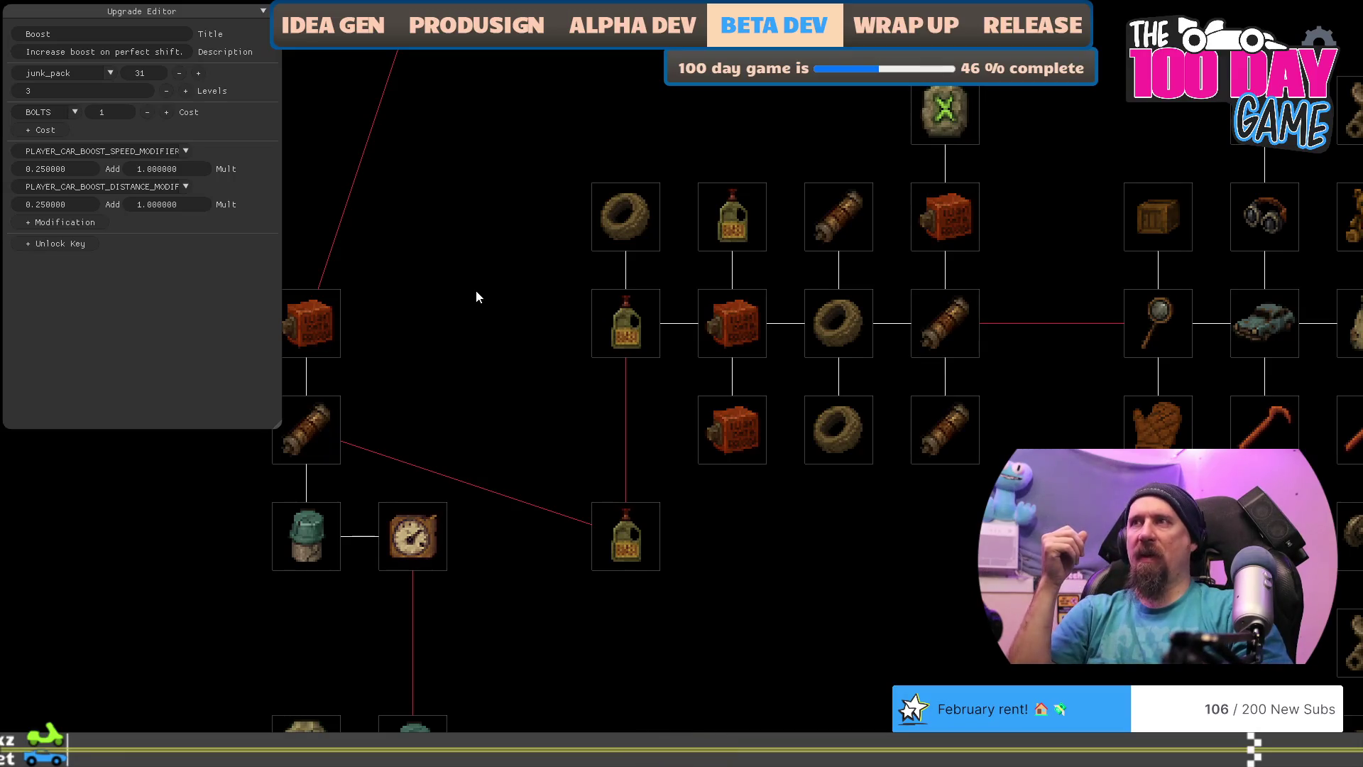
Step: Quit the Rushcremental game window with Escape
key(Escape)
key(Escape)
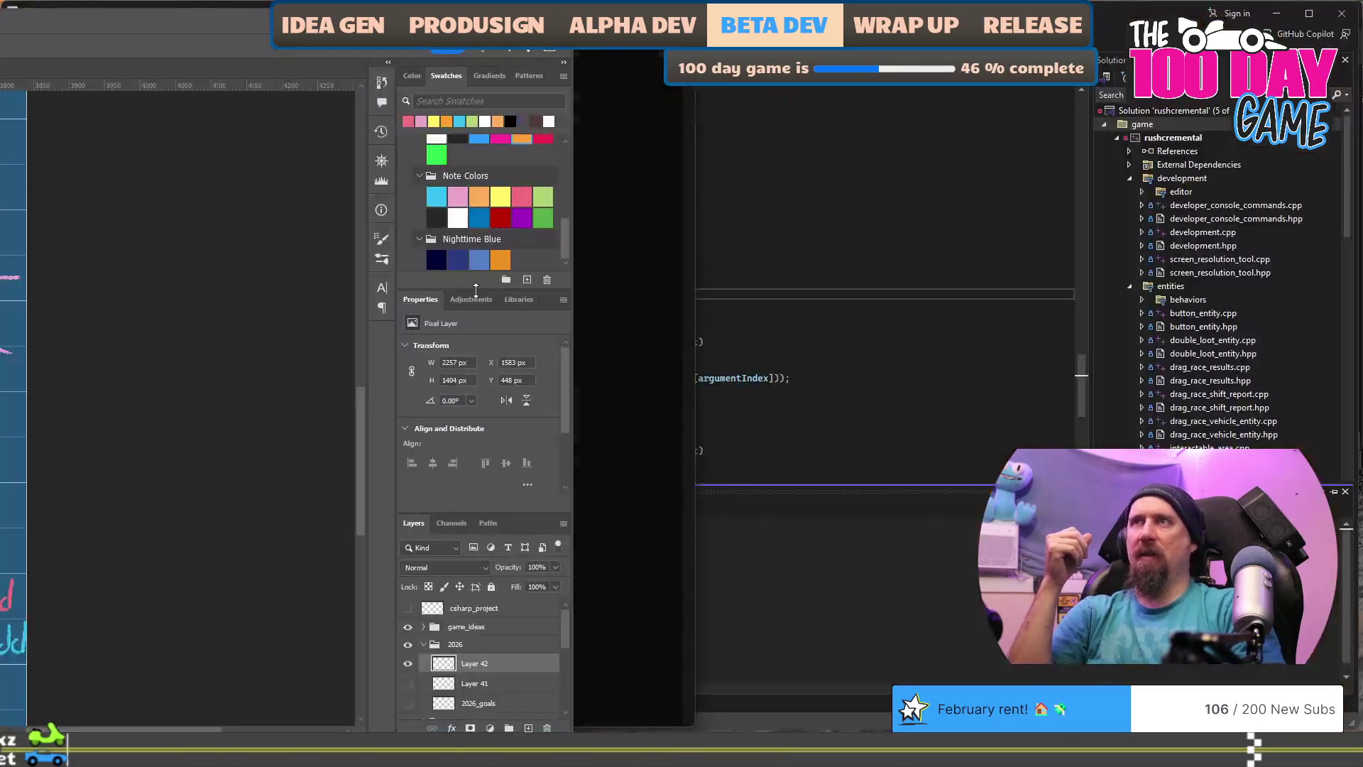
Step: Search the whole solution for boost_speed and open the game_manager.cpp match
click(647, 220)
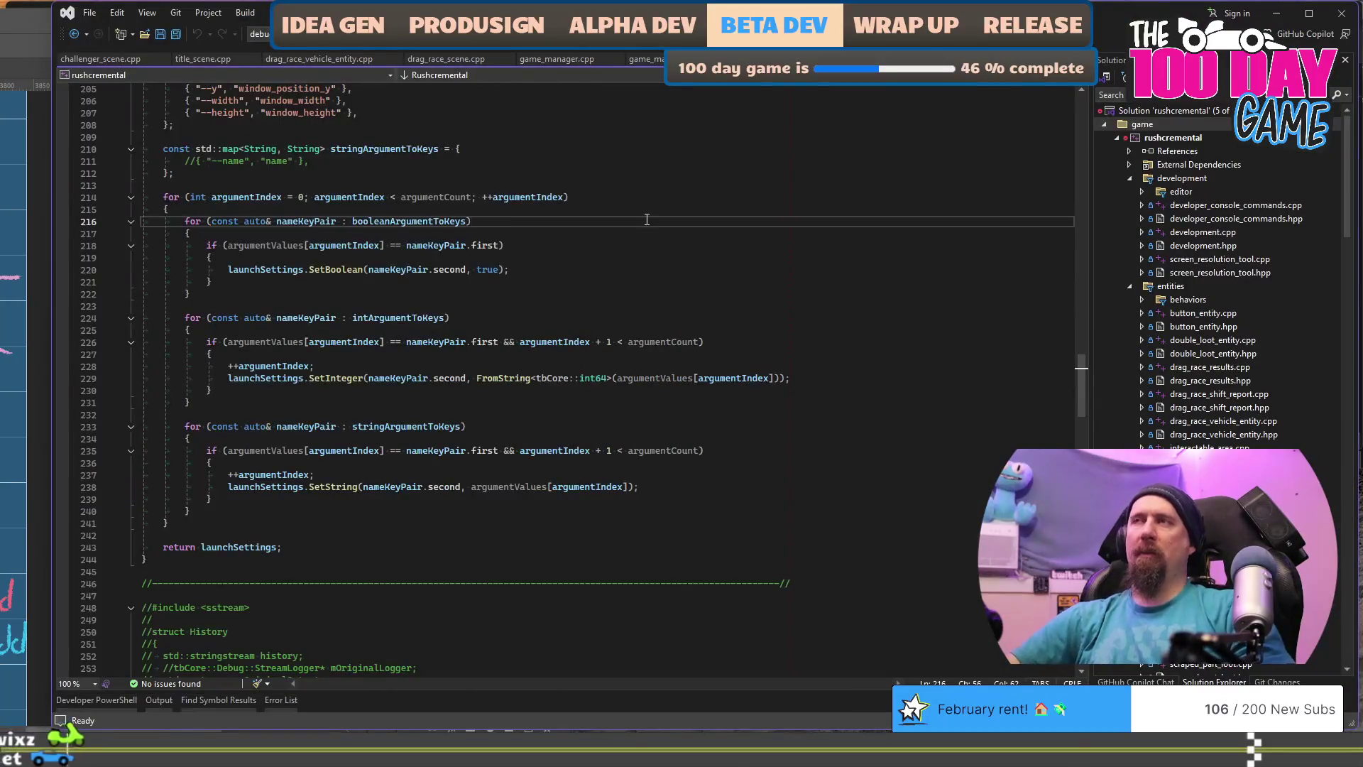
key(ctrl+shift+f)
text(boolean)
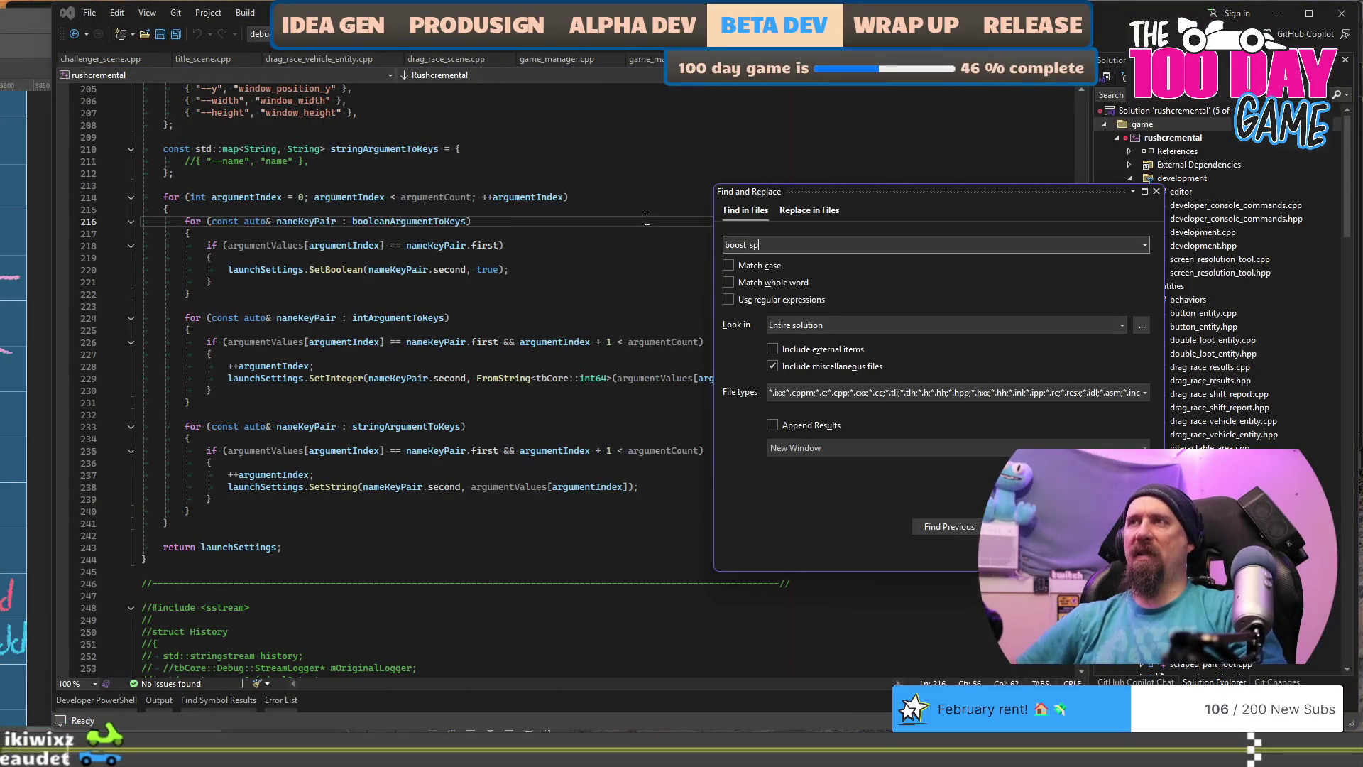
key(Return)
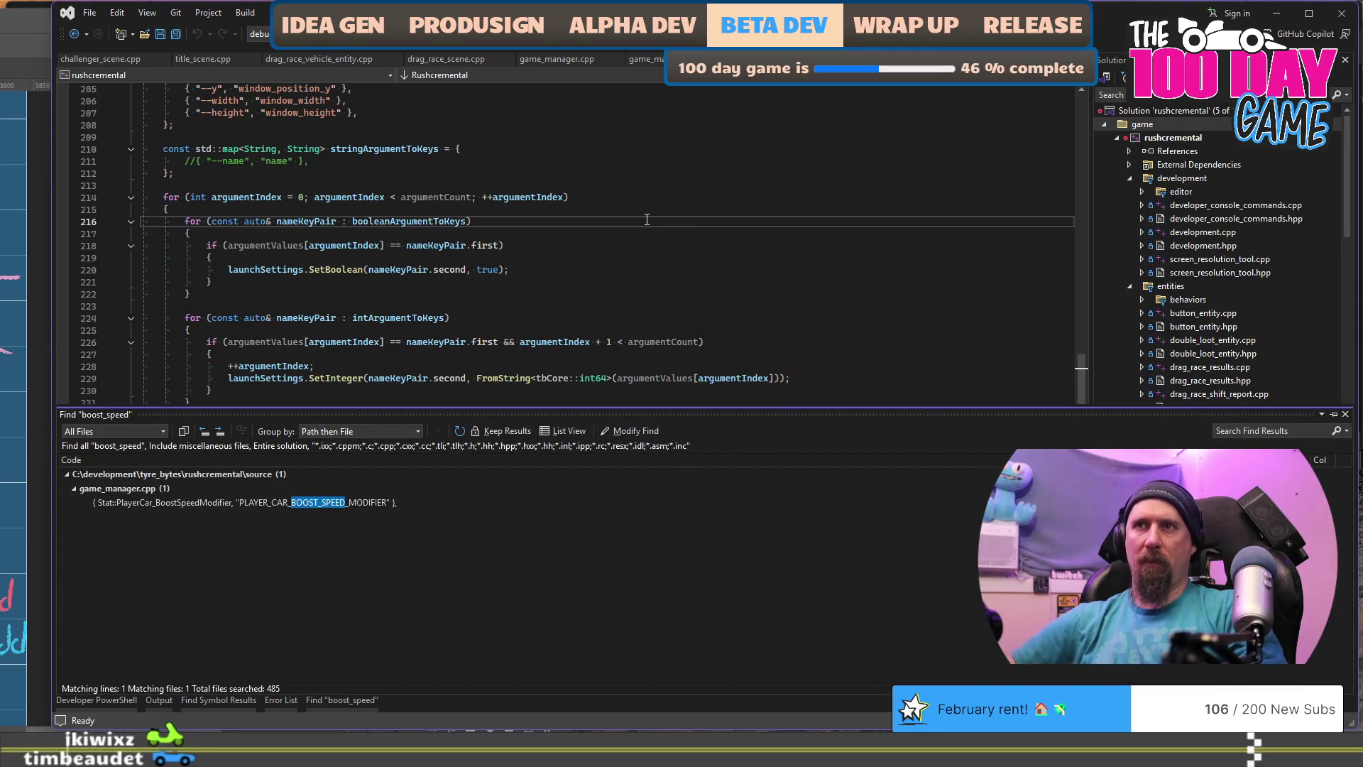
double_click(301, 504)
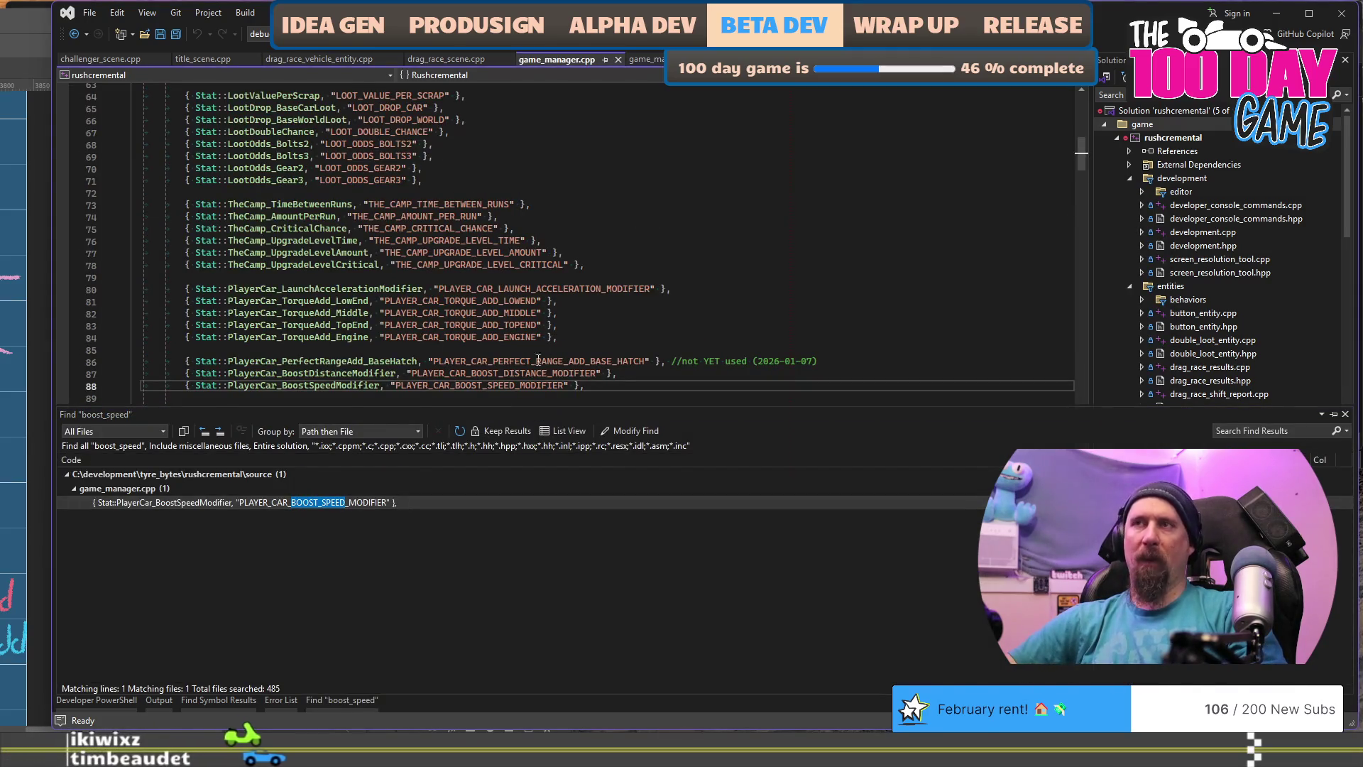
Step: Find all uses of PlayerCar_BoostSpeedModifier and open the drag_race_vehicle_entity.cpp hit
double_click(355, 385)
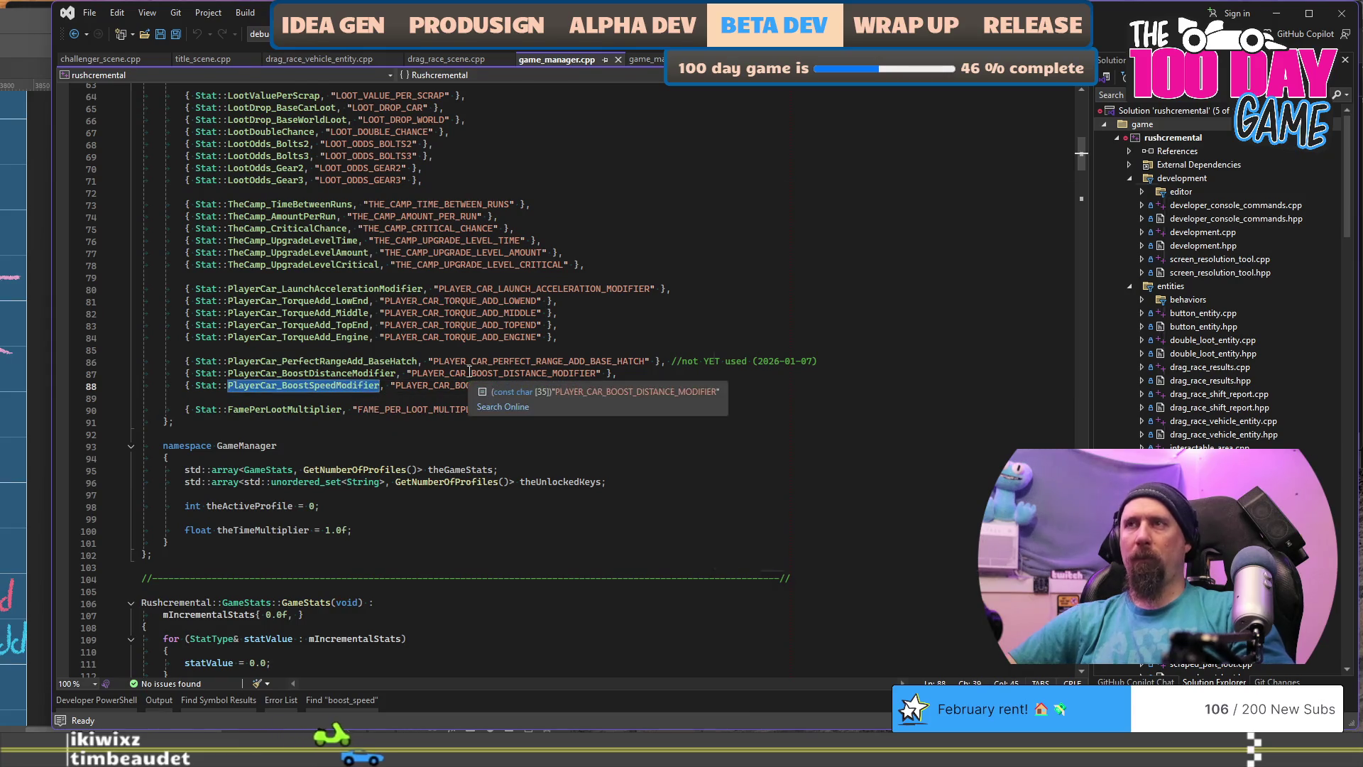
key(ctrl+shift+f)
key(Return)
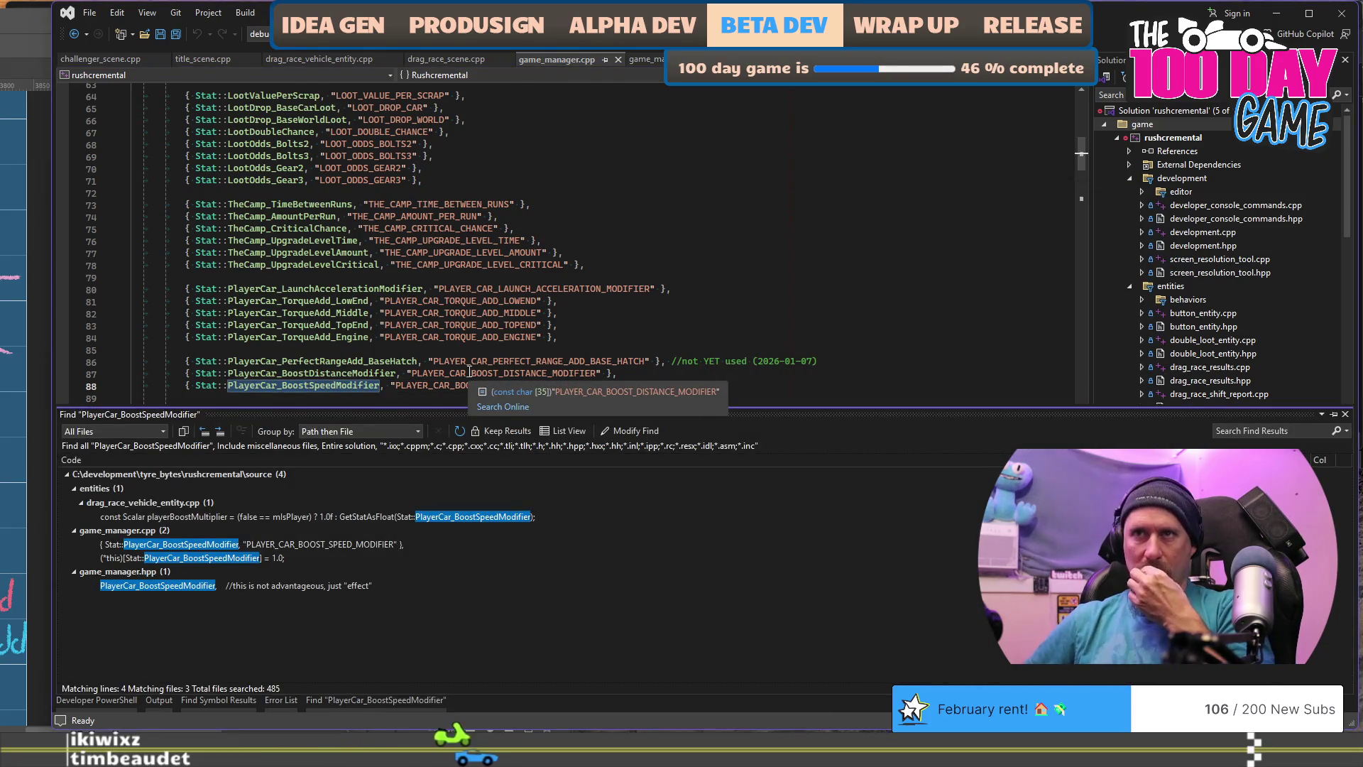
double_click(364, 518)
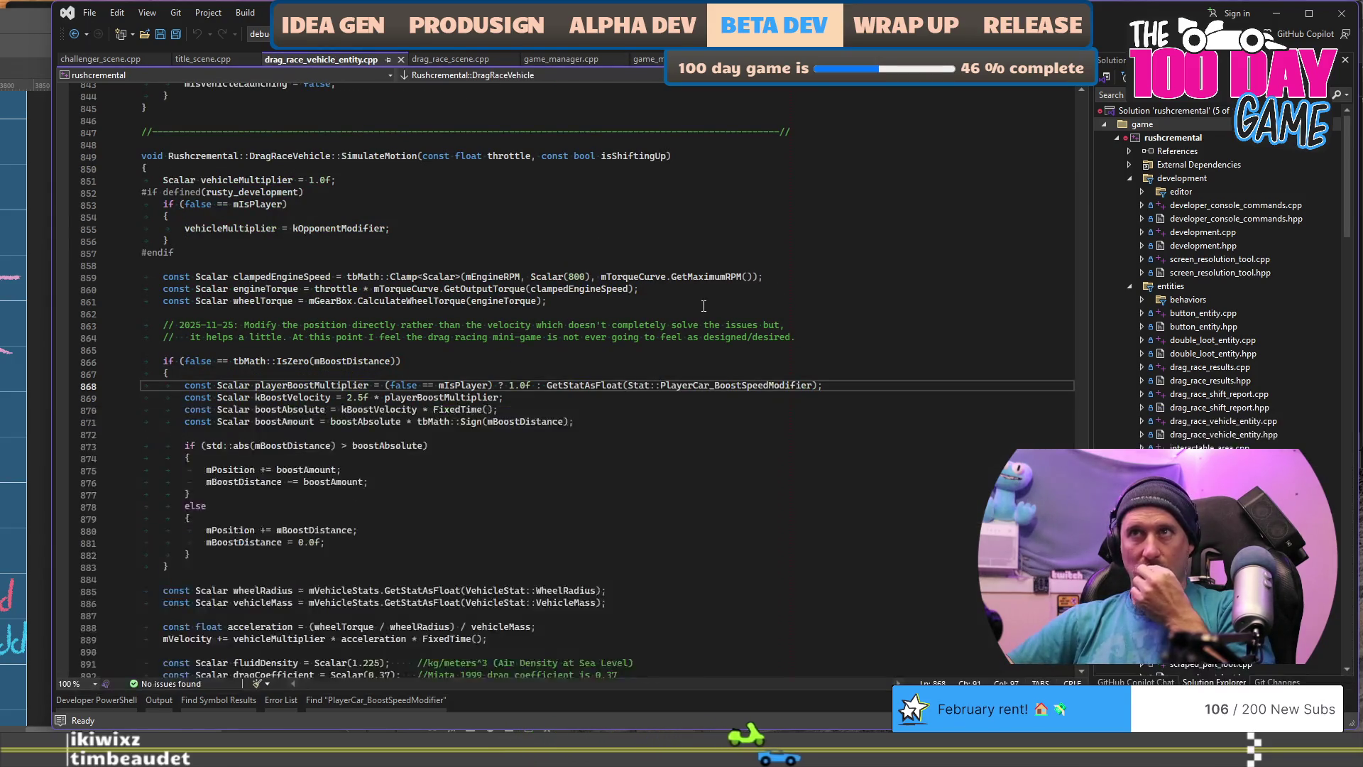
scroll(703, 306, down, 3)
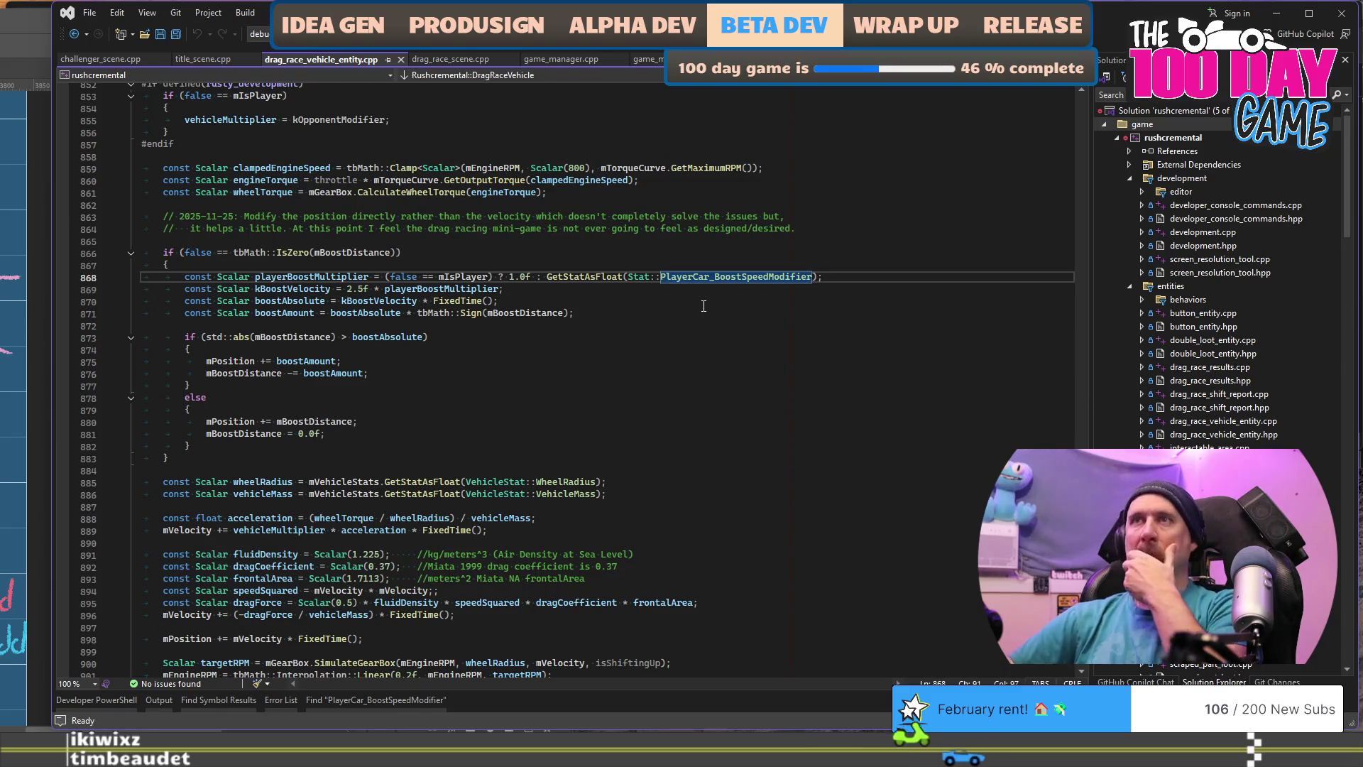
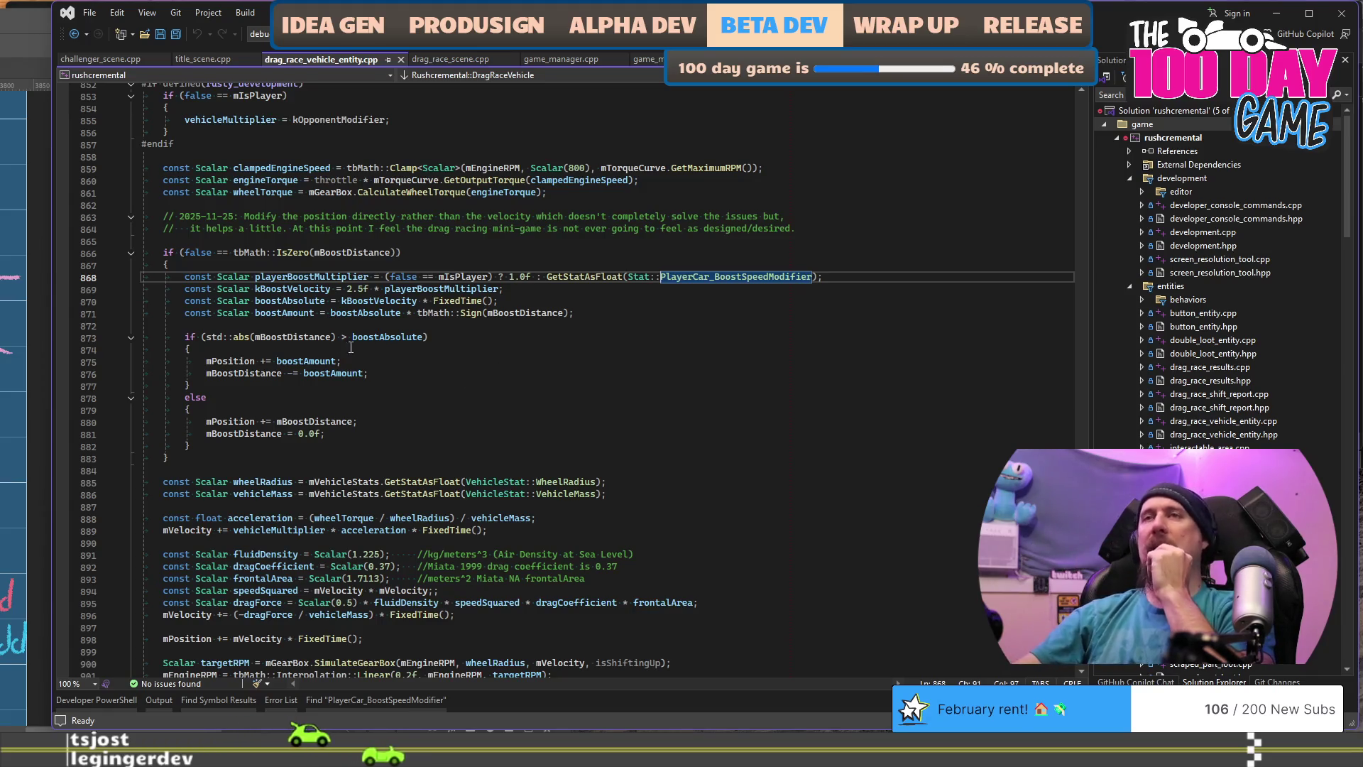
Step: Highlight every mBoostDistance occurrence and scan through the surrounding boost code
double_click(304, 337)
scroll(722, 482, up, 2)
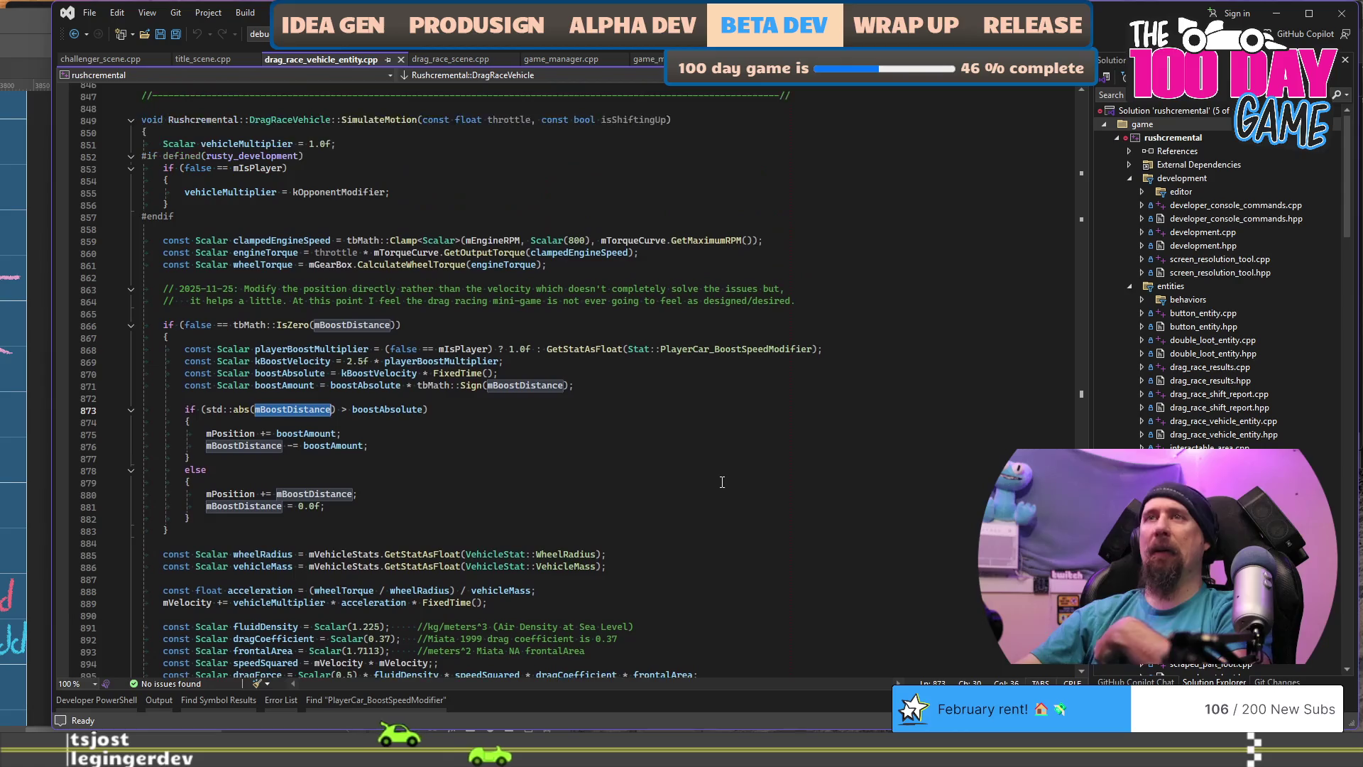
scroll(722, 482, up, 3)
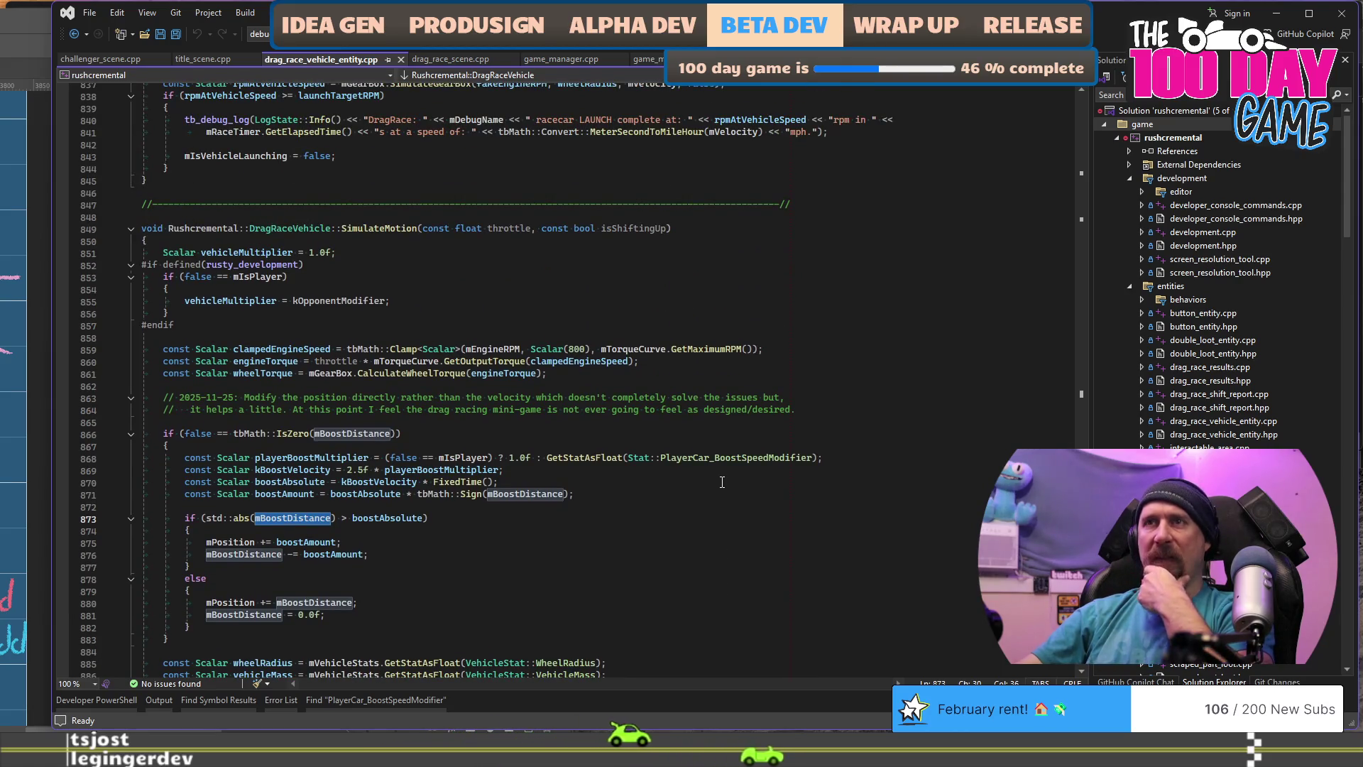
scroll(723, 482, up, 7)
scroll(722, 482, up, 15)
scroll(722, 482, down, 18)
scroll(722, 482, down, 5)
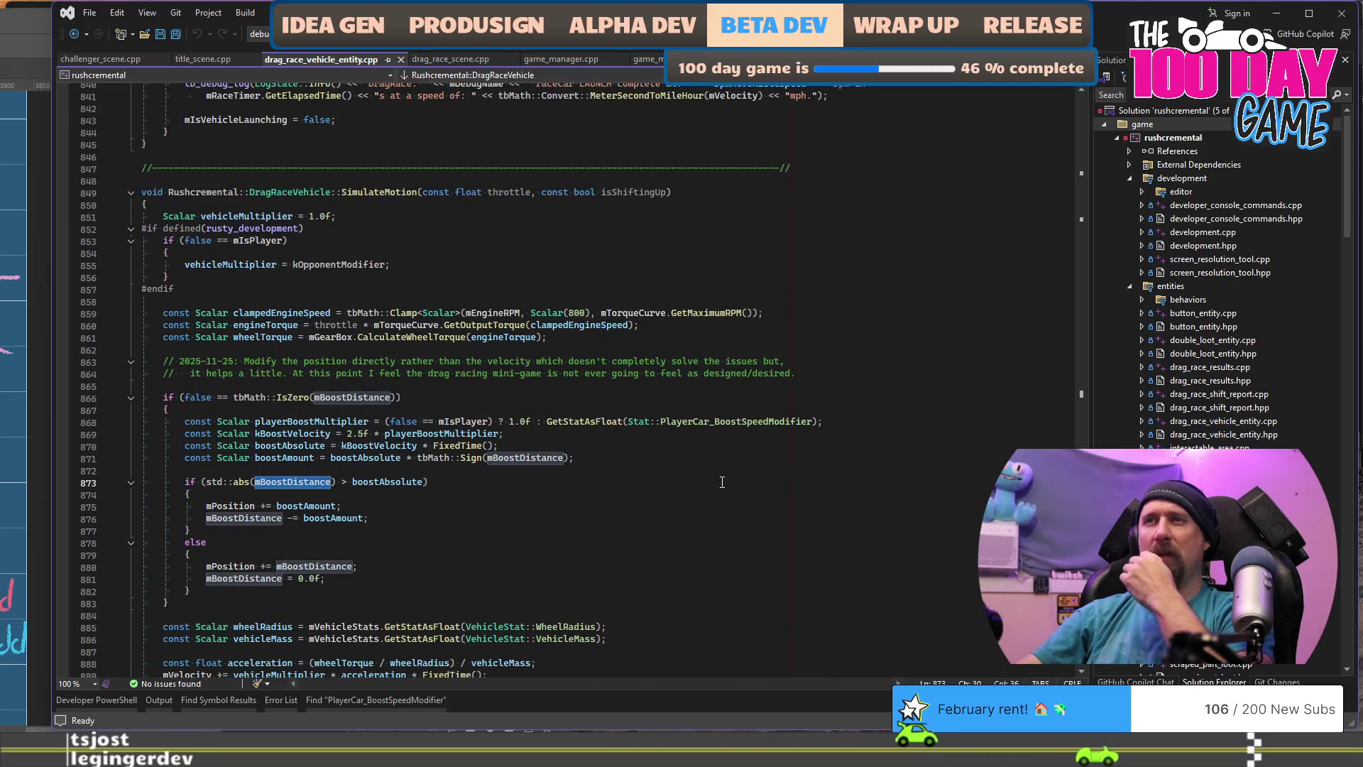
scroll(722, 482, up, 20)
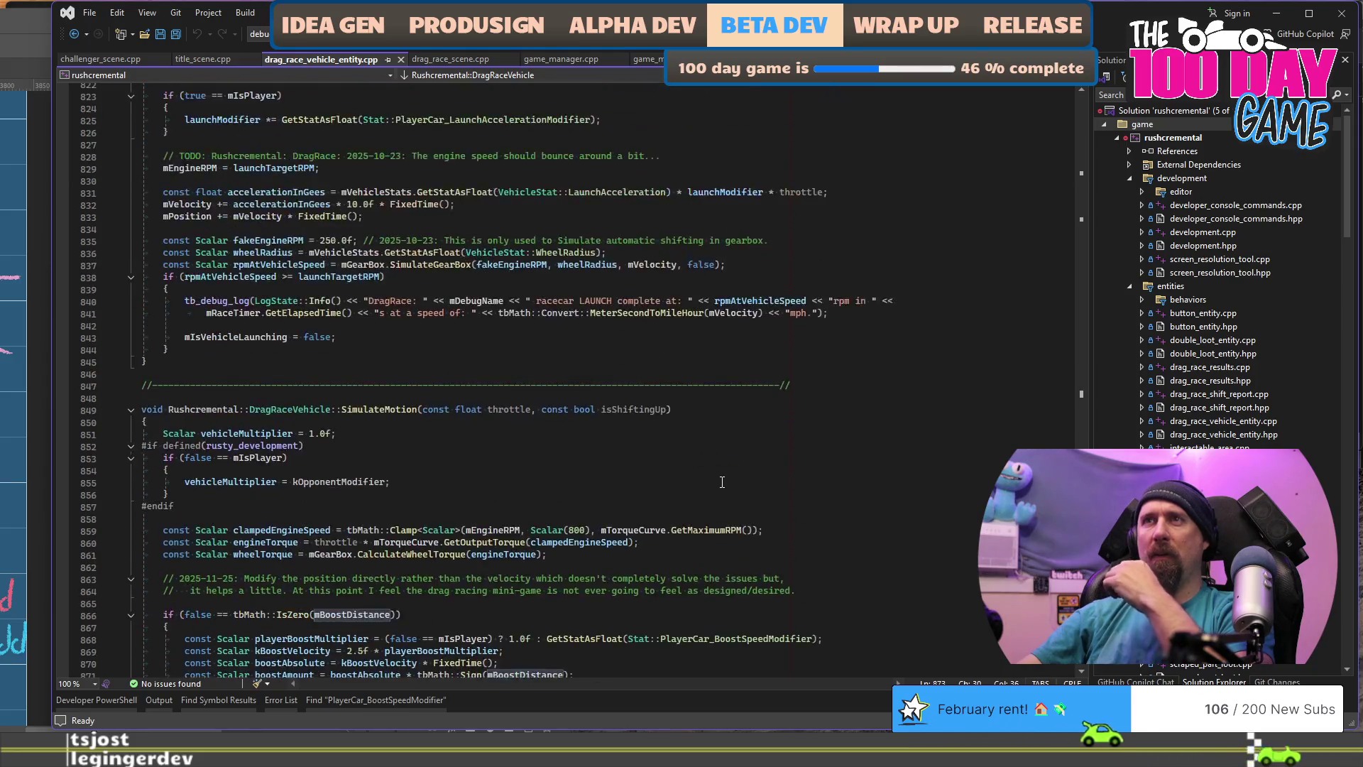
scroll(722, 482, up, 7)
scroll(722, 482, down, 20)
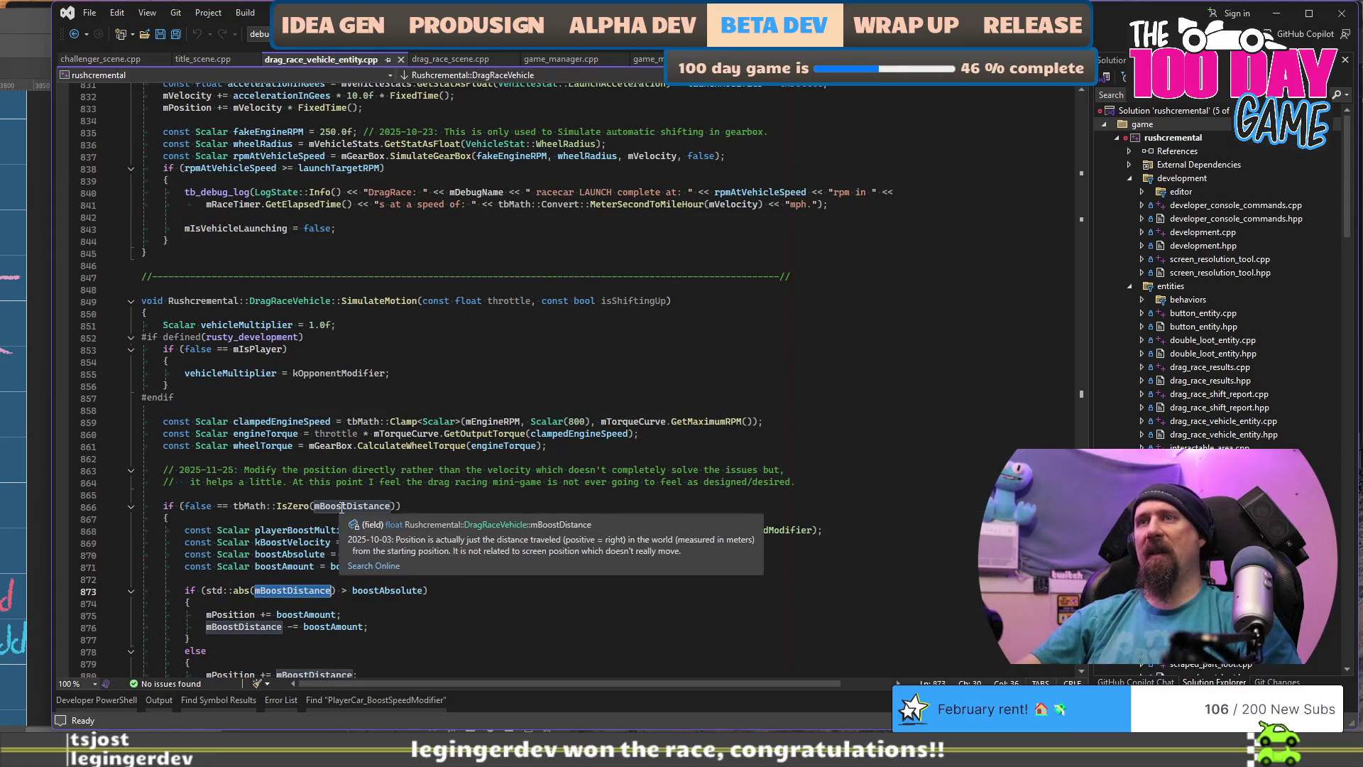
Step: Search for mBoostDistance from line 866, stepping past the ResetDragRace reset to line 606
double_click(340, 507)
key(ctrl+f)
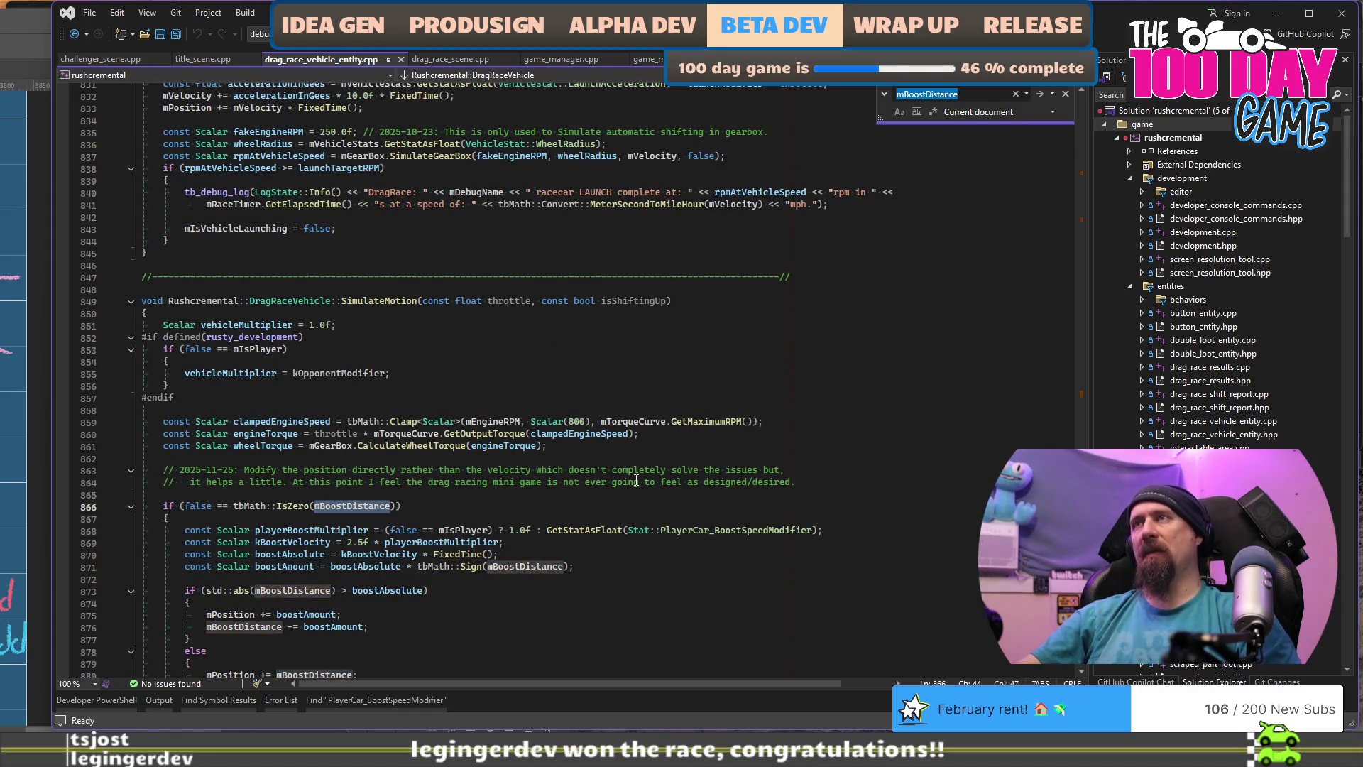
scroll(674, 535, down, 3)
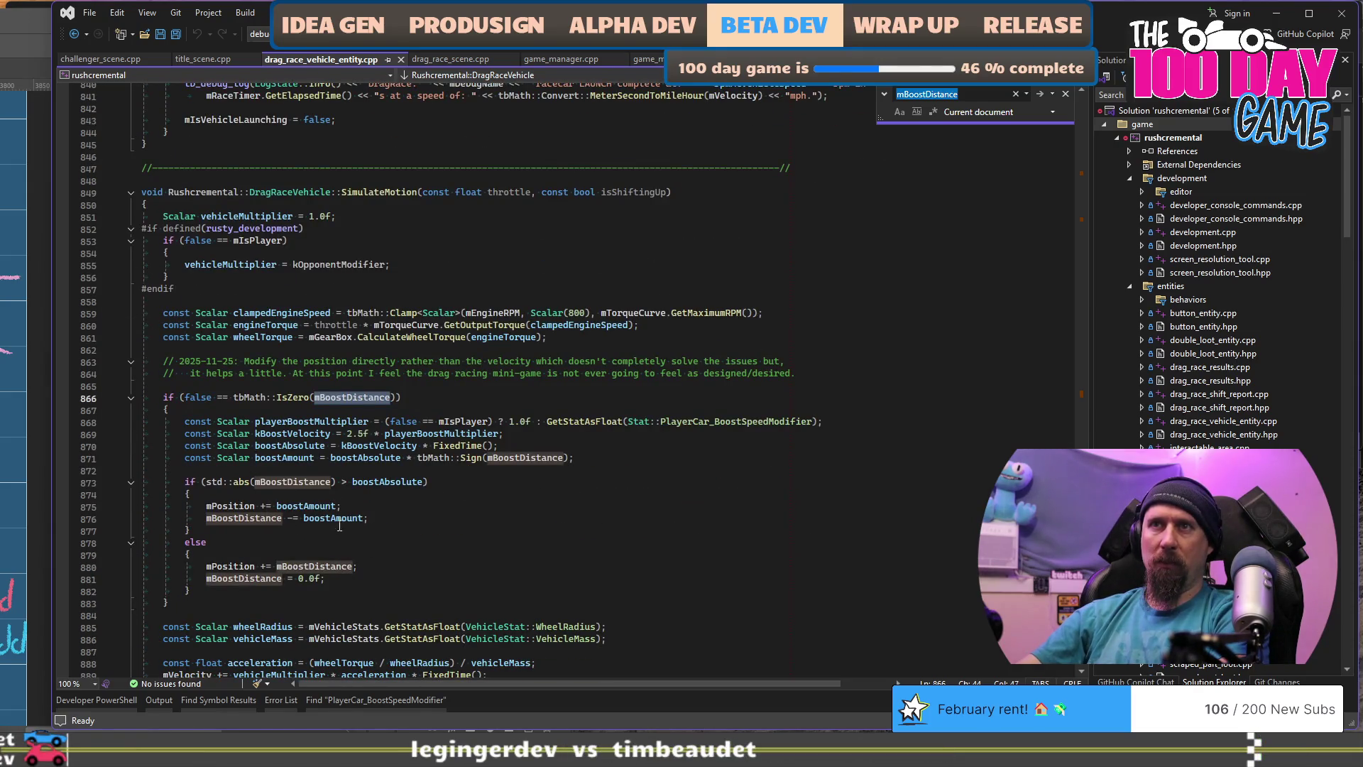
key(shift+F3)
key(shift+F3)
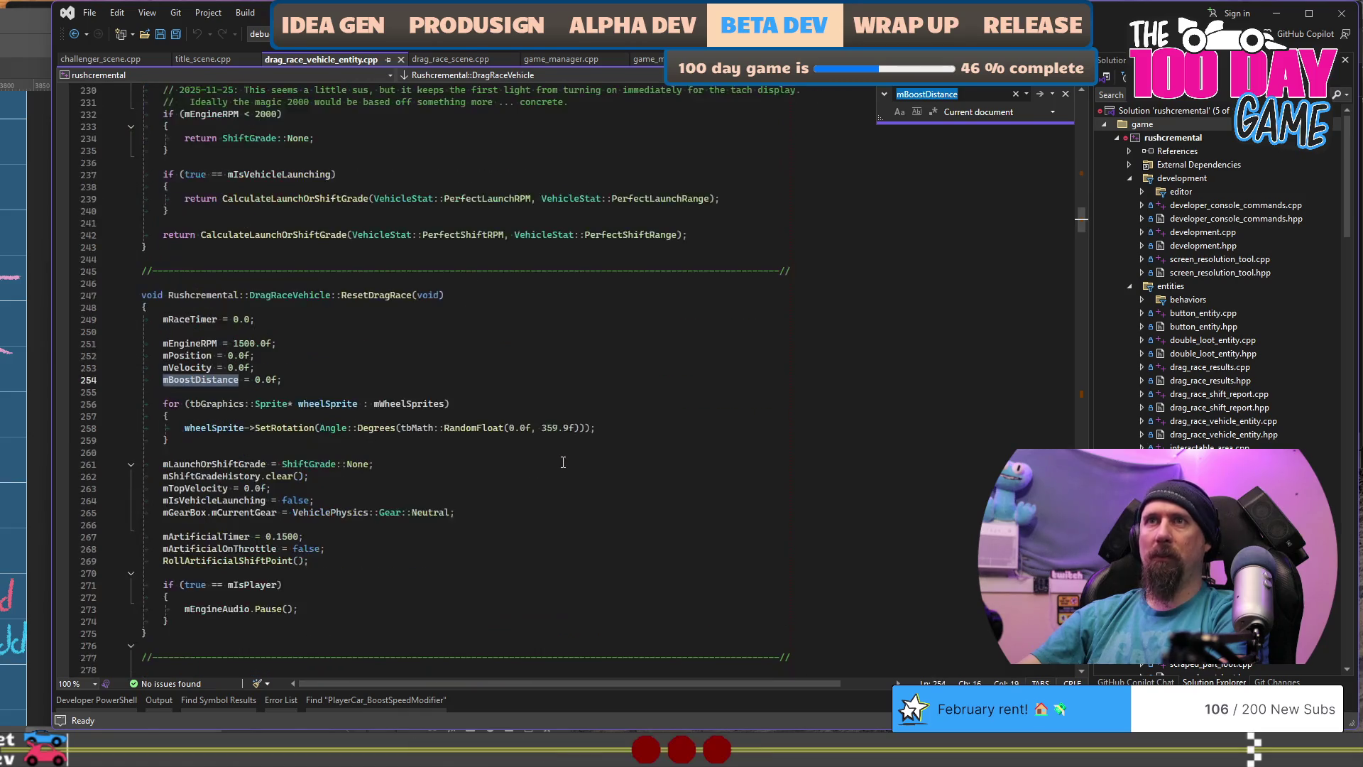
key(F3)
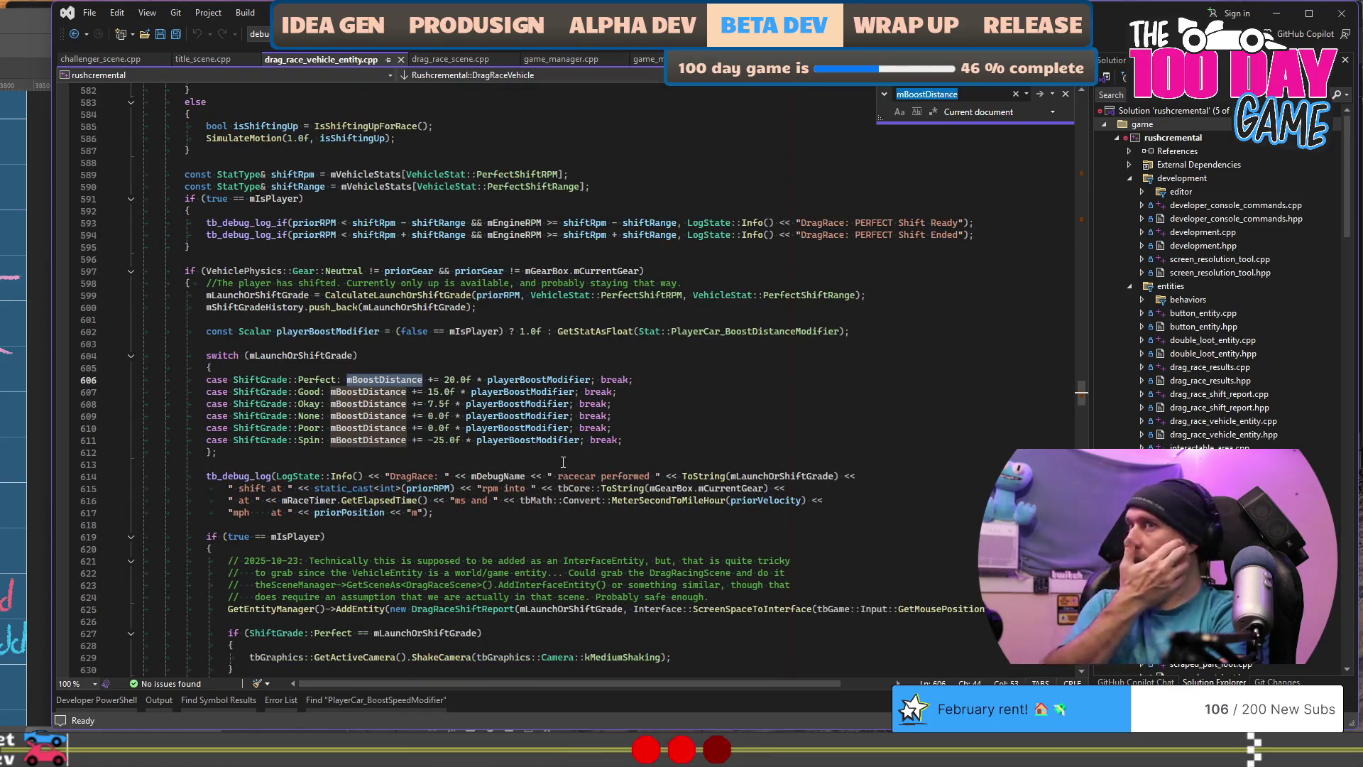